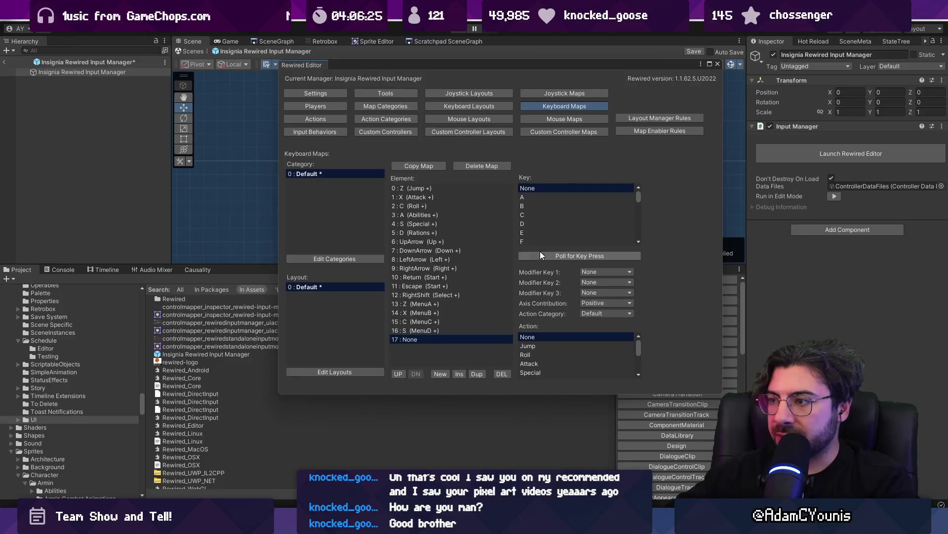
Step: Bind the M key to the Select action on element 17 of the default keyboard map
{"action": "left_click", "coordinate": [546, 255]}
{"action": "key", "text": "m"}
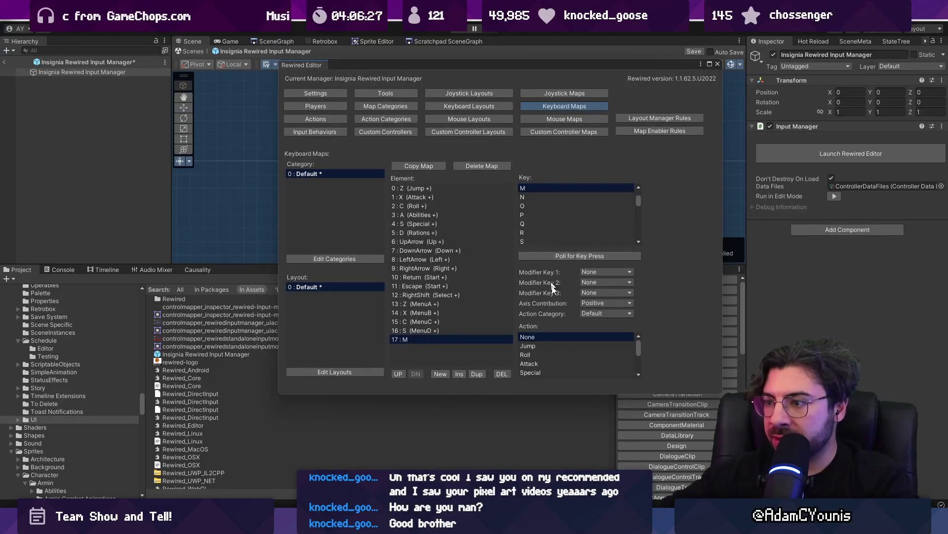
{"action": "scroll", "coordinate": [565, 346], "scroll_direction": "down", "scroll_amount": 3}
{"action": "scroll", "coordinate": [565, 345], "scroll_direction": "up", "scroll_amount": 2}
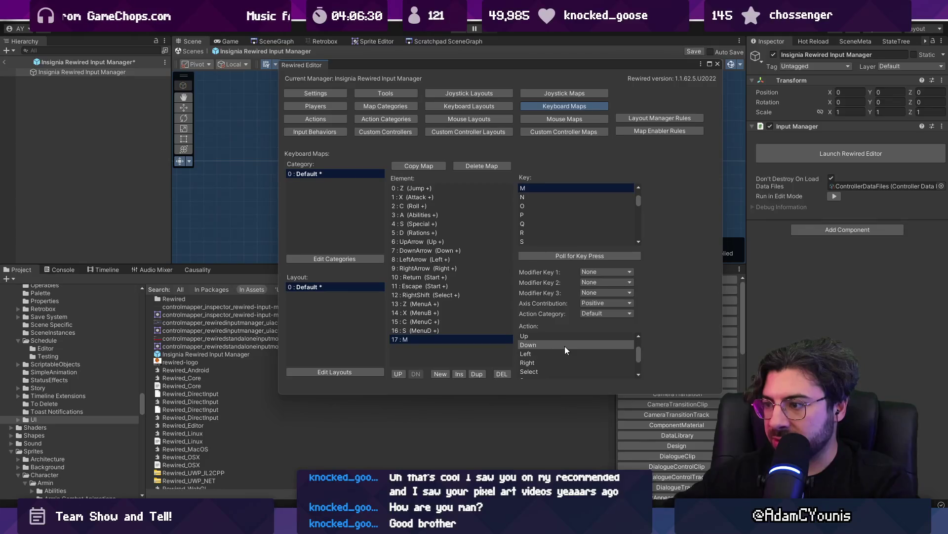
{"action": "left_click", "coordinate": [556, 368]}
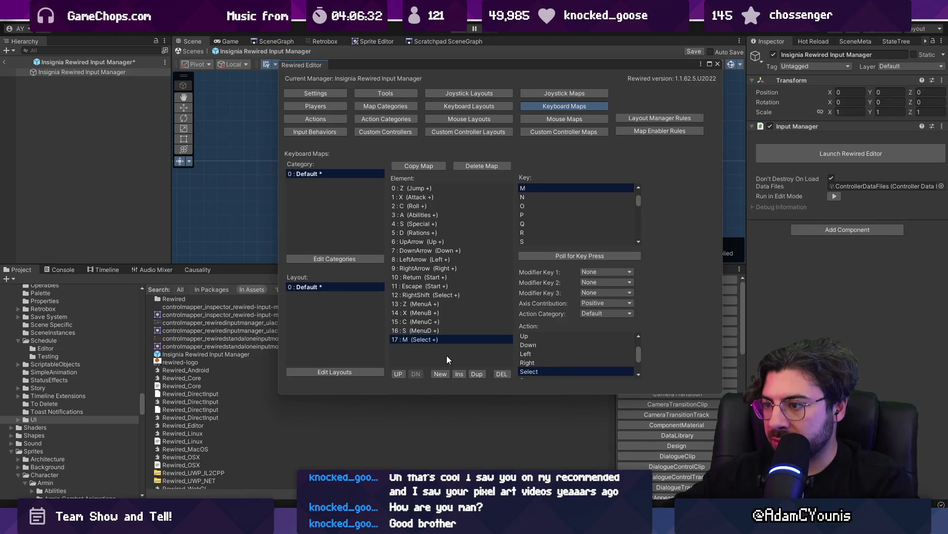
Step: Close the Rewired Editor, leave Prefab Mode and start the game in play mode
{"action": "left_click", "coordinate": [718, 64]}
{"action": "left_click", "coordinate": [177, 52]}
{"action": "left_click", "coordinate": [452, 31]}
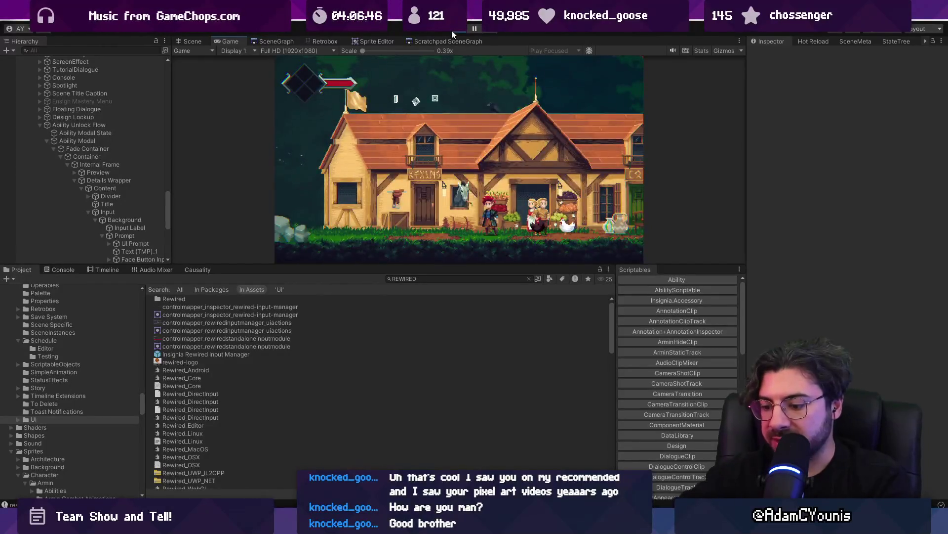
Step: Open and close the world map from the journal, then run the character across the rooftops
{"action": "key", "text": "s"}
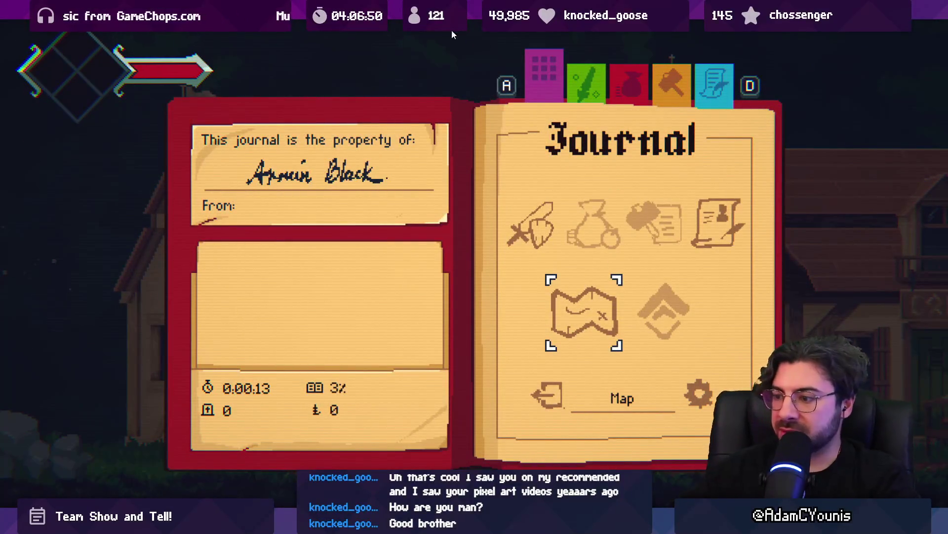
{"action": "key", "text": "Escape"}
{"action": "key", "text": "Escape"}
{"action": "key", "text": "s"}
{"action": "key", "text": "space"}
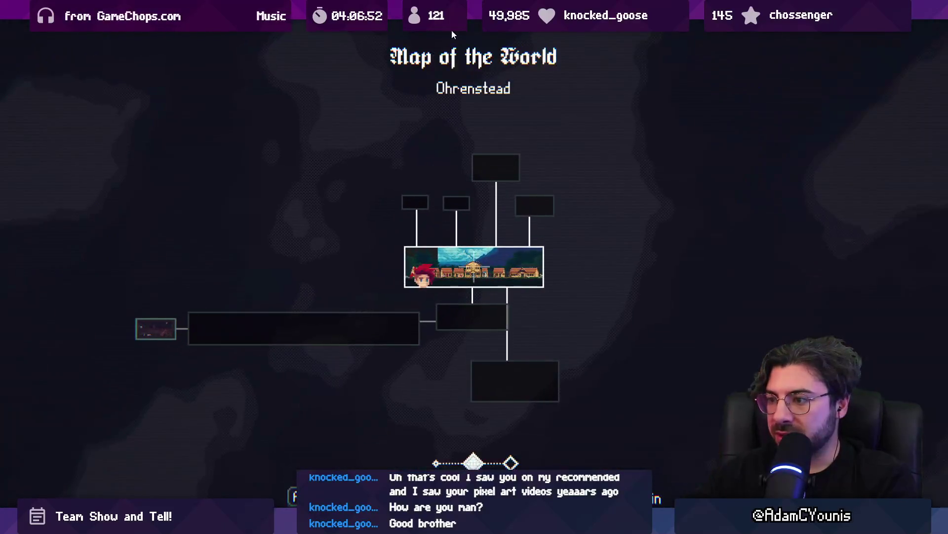
{"action": "key", "text": "Escape"}
{"action": "key", "text": "space"}
{"action": "key", "text": "Escape"}
{"action": "key", "text": "Escape"}
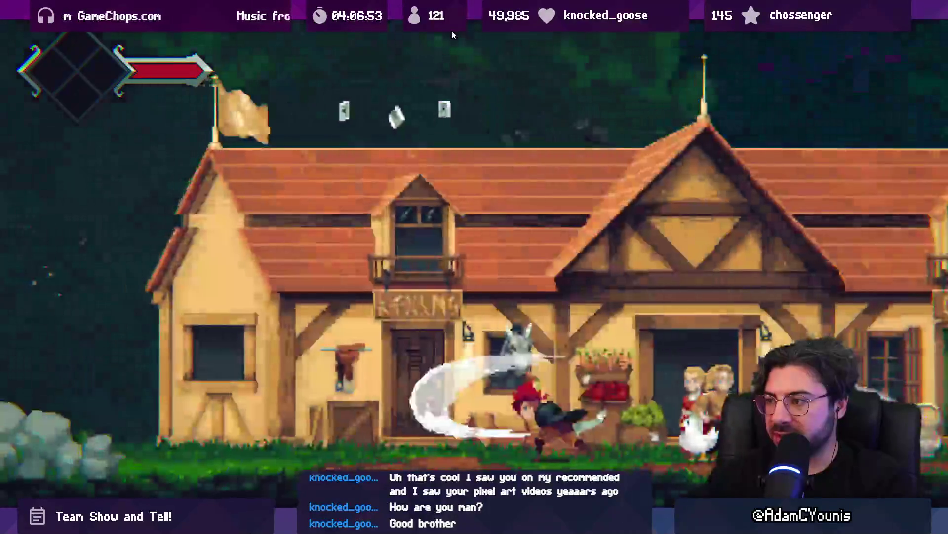
{"action": "key", "text": "a"}
{"action": "key", "text": "d"}
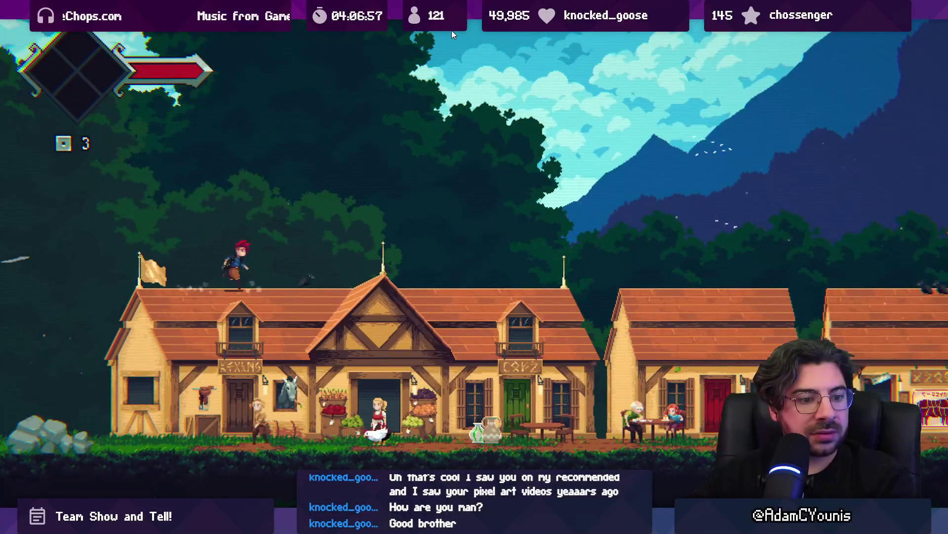
Step: Check the journal's Equipment and Quests pages, then open the world map with M
{"action": "key", "text": "Escape"}
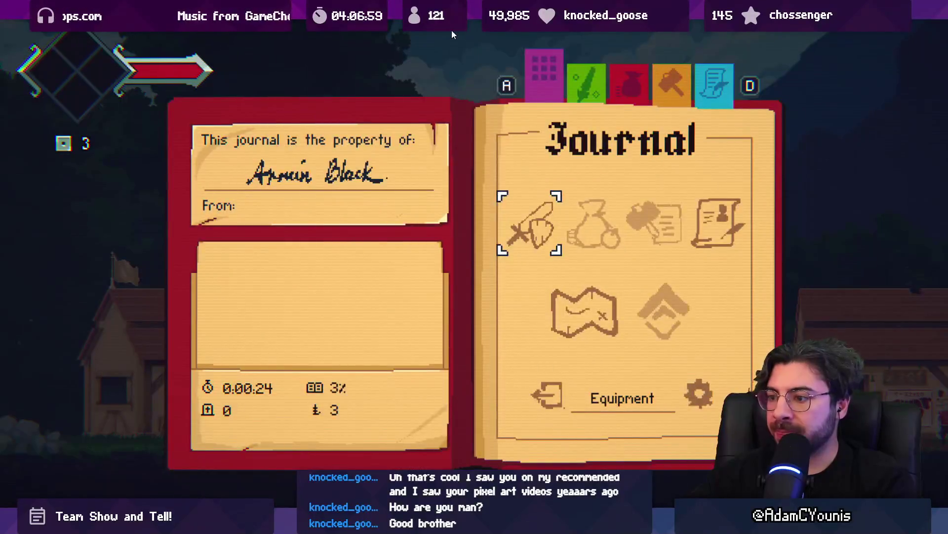
{"action": "key", "text": "Return"}
{"action": "key", "text": "Escape"}
{"action": "key", "text": "Return"}
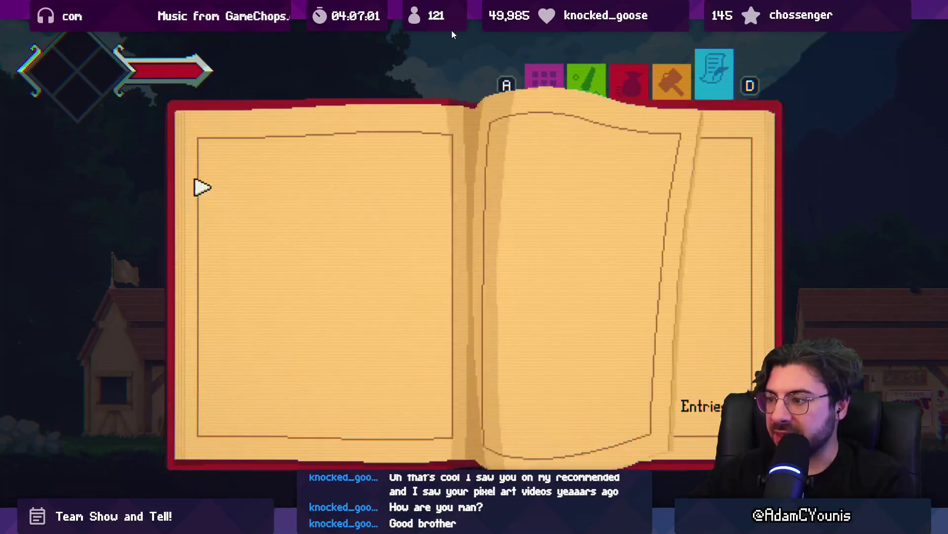
{"action": "key", "text": "Escape"}
{"action": "key", "text": "a"}
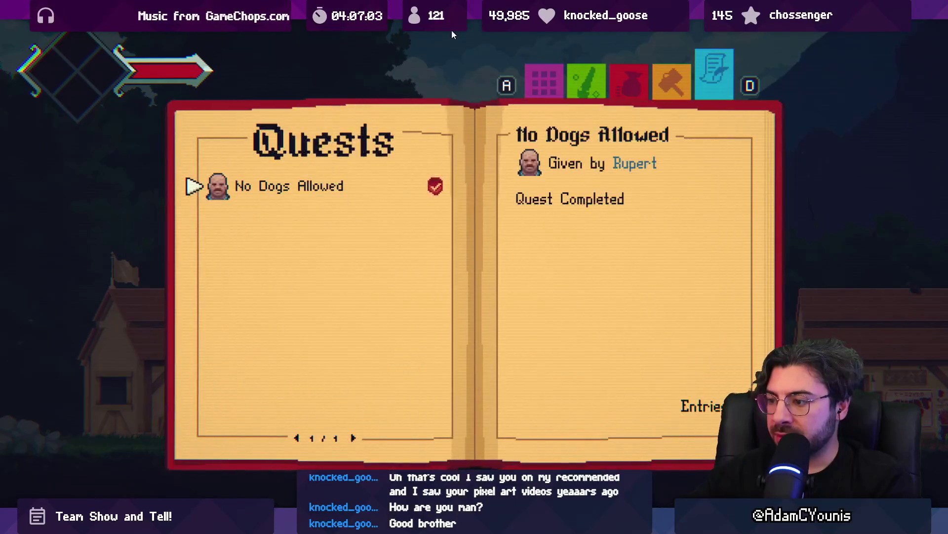
{"action": "key", "text": "Escape"}
{"action": "key", "text": "m"}
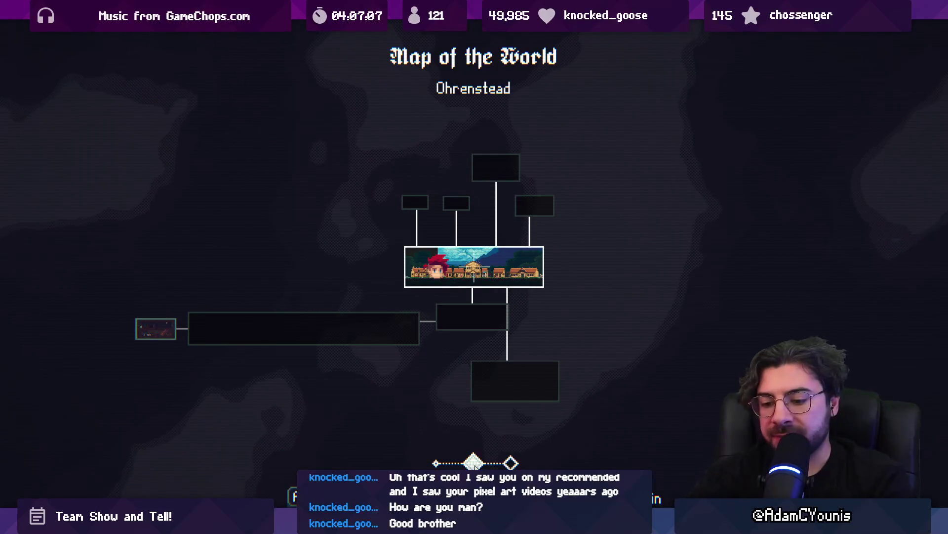
Step: Toggle the maximized Game view, stop the game and restore the panel sizes
{"action": "key", "text": "shift+space"}
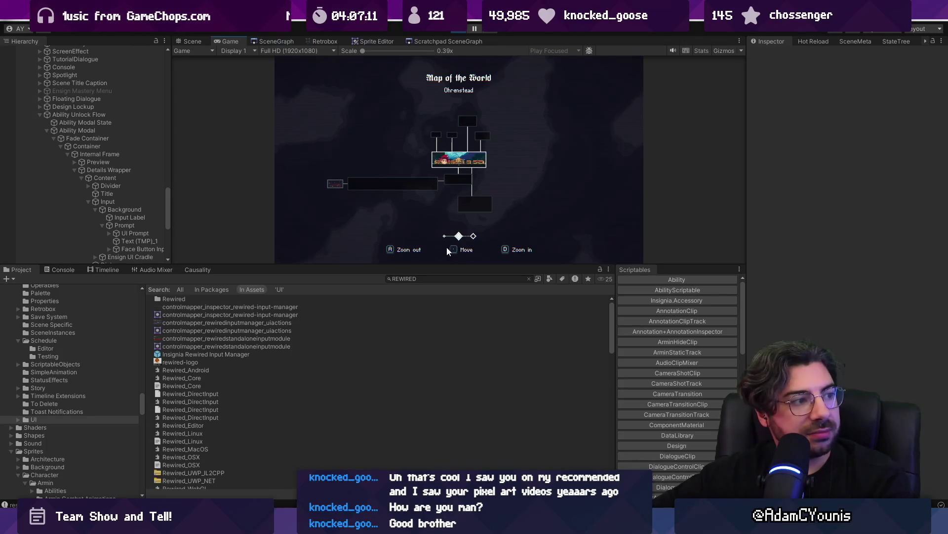
{"action": "key", "text": "shift+space"}
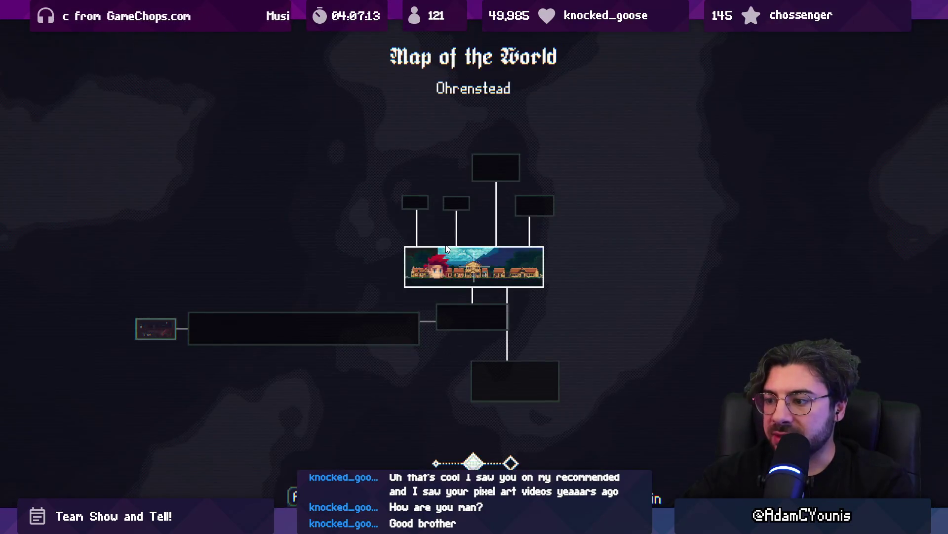
{"action": "key", "text": "shift+space"}
{"action": "left_click_drag", "start_coordinate": [458, 266], "coordinate": [452, 418]}
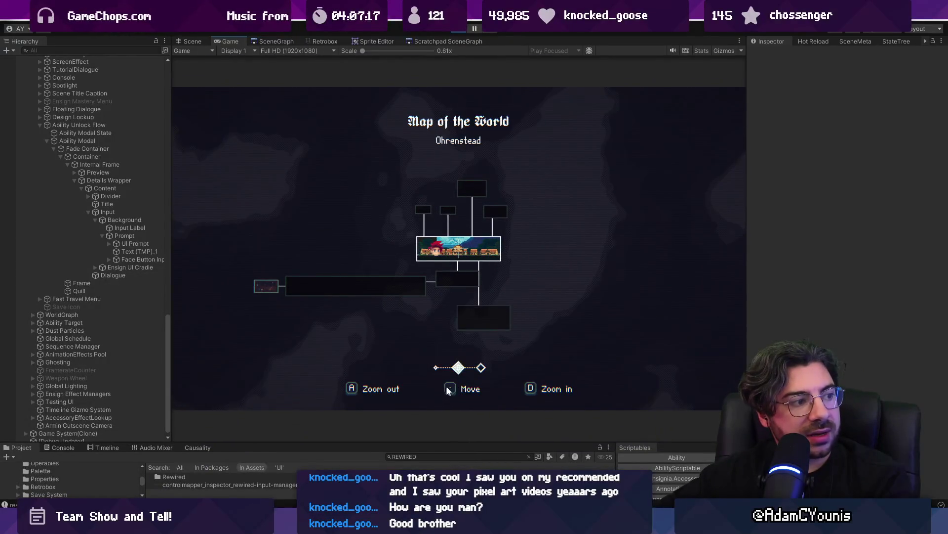
{"action": "left_click", "coordinate": [458, 33]}
{"action": "left_click_drag", "start_coordinate": [420, 443], "coordinate": [425, 232]}
{"action": "left_click_drag", "start_coordinate": [228, 231], "coordinate": [227, 299]}
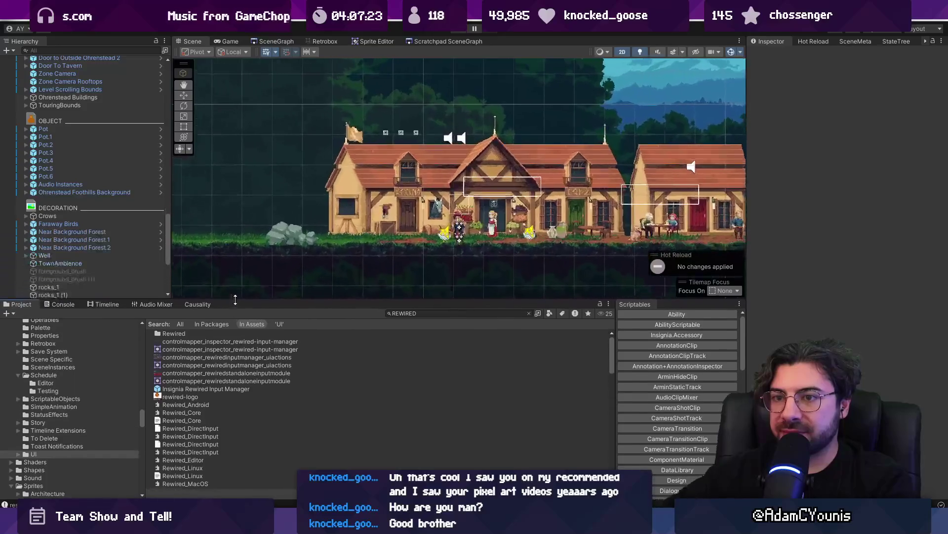
Step: Open and exit the GameEngine prefab, then open the Game System prefab from a 'game system' search
{"action": "scroll", "coordinate": [104, 117], "scroll_direction": "up", "scroll_amount": 15}
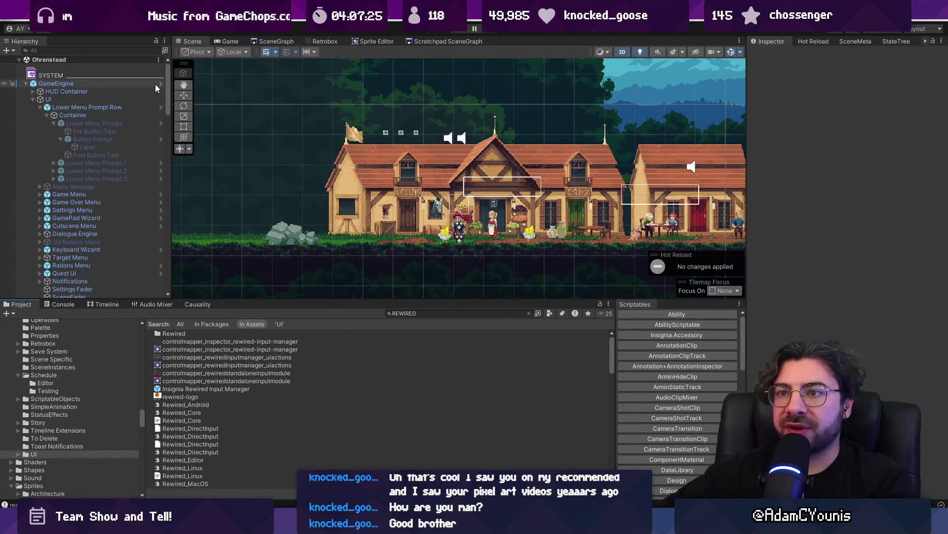
{"action": "left_click", "coordinate": [161, 83]}
{"action": "left_click_drag", "start_coordinate": [745, 186], "coordinate": [645, 186]}
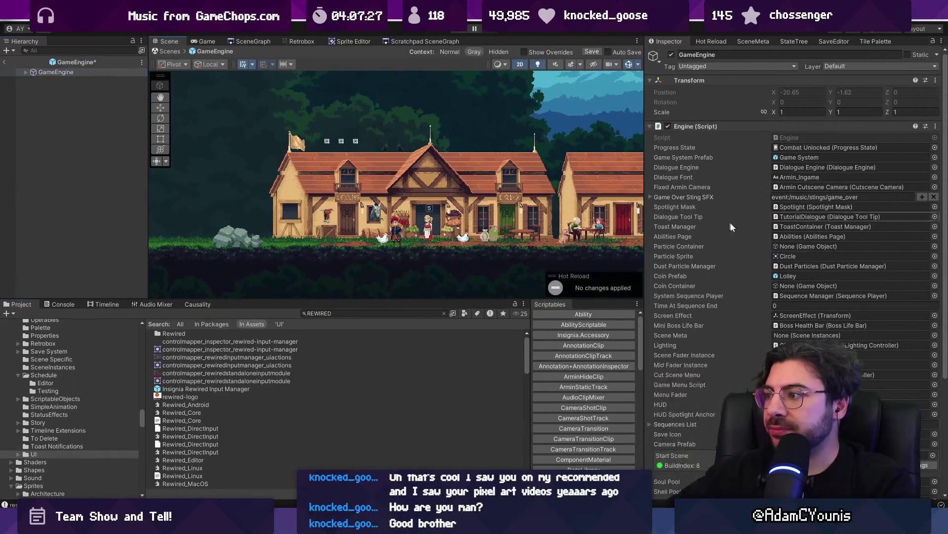
{"action": "scroll", "coordinate": [772, 247], "scroll_direction": "down", "scroll_amount": 5}
{"action": "left_click", "coordinate": [4, 62]}
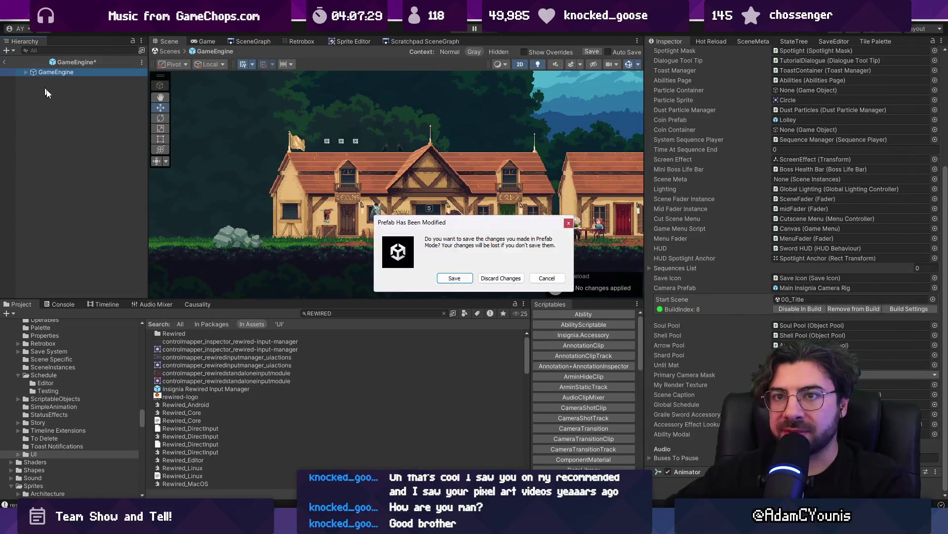
{"action": "left_click", "coordinate": [454, 278]}
{"action": "type", "text": "gameshys"}
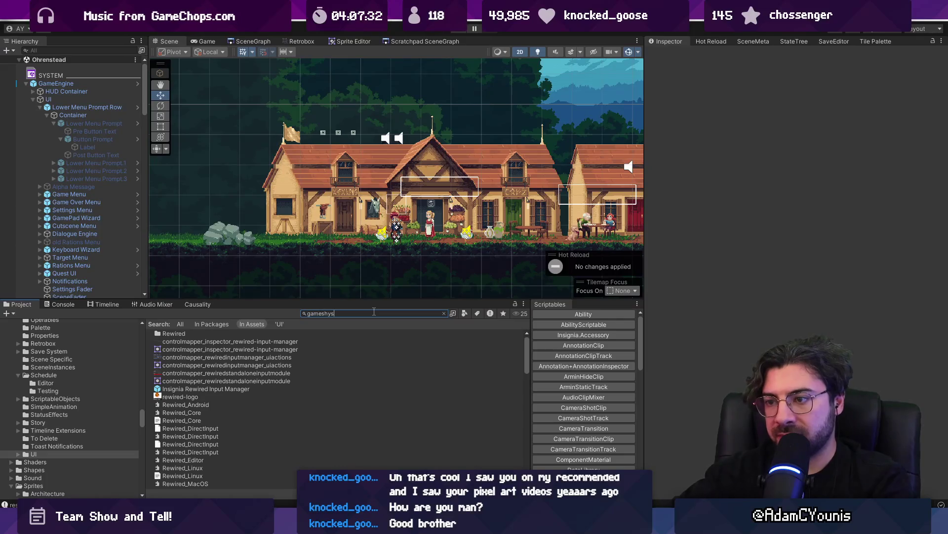
{"action": "key", "text": "BackSpace"}
{"action": "key", "text": "BackSpace"}
{"action": "key", "text": "BackSpace"}
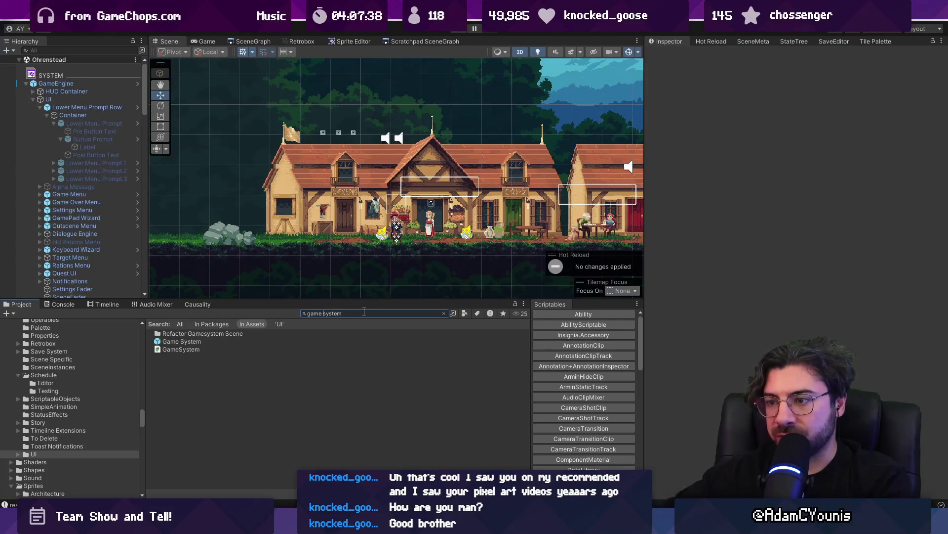
{"action": "double_click", "coordinate": [221, 342]}
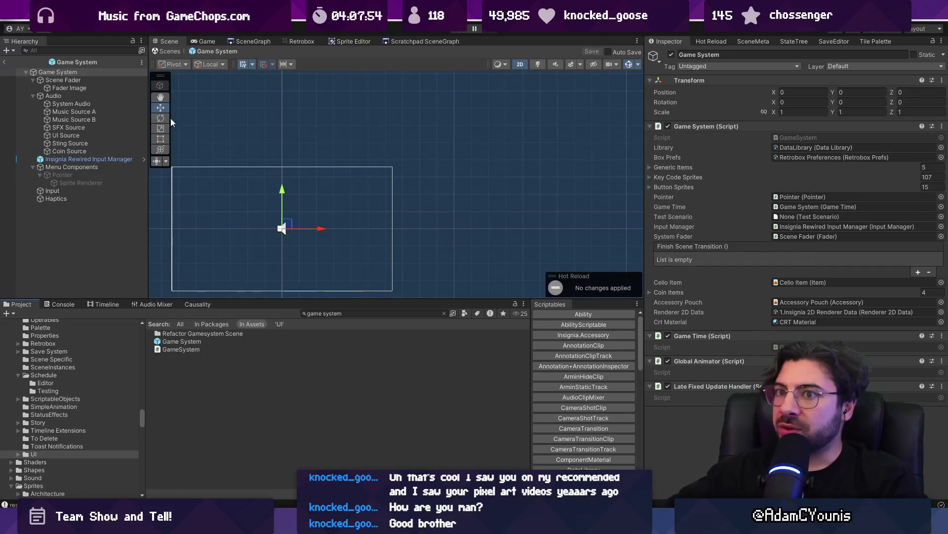
Step: Expand Game System's Key Code Sprites and locate the sprites for elements 103–106
{"action": "left_click", "coordinate": [74, 97]}
{"action": "left_click", "coordinate": [62, 72]}
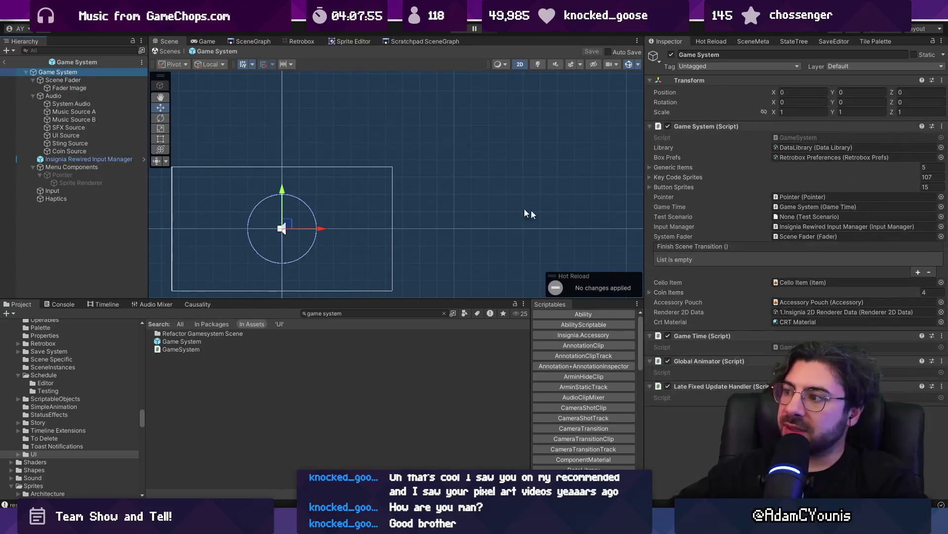
{"action": "left_click", "coordinate": [674, 177]}
{"action": "scroll", "coordinate": [746, 257], "scroll_direction": "down", "scroll_amount": 5}
{"action": "scroll", "coordinate": [786, 276], "scroll_direction": "down", "scroll_amount": 15}
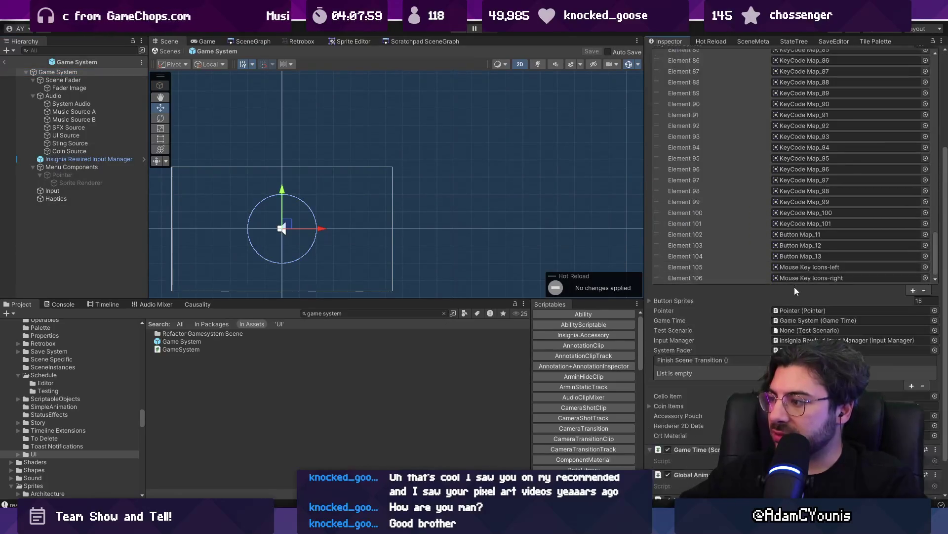
{"action": "left_click", "coordinate": [783, 237]}
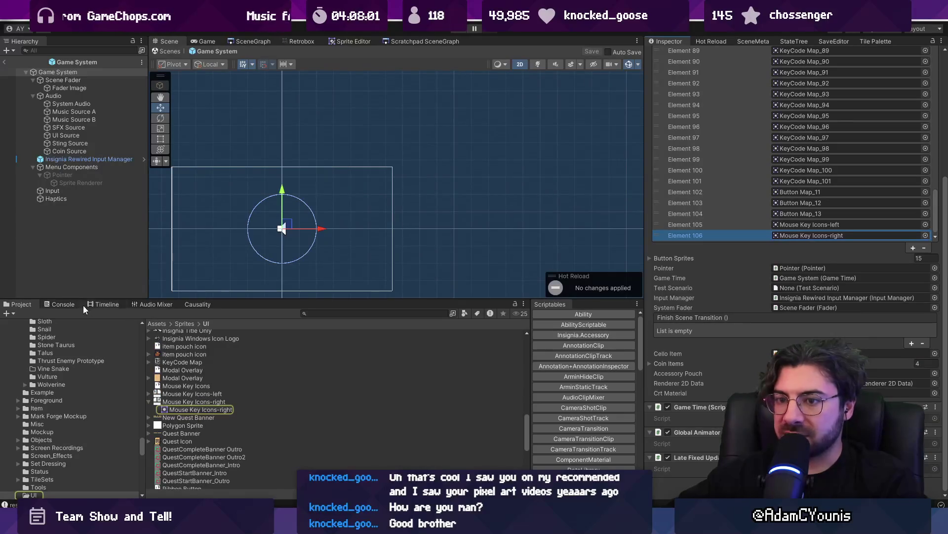
{"action": "left_click", "coordinate": [791, 235]}
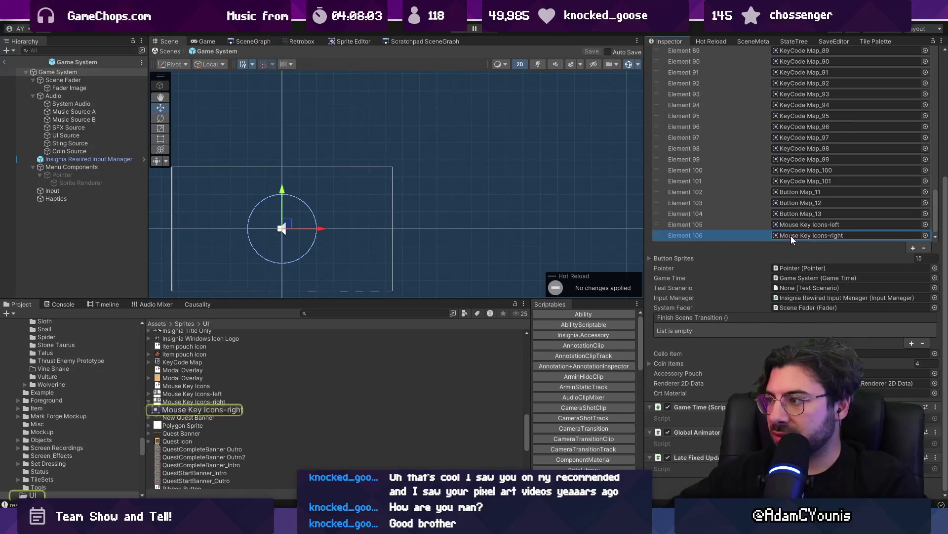
{"action": "left_click", "coordinate": [796, 227]}
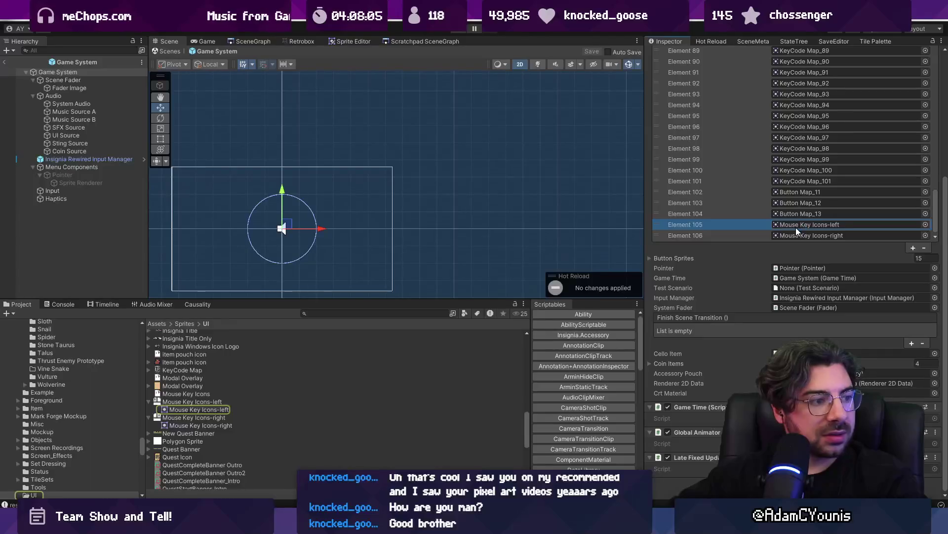
{"action": "left_click", "coordinate": [796, 225]}
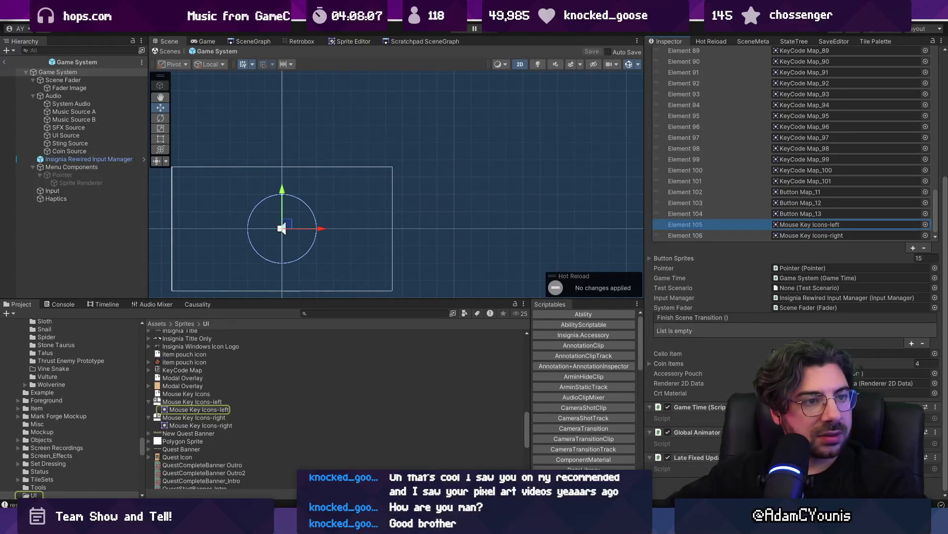
{"action": "left_click", "coordinate": [799, 214]}
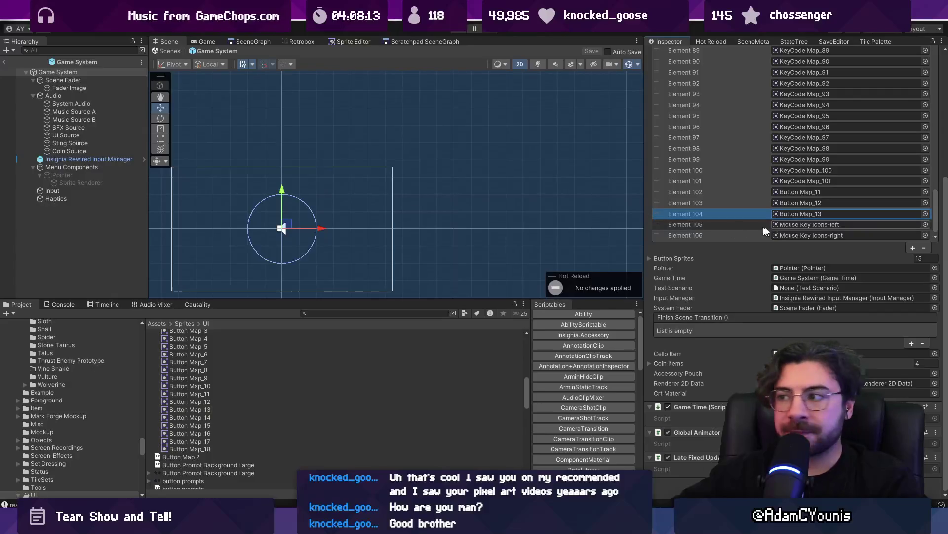
{"action": "left_click", "coordinate": [840, 203]}
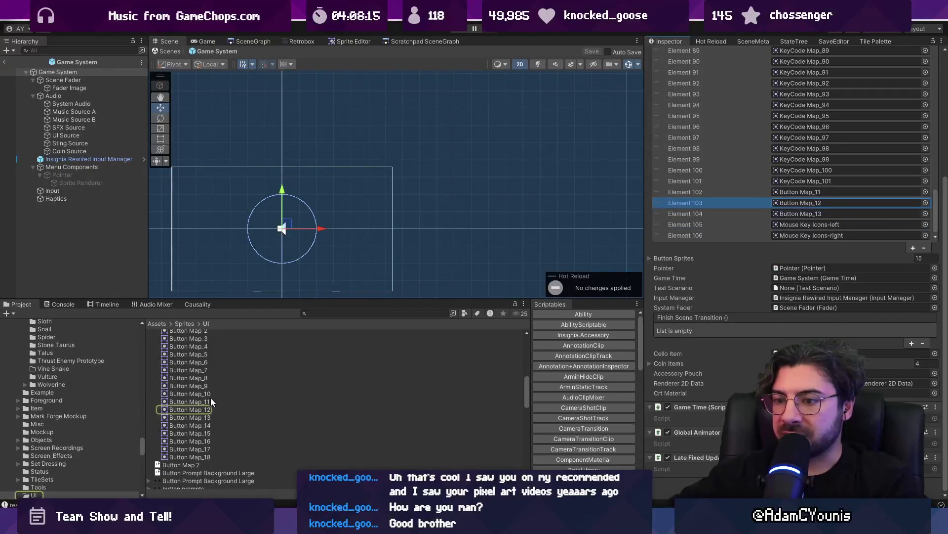
Step: Preview the Button Map_10 through Button Map_13 sprites in an enlarged preview
{"action": "left_click", "coordinate": [202, 394]}
{"action": "left_click_drag", "start_coordinate": [667, 494], "coordinate": [670, 179]}
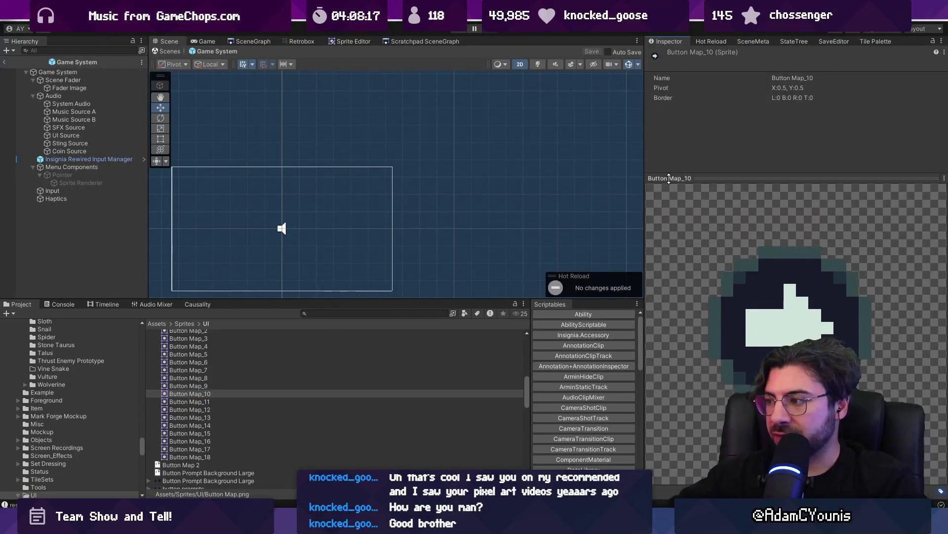
{"action": "left_click", "coordinate": [194, 401]}
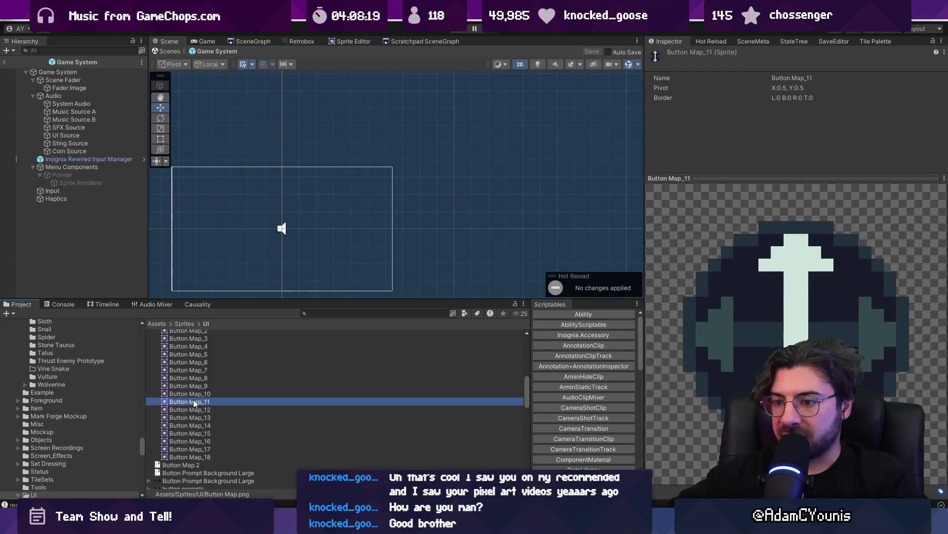
{"action": "key", "text": "Down"}
{"action": "key", "text": "Down"}
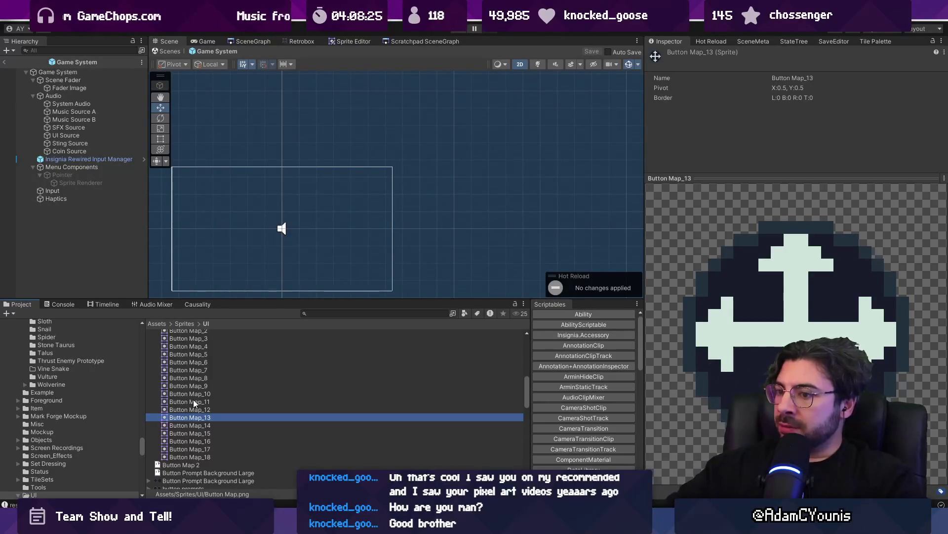
Step: Inspect the Scene Fader objects, then recheck Key Code Sprites elements 102 and 103
{"action": "left_click", "coordinate": [78, 88]}
{"action": "left_click", "coordinate": [78, 103]}
{"action": "left_click", "coordinate": [85, 80]}
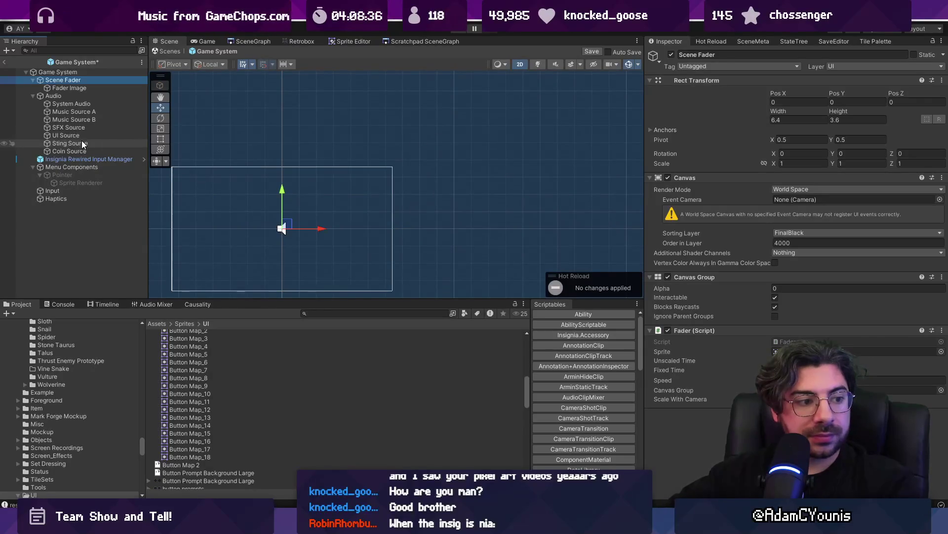
{"action": "left_click", "coordinate": [79, 72]}
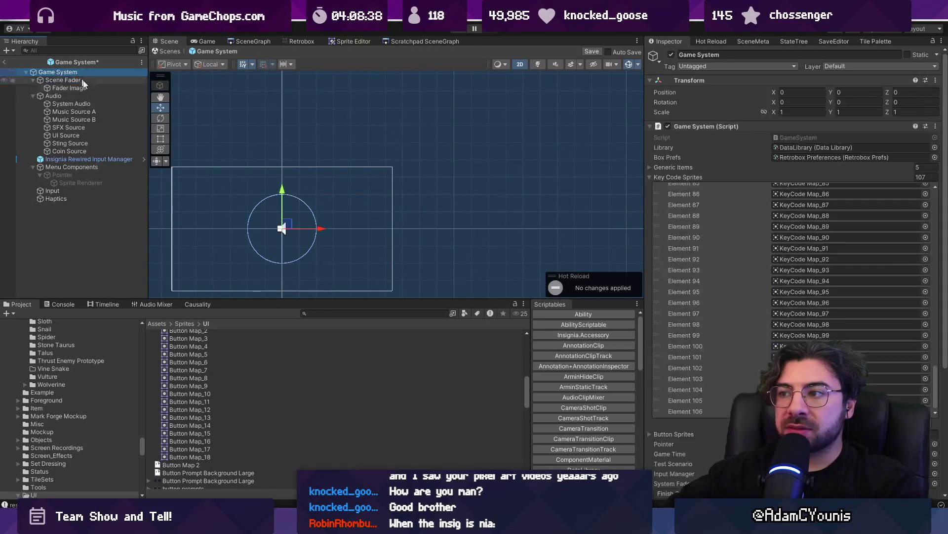
{"action": "left_click", "coordinate": [701, 367]}
{"action": "mouse_move", "coordinate": [712, 378]}
{"action": "left_mouse_down"}
{"action": "mouse_move", "coordinate": [712, 386]}
{"action": "mouse_move", "coordinate": [712, 368]}
{"action": "mouse_move", "coordinate": [710, 383]}
{"action": "left_mouse_up"}
{"action": "key", "text": "alt+Tab"}
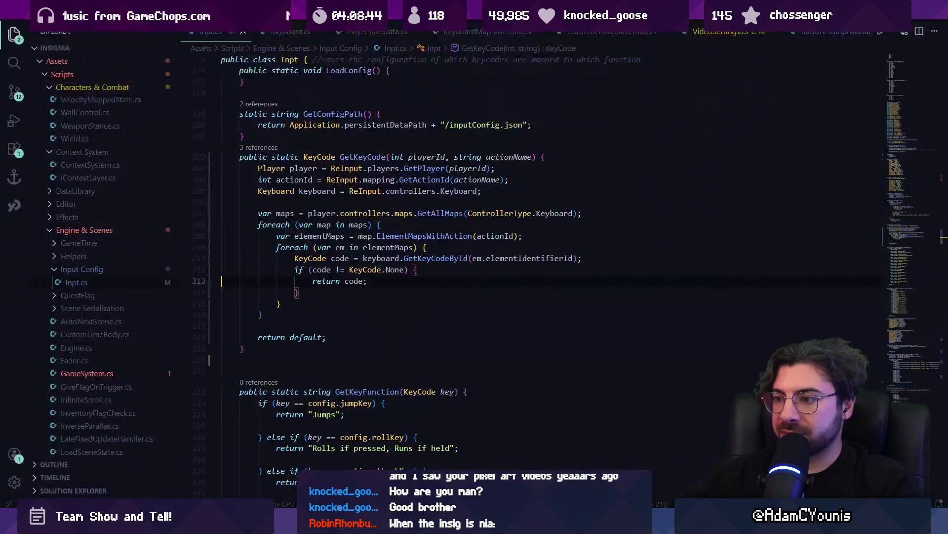
Step: Review the GetKeyCodeById call in Inpt.cs, then open ButtonPrompt.cs
{"action": "left_click", "coordinate": [435, 259]}
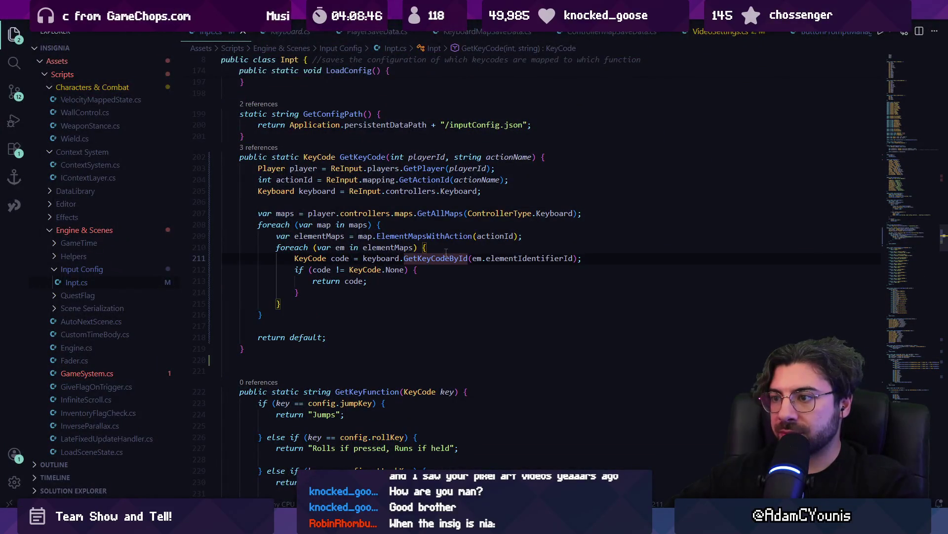
{"action": "mouse_move", "coordinate": [446, 254]}
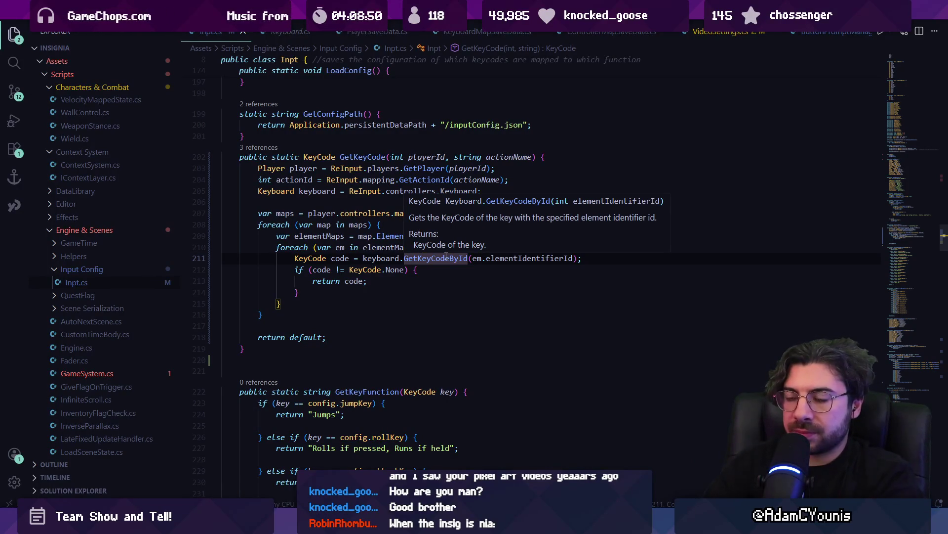
{"action": "scroll", "coordinate": [372, 301], "scroll_direction": "down", "scroll_amount": 4}
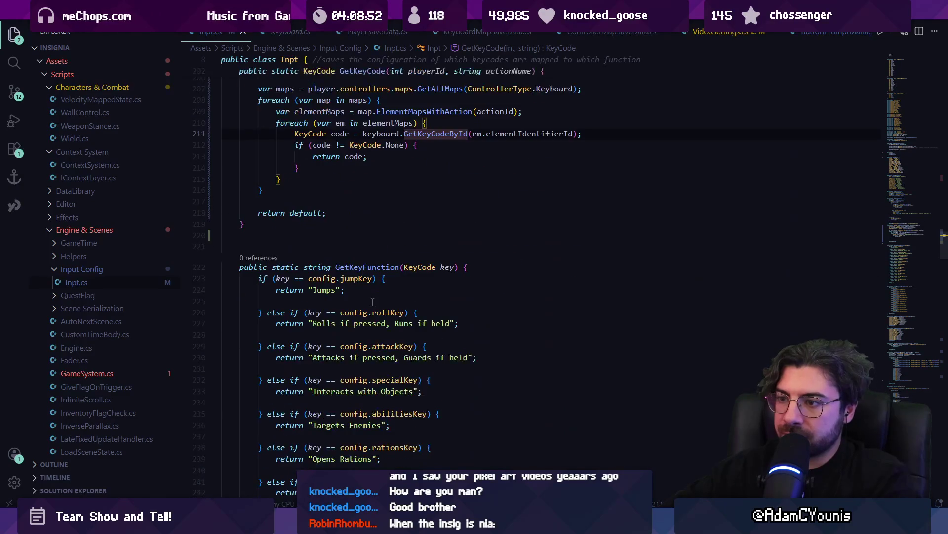
{"action": "key", "text": "ctrl+p"}
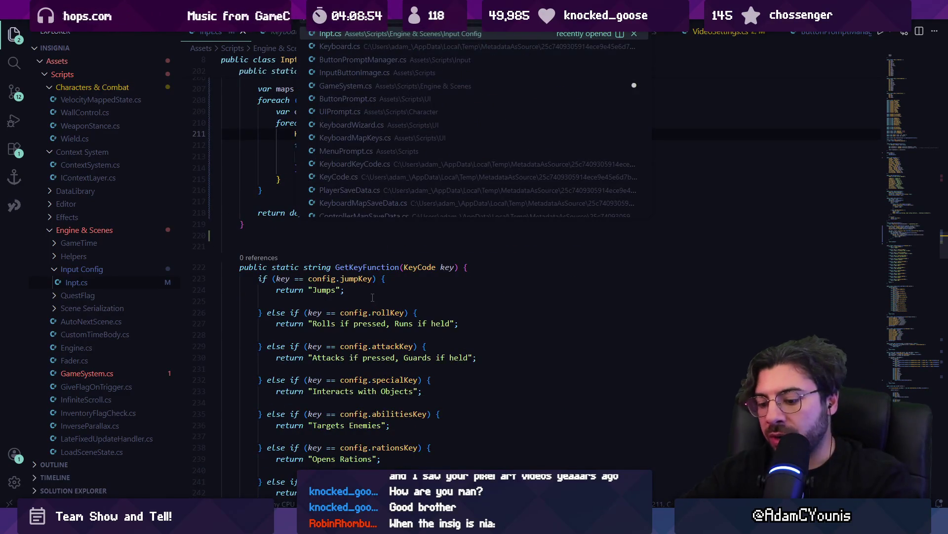
{"action": "type", "text": "buttonprompt"}
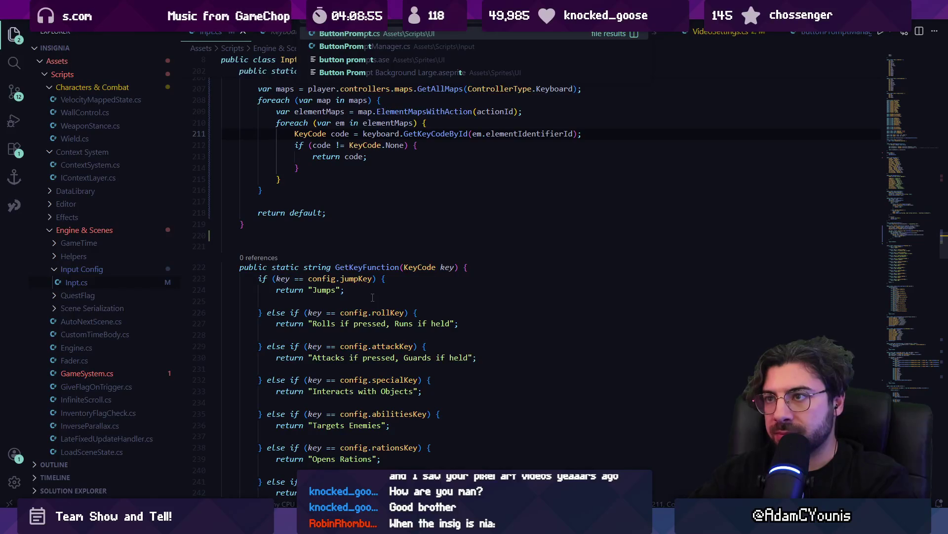
{"action": "key", "text": "Return"}
{"action": "left_click", "coordinate": [372, 295]}
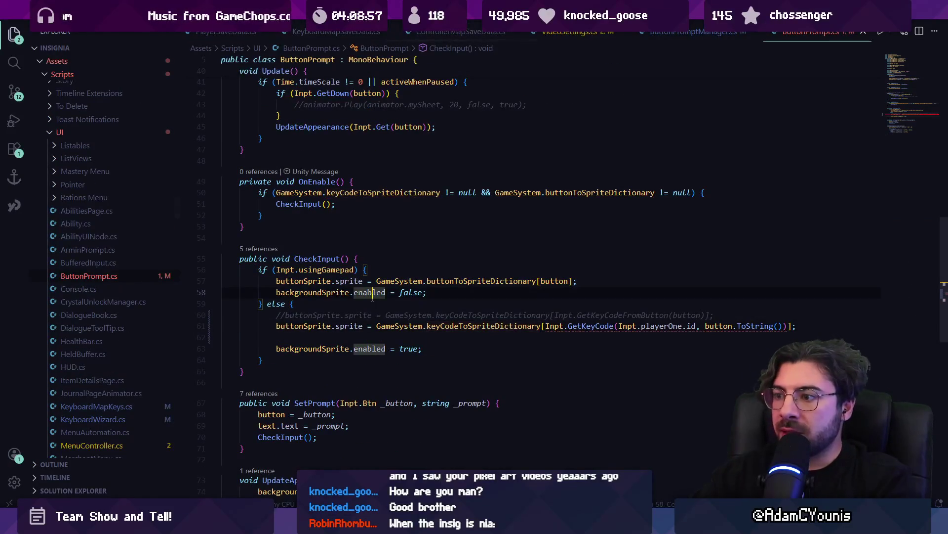
Step: Inspect the conversion error on line 61's GetKeyCode call and peek at its definition
{"action": "left_click", "coordinate": [586, 327]}
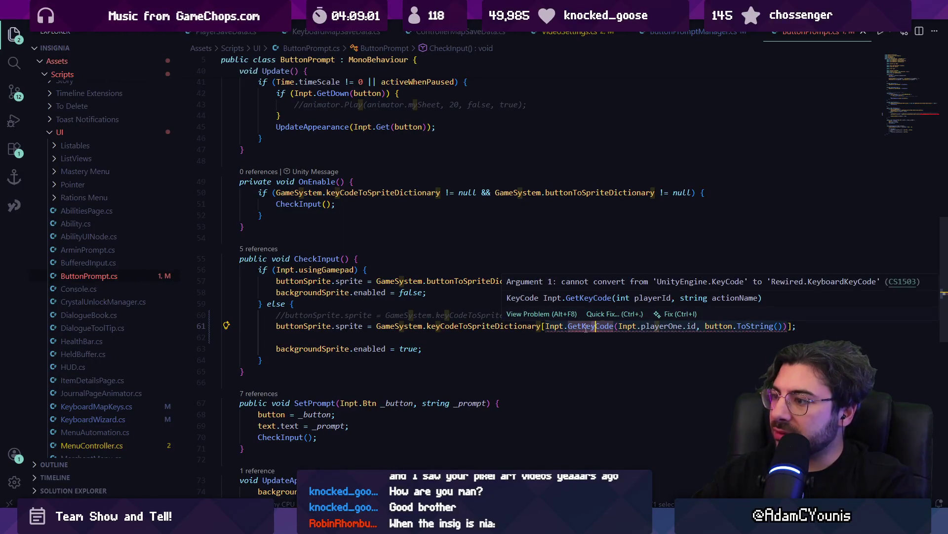
{"action": "left_click", "coordinate": [586, 327]}
{"action": "mouse_move", "coordinate": [497, 330]}
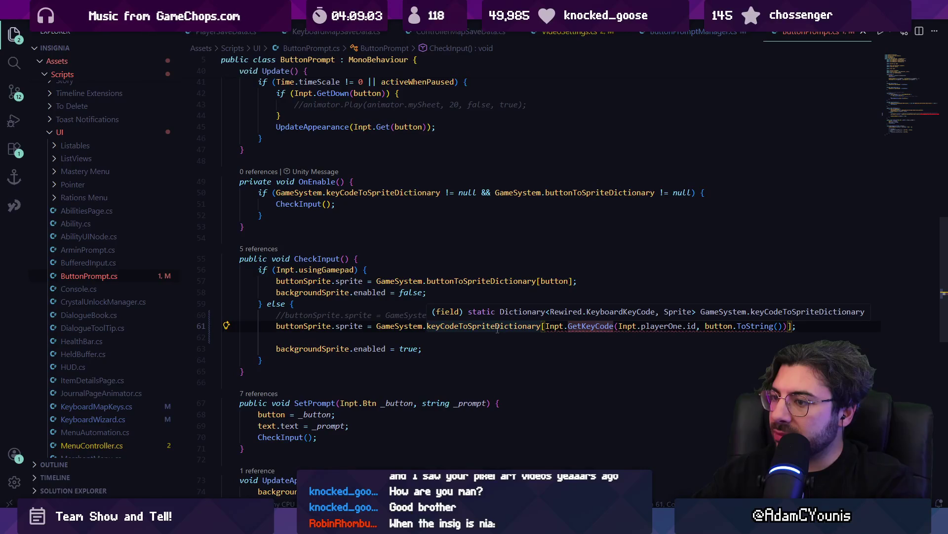
{"action": "left_click", "coordinate": [624, 326]}
{"action": "mouse_move", "coordinate": [597, 324]}
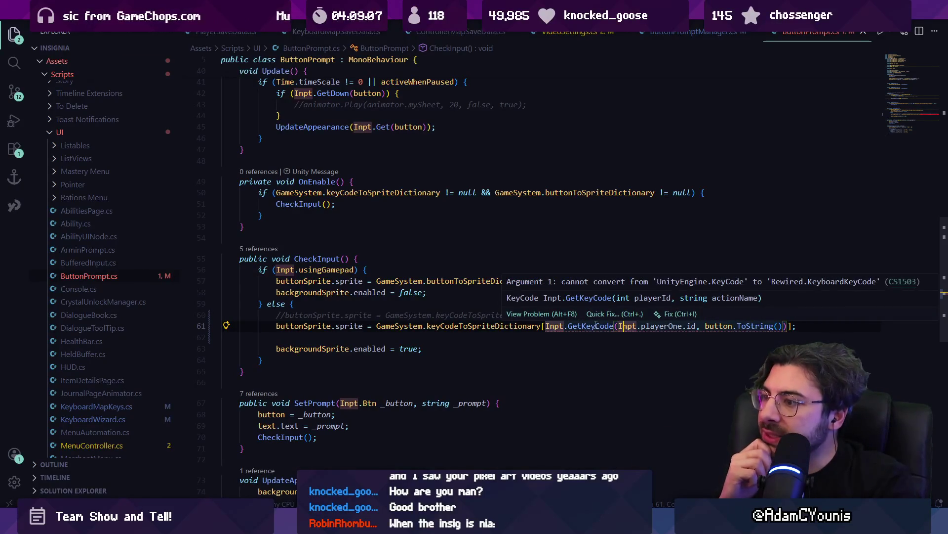
{"action": "left_click", "coordinate": [596, 325], "text": "ctrl"}
{"action": "key", "text": "alt+Left"}
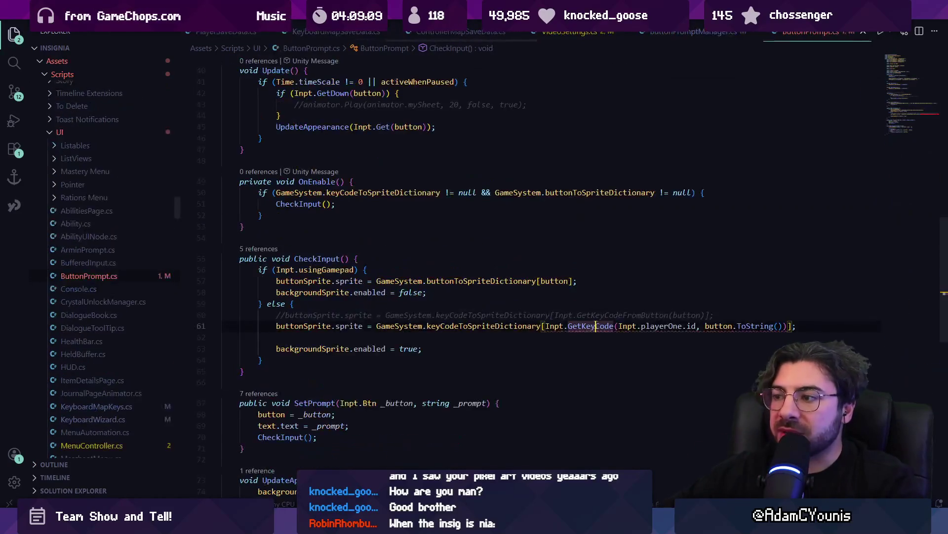
Step: Change keyCodeToSpriteDictionary's key type on line 34 from Rewired.KeyboardKeyCode to KeyCode
{"action": "left_click", "coordinate": [470, 326], "text": "ctrl"}
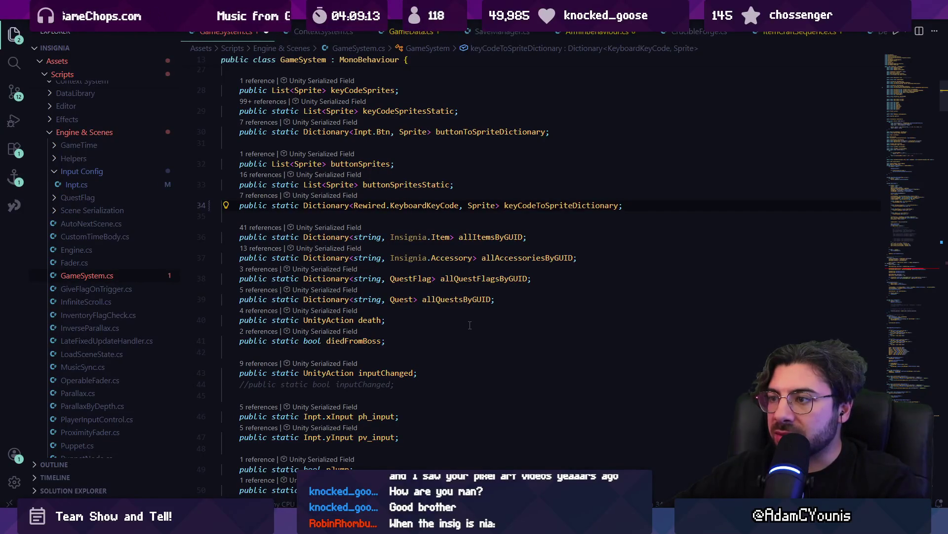
{"action": "left_click", "coordinate": [444, 205]}
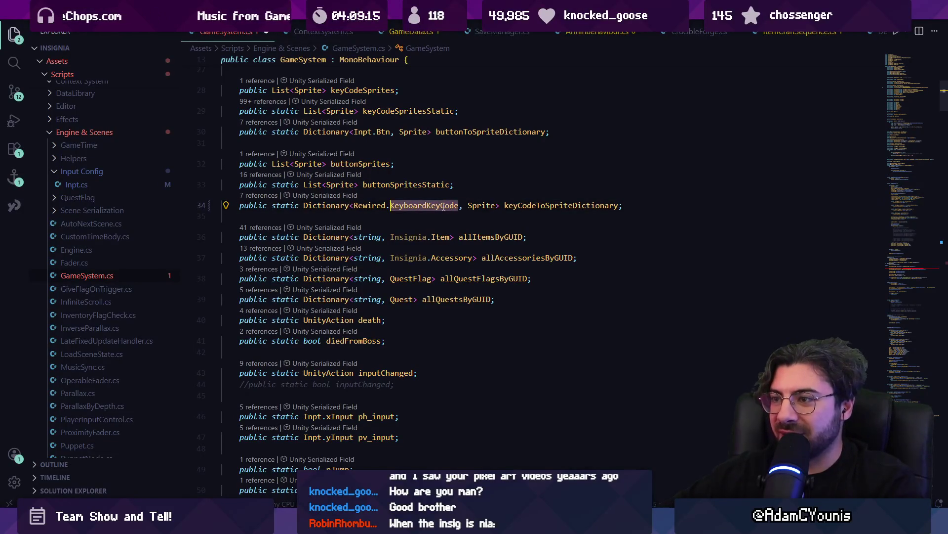
{"action": "type", "text": "KeyCode"}
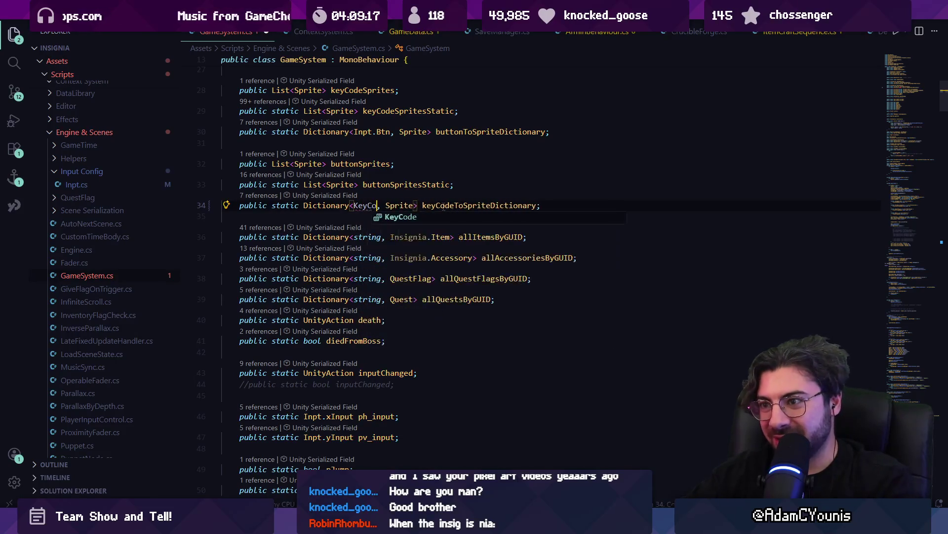
{"action": "key", "text": "Escape"}
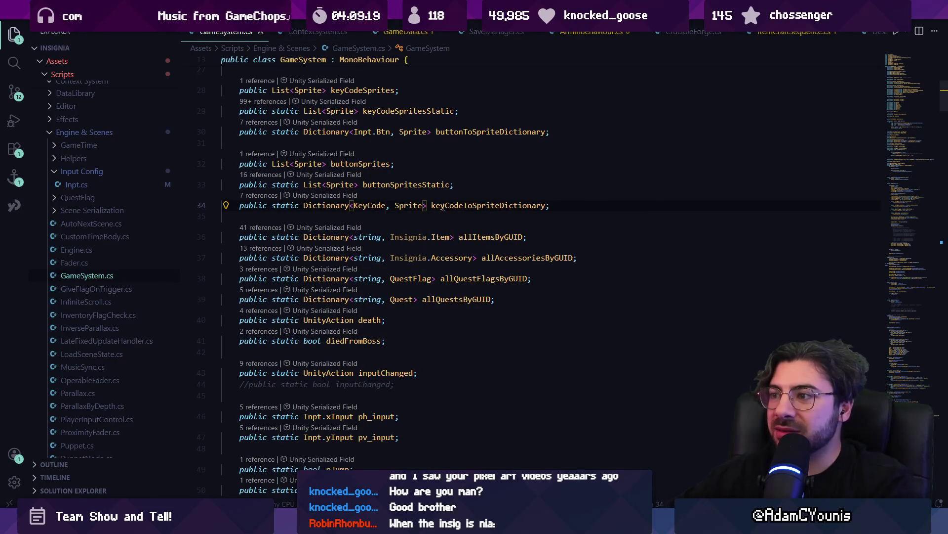
{"action": "key", "text": "alt+Tab"}
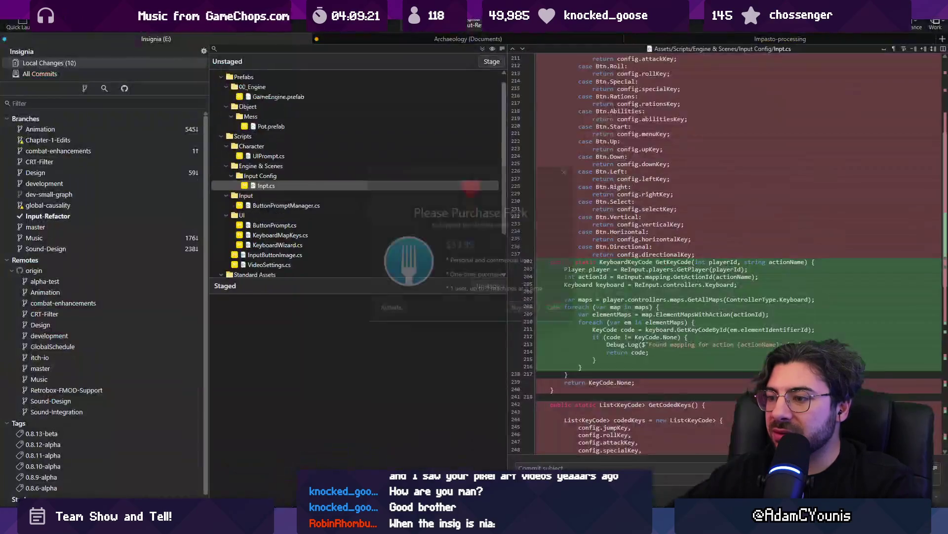
Step: Dismiss Fork's purchase reminder and scroll through the unstaged changes and Inpt.cs diff
{"action": "left_click", "coordinate": [577, 165]}
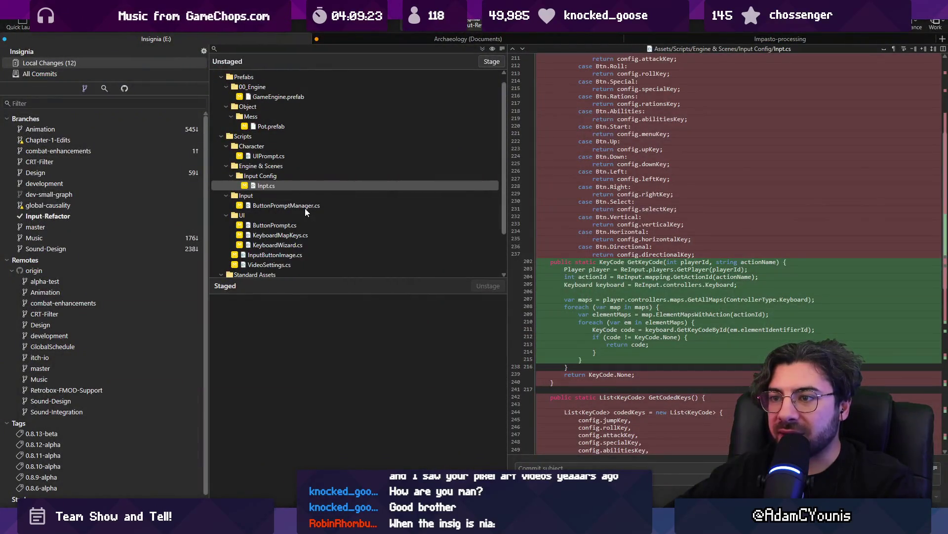
{"action": "scroll", "coordinate": [295, 212], "scroll_direction": "down", "scroll_amount": 2}
{"action": "scroll", "coordinate": [283, 188], "scroll_direction": "up", "scroll_amount": 3}
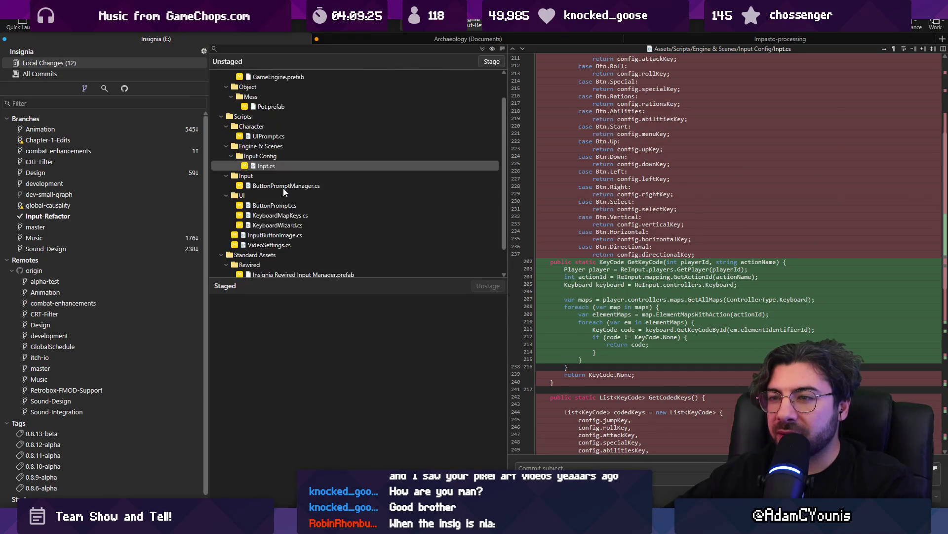
{"action": "scroll", "coordinate": [292, 227], "scroll_direction": "down", "scroll_amount": 1}
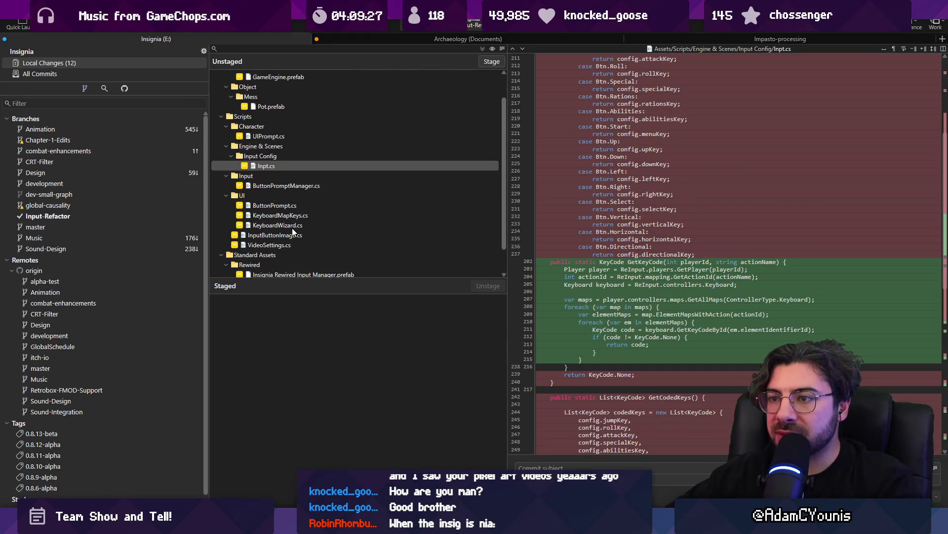
{"action": "scroll", "coordinate": [296, 222], "scroll_direction": "down", "scroll_amount": 1}
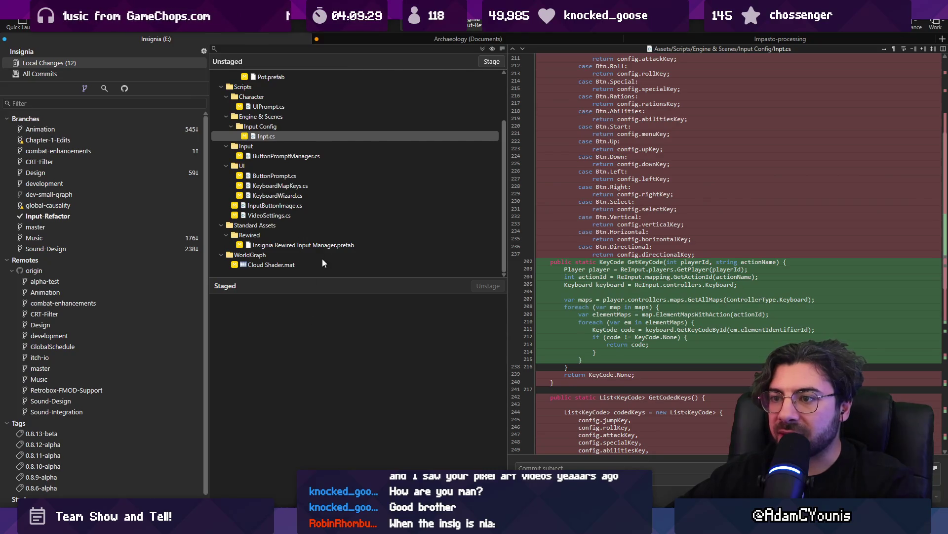
{"action": "scroll", "coordinate": [313, 138], "scroll_direction": "up", "scroll_amount": 3}
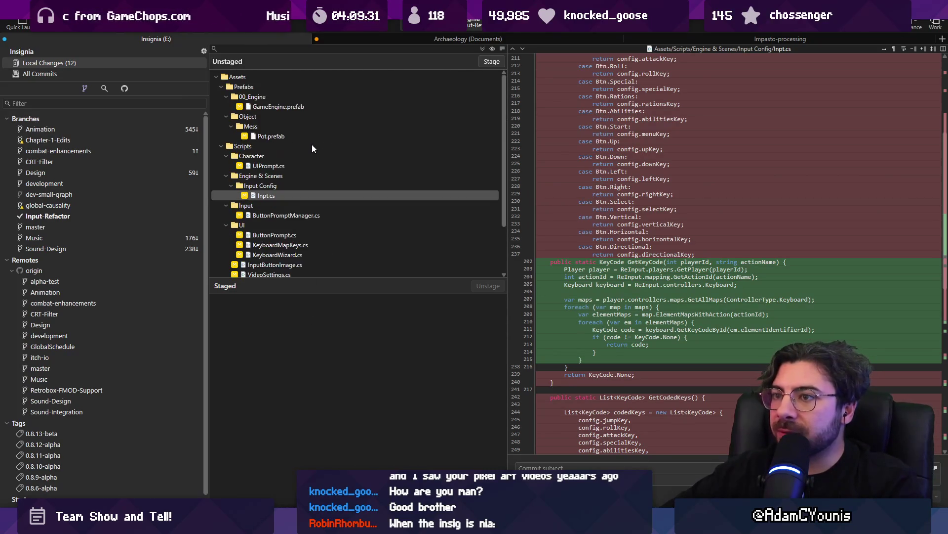
{"action": "key", "text": "alt+Tab"}
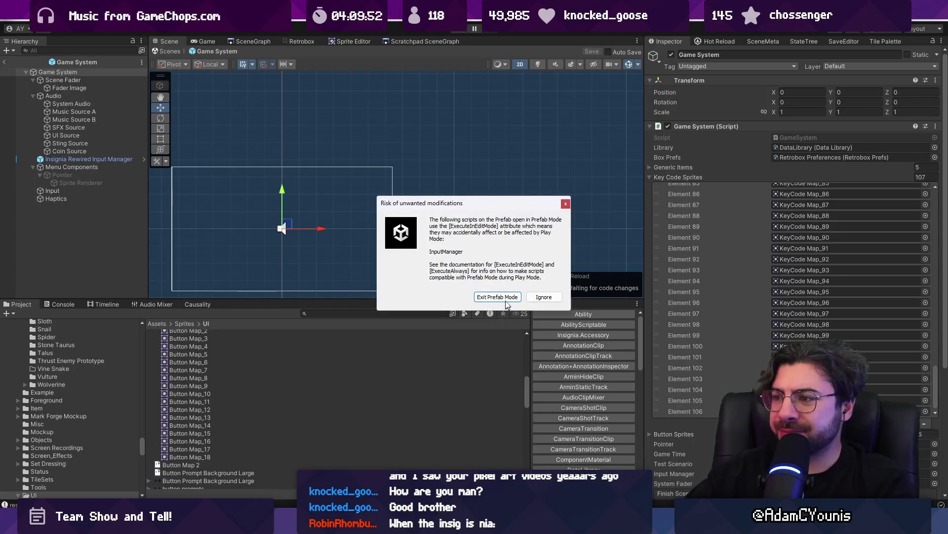
Step: Dismiss the prefab warning, play the game and check the Journal and Map of the World prompts
{"action": "key", "text": "Escape"}
{"action": "key", "text": "ctrl+p"}
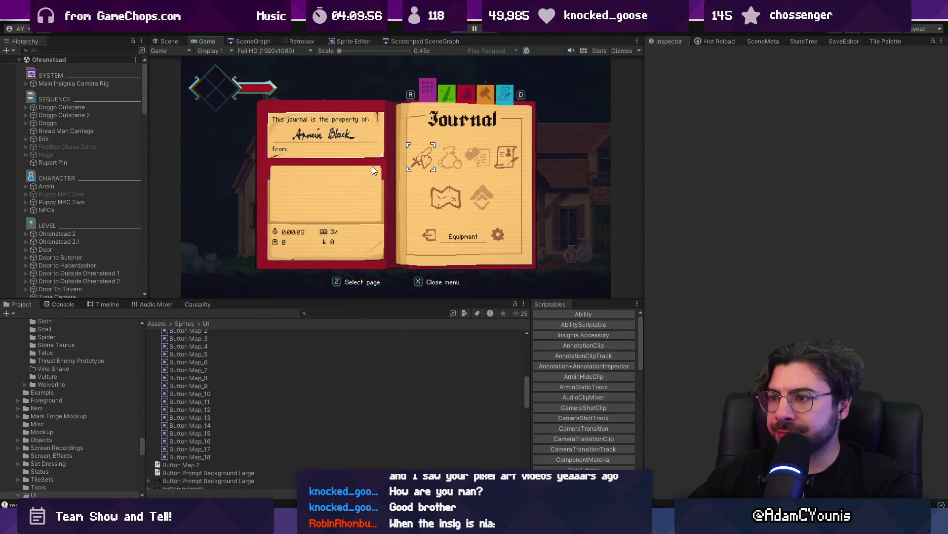
{"action": "key", "text": "Down"}
{"action": "key", "text": "z"}
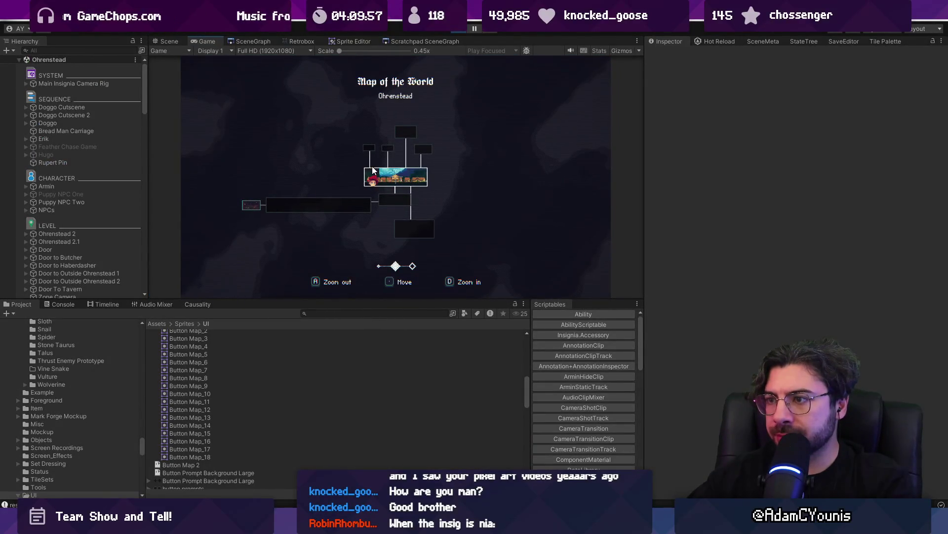
{"action": "key", "text": "Escape"}
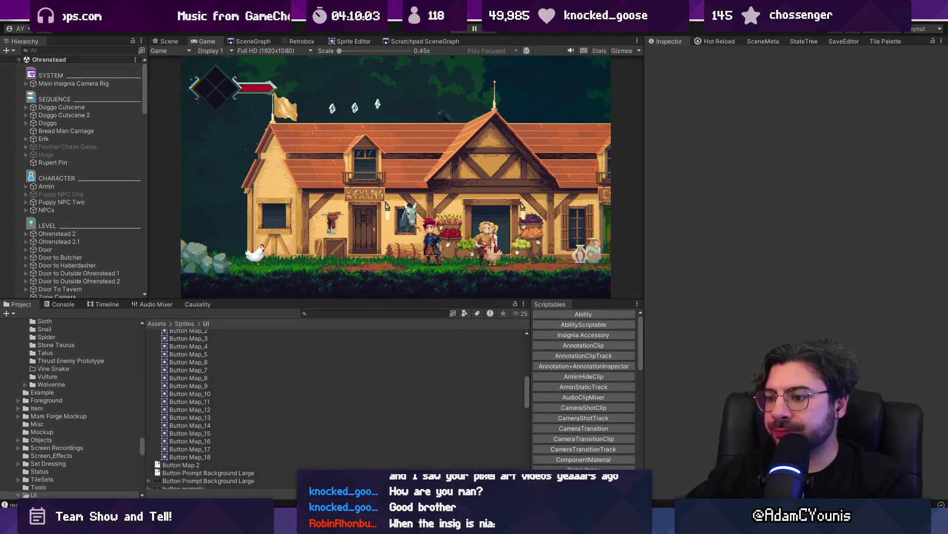
{"action": "key", "text": "alt+Tab"}
{"action": "key", "text": "ctrl+p"}
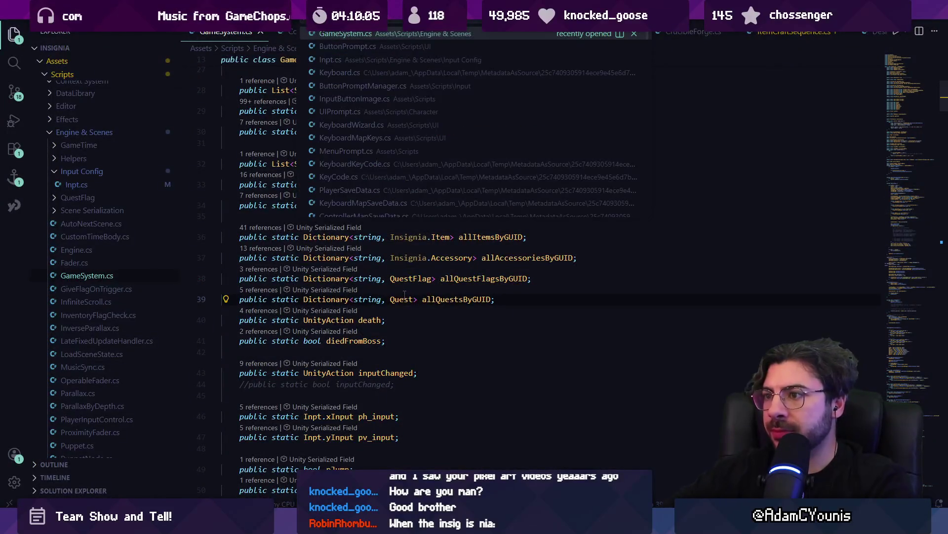
Step: Open ButtonPrompt.cs and examine CheckInput's gamepad and keyboard sprite branches
{"action": "type", "text": "bur"}
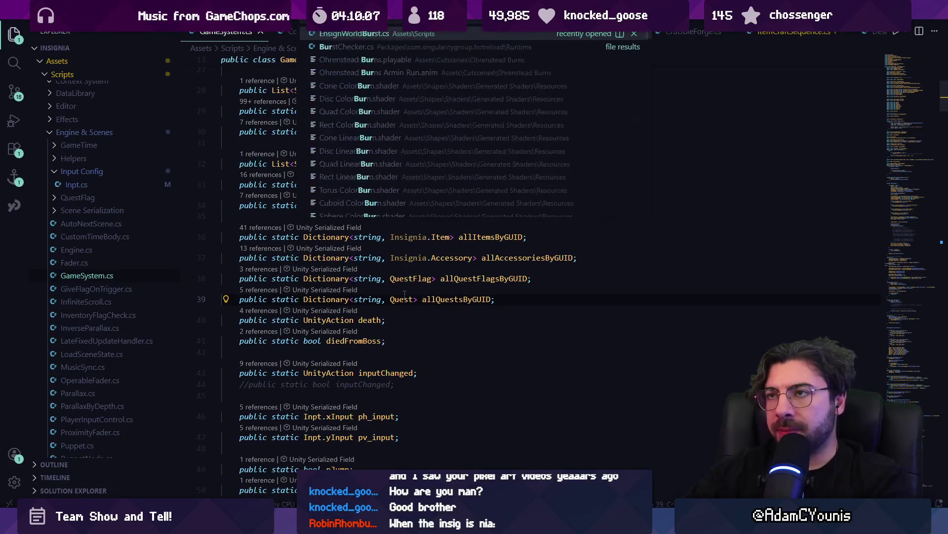
{"action": "key", "text": "BackSpace"}
{"action": "type", "text": "ttonprompt"}
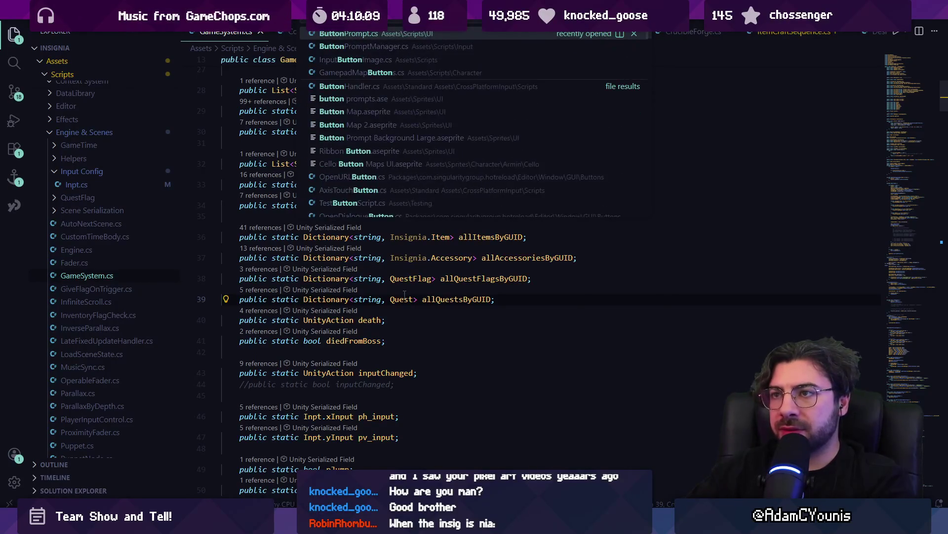
{"action": "key", "text": "Return"}
{"action": "left_click", "coordinate": [469, 338]}
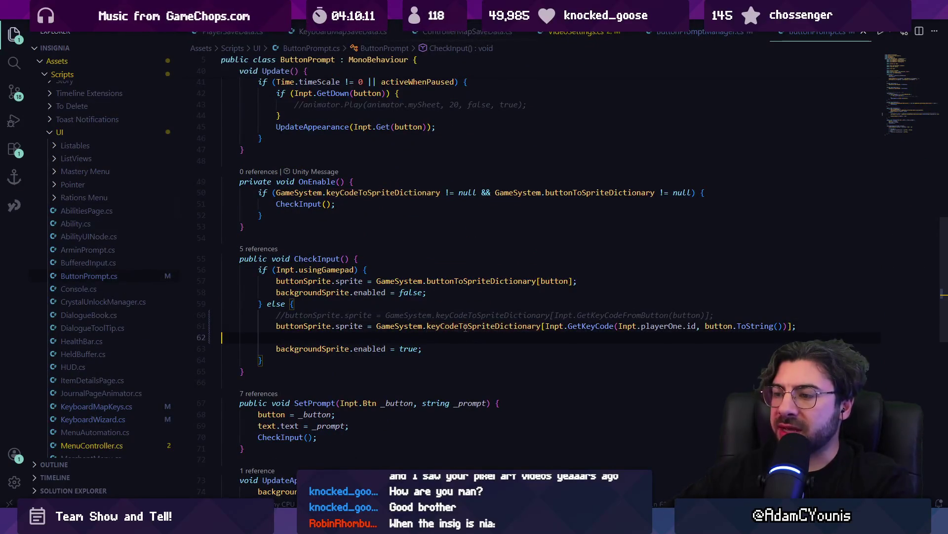
{"action": "left_click", "coordinate": [325, 270]}
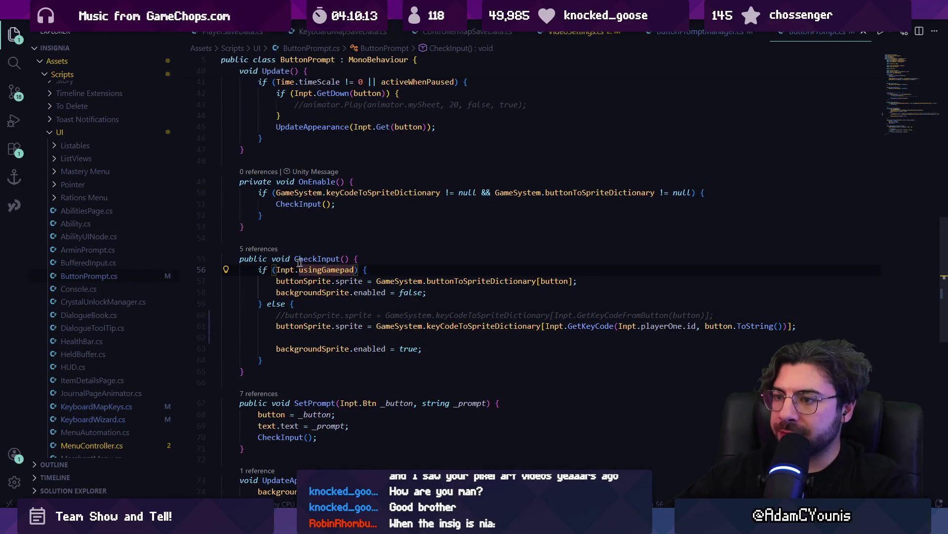
{"action": "left_click", "coordinate": [412, 307]}
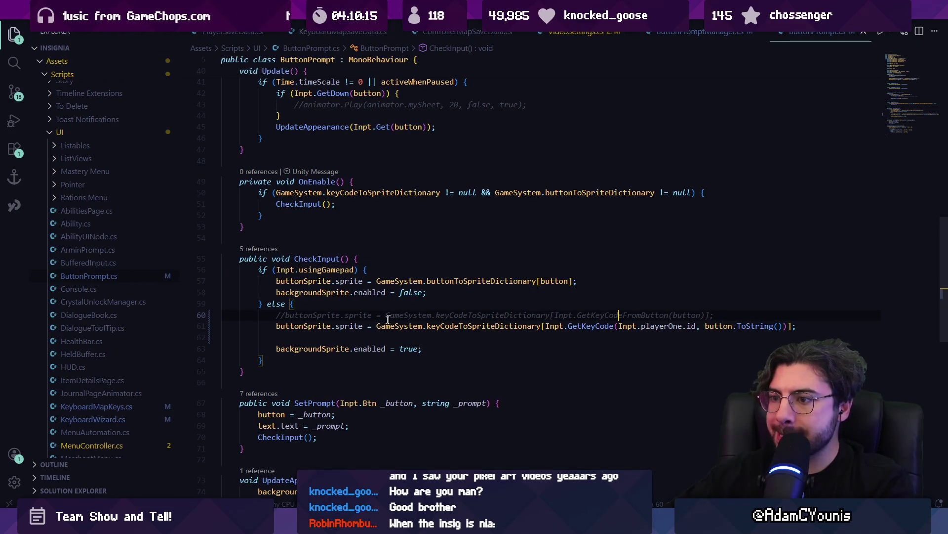
{"action": "left_click", "coordinate": [349, 326]}
{"action": "left_click", "coordinate": [569, 316]}
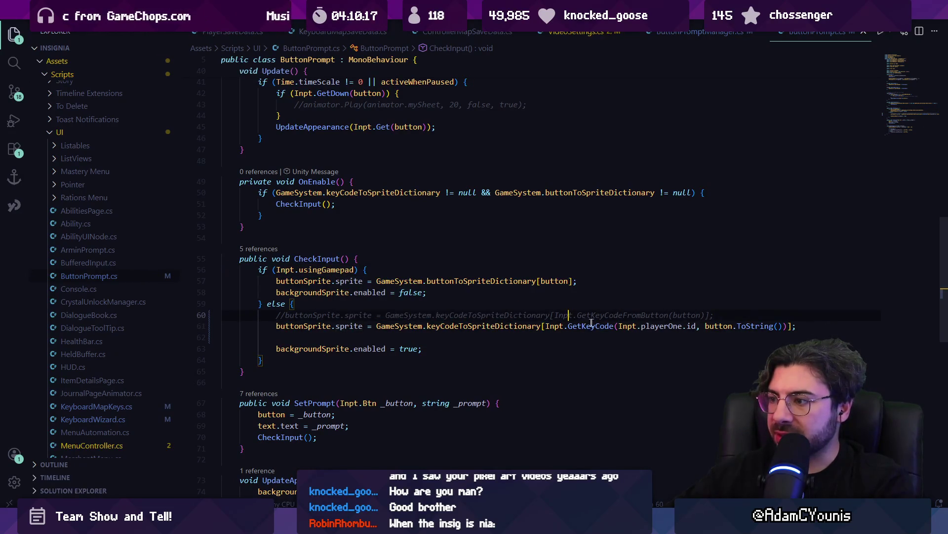
{"action": "left_click", "coordinate": [739, 326]}
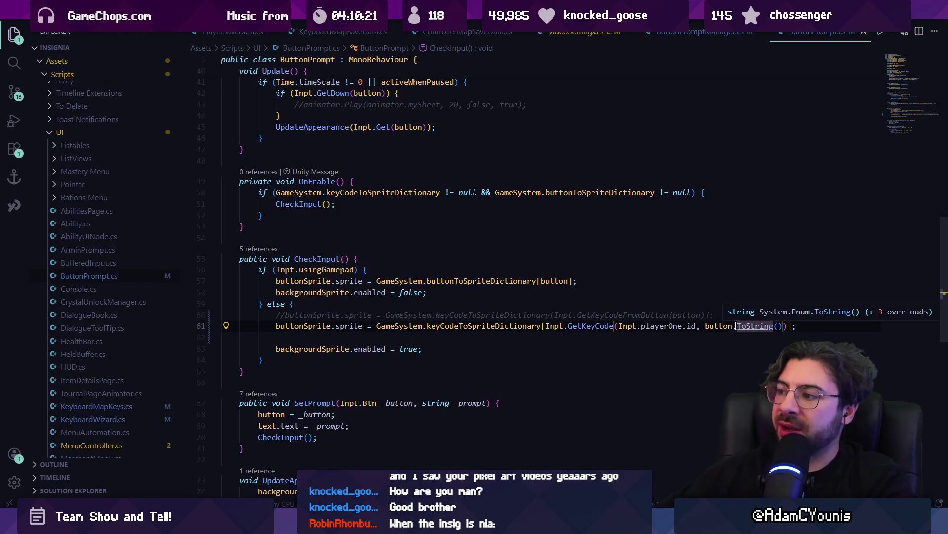
Step: Check the Btn enum in Inpt.cs, then follow line 61's lookup to keyCodeToSpriteDictionary
{"action": "left_click", "coordinate": [719, 326], "text": "ctrl"}
{"action": "left_click", "coordinate": [301, 208], "text": "ctrl"}
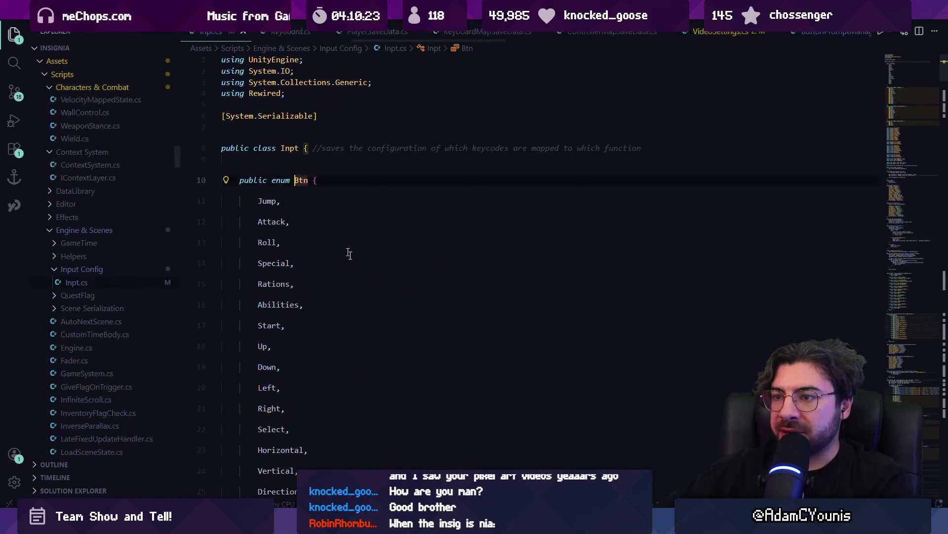
{"action": "scroll", "coordinate": [291, 247], "scroll_direction": "down", "scroll_amount": 5}
{"action": "key", "text": "Down"}
{"action": "key", "text": "Down"}
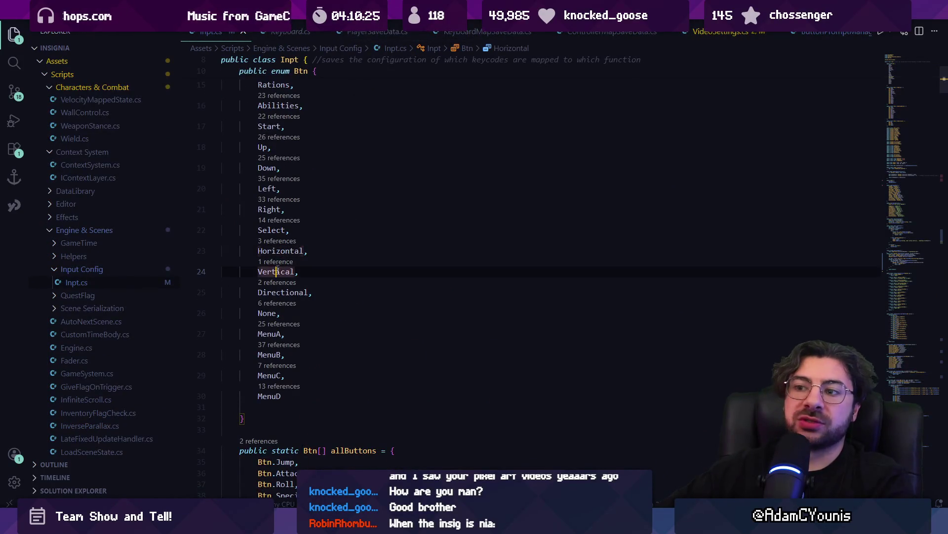
{"action": "key", "text": "alt+Left"}
{"action": "key", "text": "alt+Left"}
{"action": "key", "text": "alt+Left"}
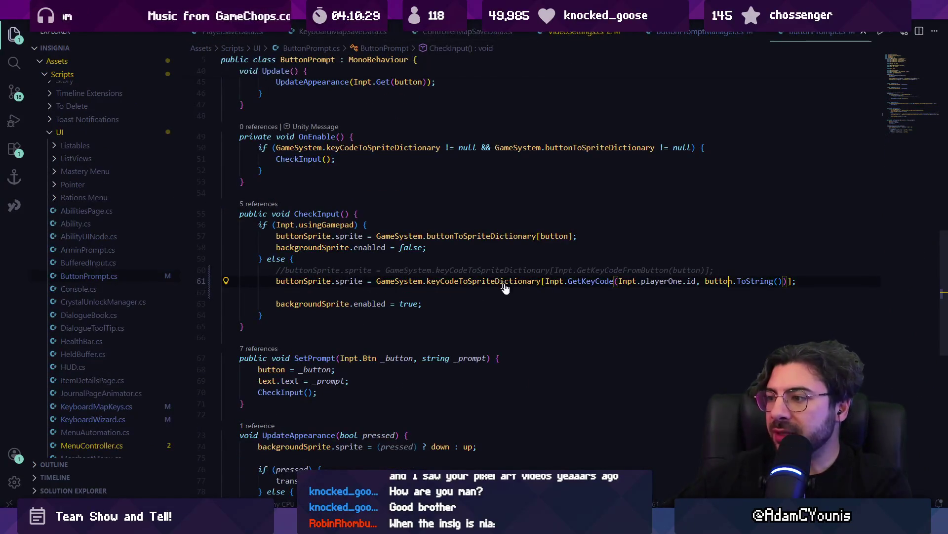
{"action": "left_click_drag", "start_coordinate": [547, 282], "coordinate": [786, 282]}
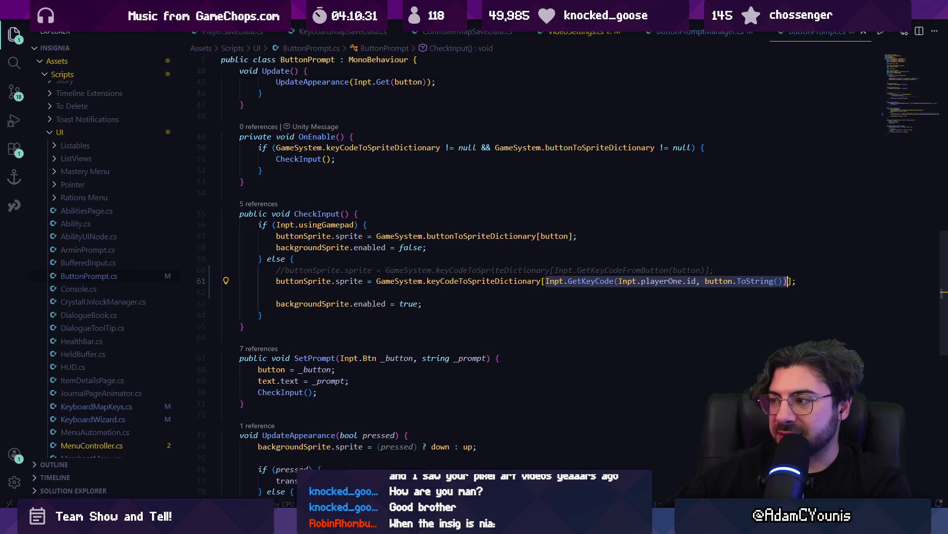
{"action": "left_click", "coordinate": [746, 281]}
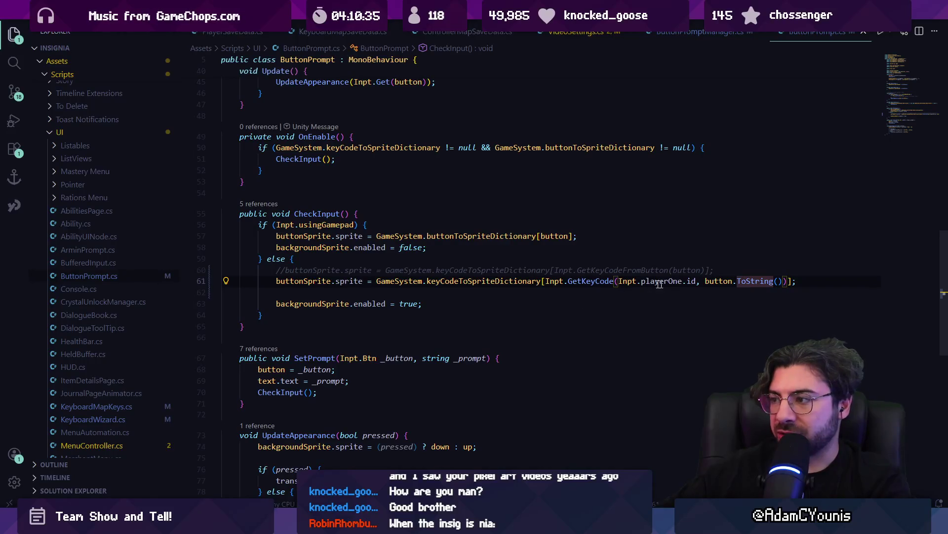
{"action": "left_click", "coordinate": [514, 281], "text": "ctrl"}
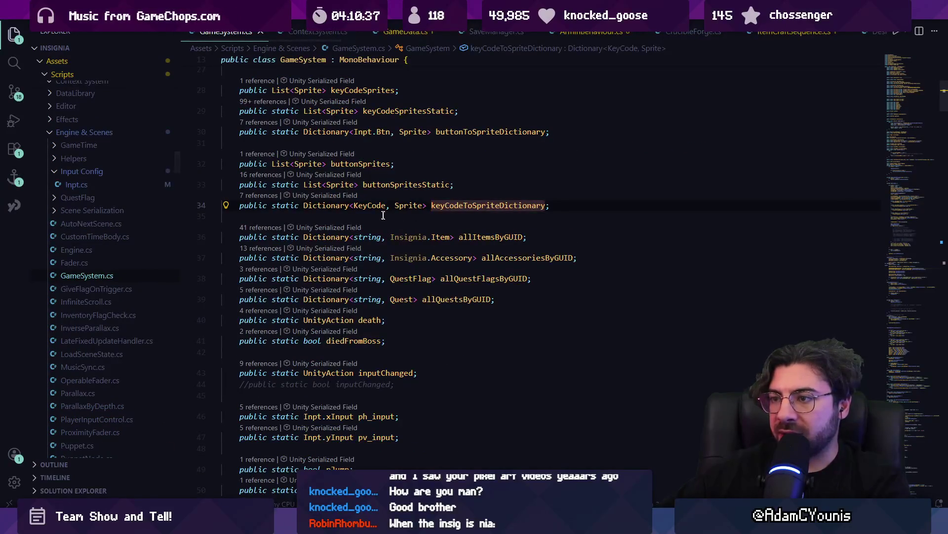
Step: Look up the Dictionary type and all references to keyCodeToSpriteDictionary, including UIPrompt.cs
{"action": "left_click", "coordinate": [331, 208], "text": "ctrl"}
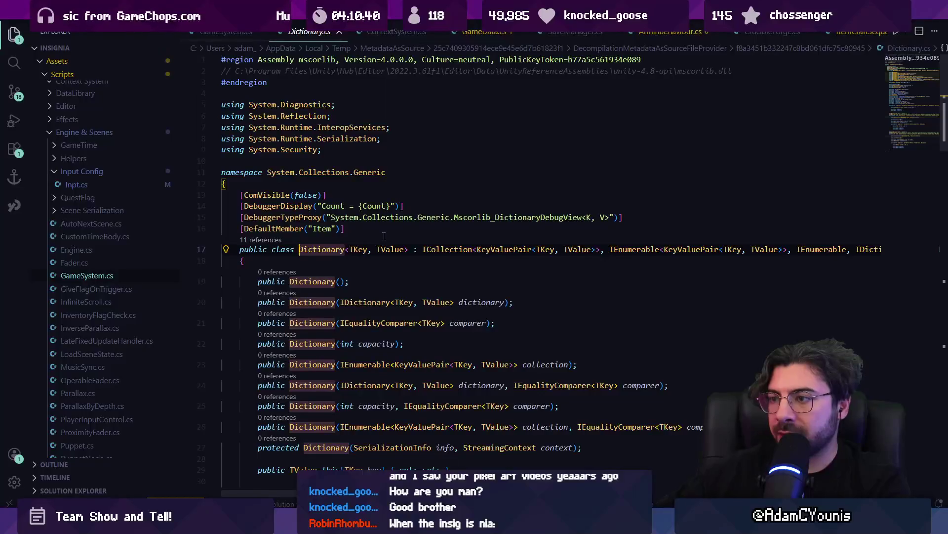
{"action": "key", "text": "alt+Left"}
{"action": "left_click", "coordinate": [480, 209], "text": "ctrl"}
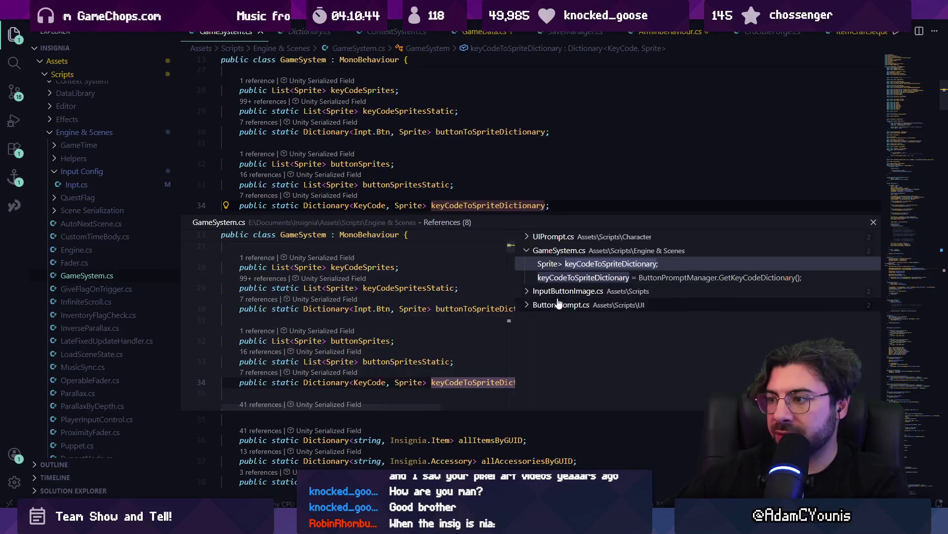
{"action": "left_click", "coordinate": [561, 238]}
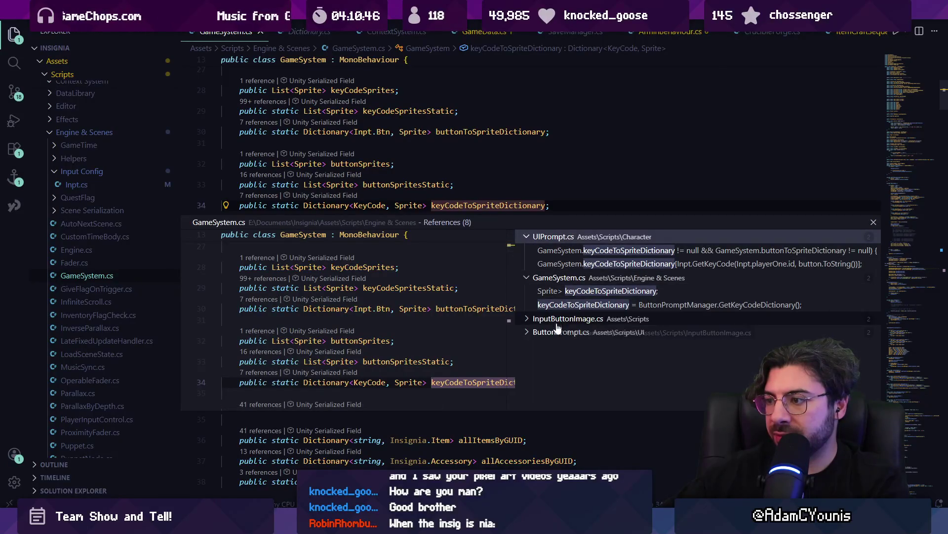
{"action": "key", "text": "Escape"}
Step: Open ButtonPromptManager.cs via Quick Open and scroll to GetKeyCodeDictionary
{"action": "key", "text": "ctrl+p"}
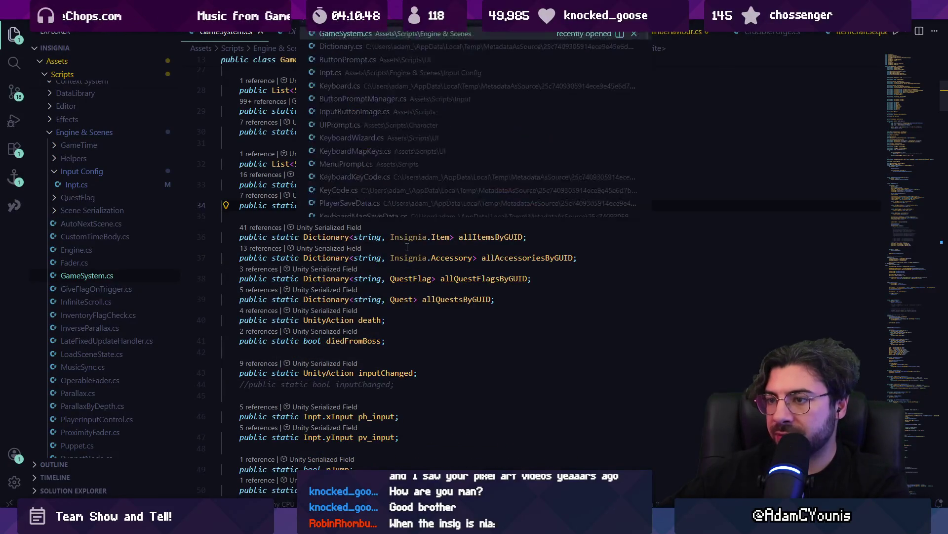
{"action": "type", "text": "promptman"}
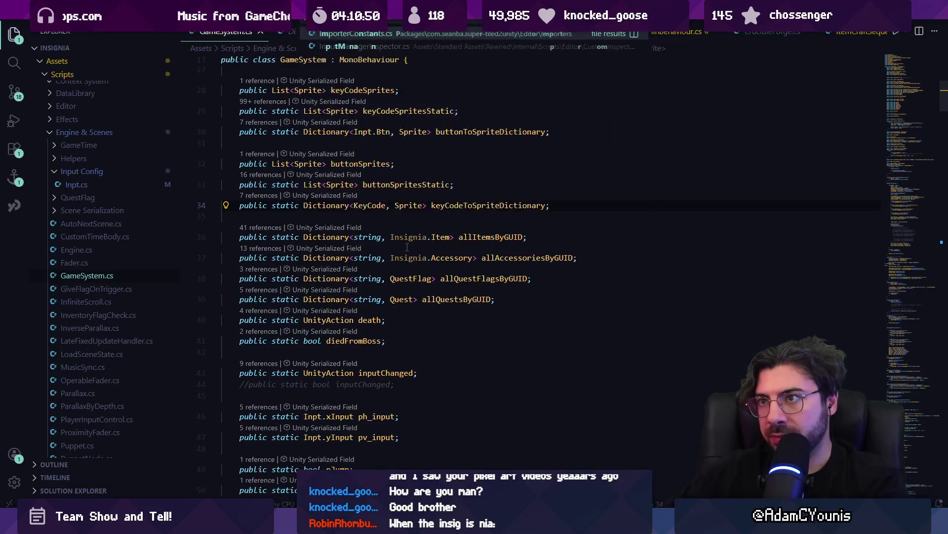
{"action": "type", "text": "prompt"}
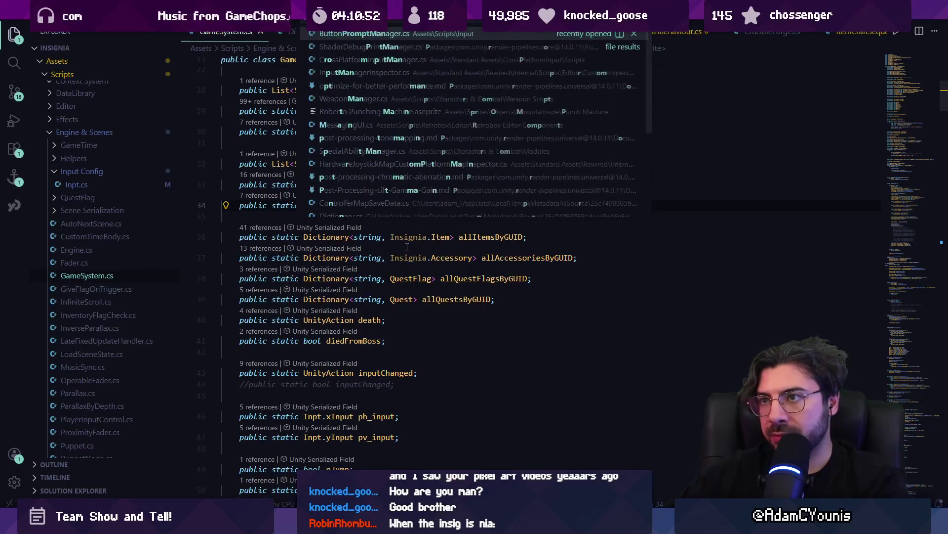
{"action": "key", "text": "Return"}
{"action": "scroll", "coordinate": [532, 266], "scroll_direction": "down", "scroll_amount": 15}
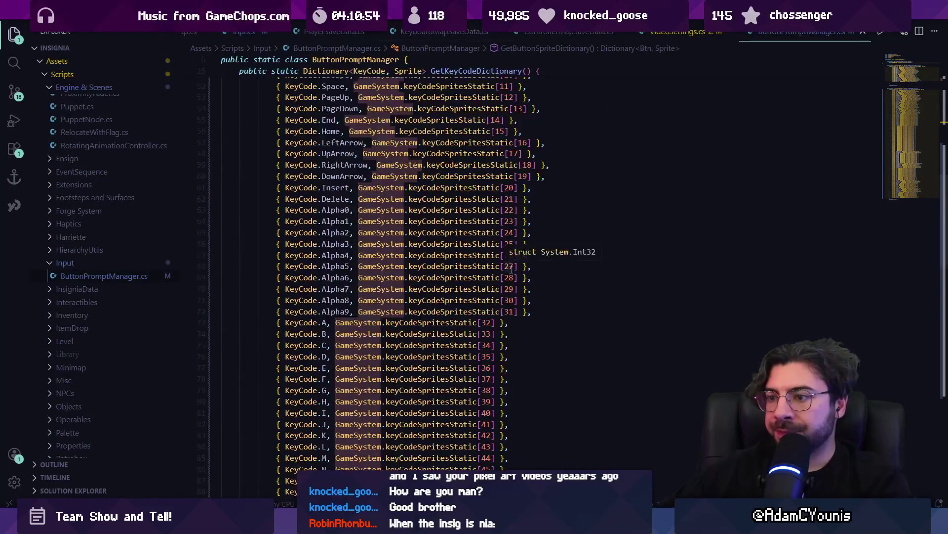
Step: Scroll the key-code mappings past LeftBracket and select the F13–F15 entries on lines 141–143
{"action": "scroll", "coordinate": [510, 266], "scroll_direction": "up", "scroll_amount": 7}
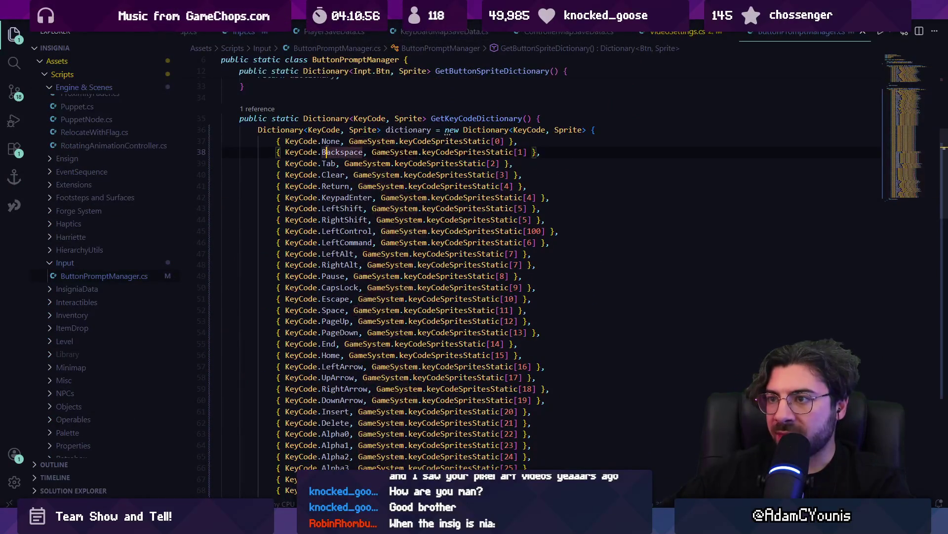
{"action": "scroll", "coordinate": [329, 223], "scroll_direction": "down", "scroll_amount": 20}
{"action": "scroll", "coordinate": [323, 281], "scroll_direction": "down", "scroll_amount": 6}
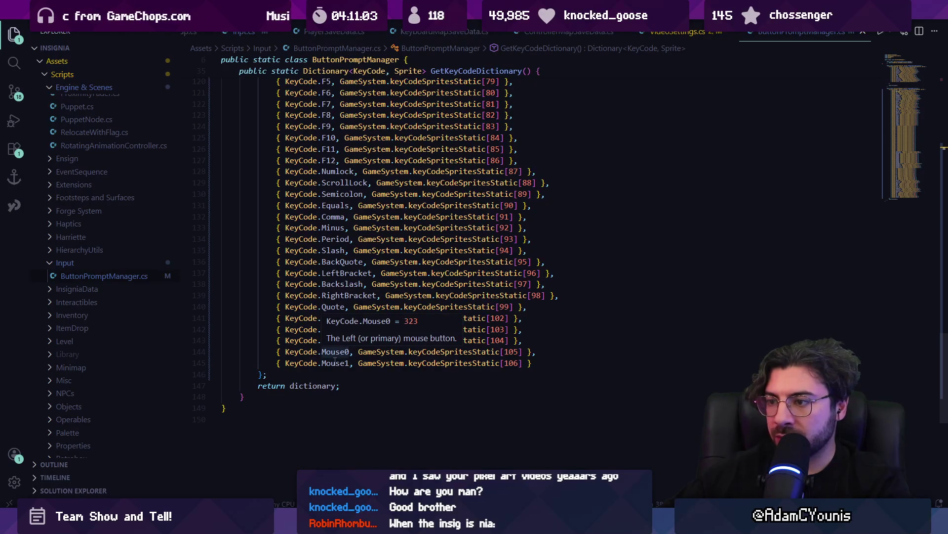
{"action": "left_click", "coordinate": [331, 273]}
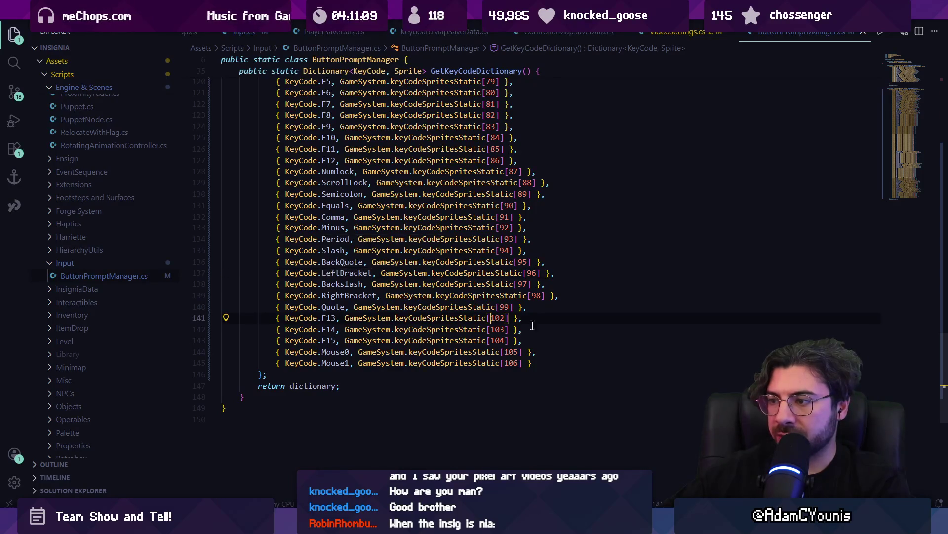
{"action": "scroll", "coordinate": [538, 316], "scroll_direction": "up", "scroll_amount": 10}
{"action": "scroll", "coordinate": [537, 316], "scroll_direction": "down", "scroll_amount": 10}
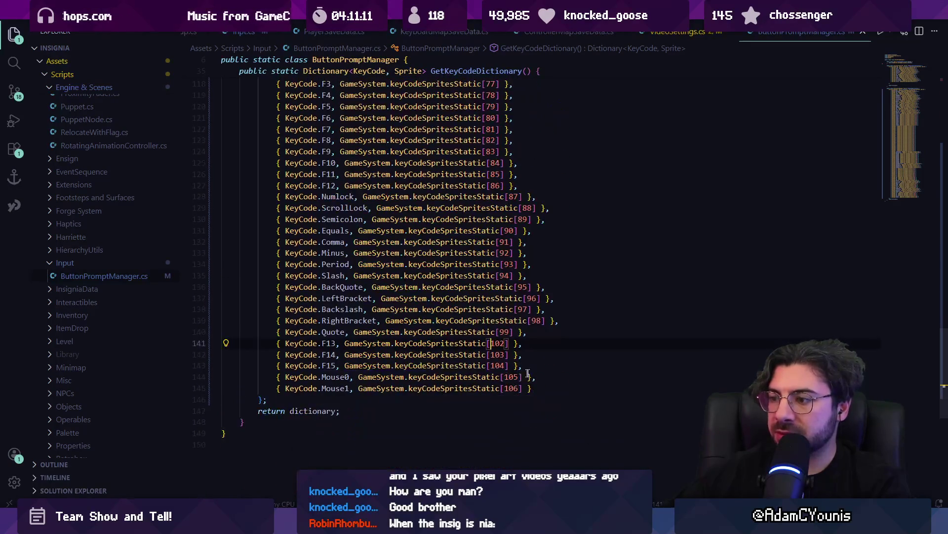
{"action": "left_click_drag", "start_coordinate": [523, 365], "coordinate": [254, 342]}
{"action": "key", "text": "alt+Tab"}
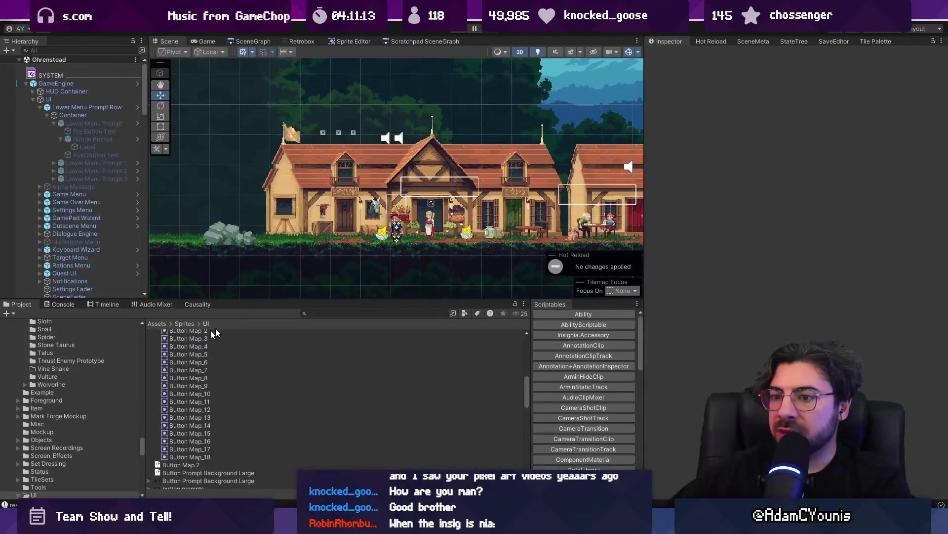
Step: Find and open the Game System prefab, then check which sprite fills Element 104 of its key sprite list
{"action": "scroll", "coordinate": [212, 367], "scroll_direction": "down", "scroll_amount": 2}
{"action": "scroll", "coordinate": [213, 367], "scroll_direction": "up", "scroll_amount": 3}
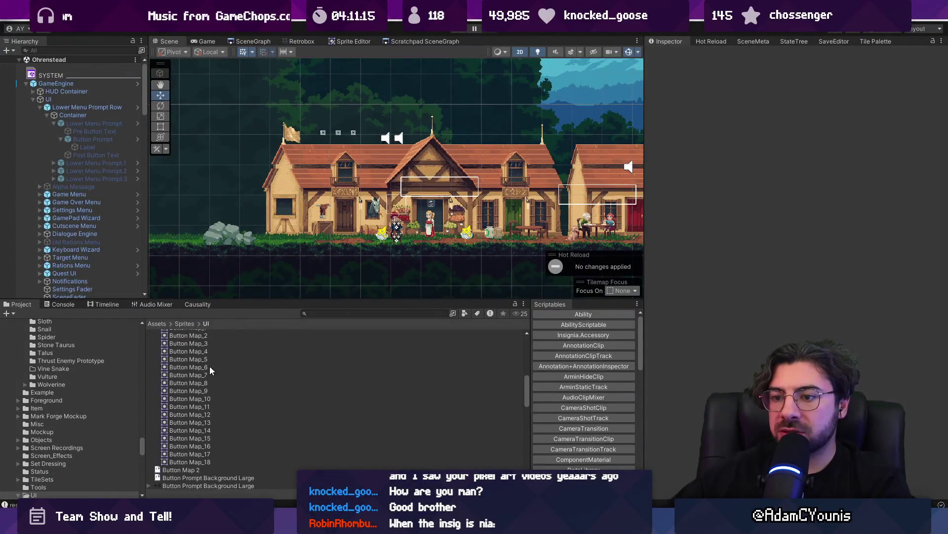
{"action": "left_click", "coordinate": [192, 400]}
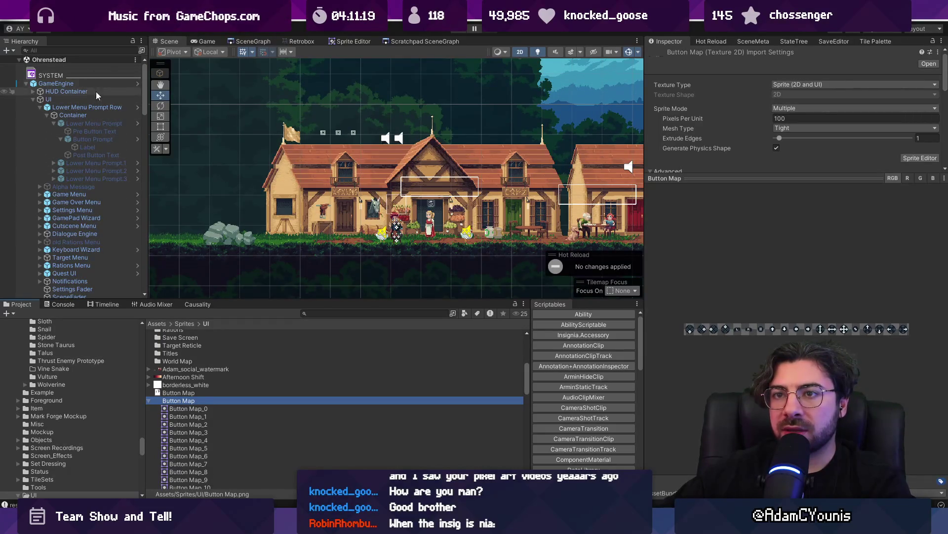
{"action": "left_click", "coordinate": [343, 313]}
{"action": "type", "text": "game system"}
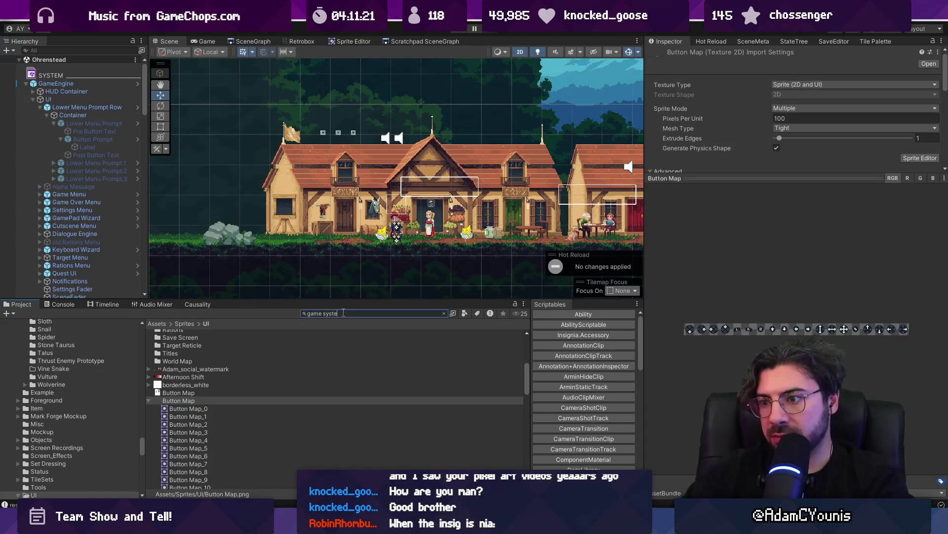
{"action": "left_click", "coordinate": [172, 343]}
{"action": "double_click", "coordinate": [173, 342]}
{"action": "scroll", "coordinate": [796, 305], "scroll_direction": "down", "scroll_amount": 15}
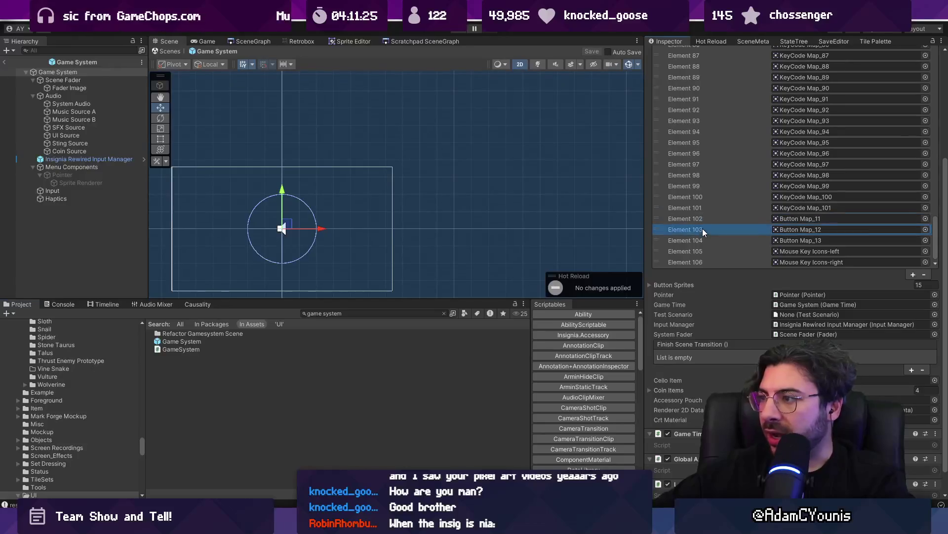
{"action": "left_click", "coordinate": [706, 240]}
Step: In ButtonPromptManager.cs, start a //horizontal comment after the KeyCode.F13 entry on line 141
{"action": "key", "text": "alt+Tab"}
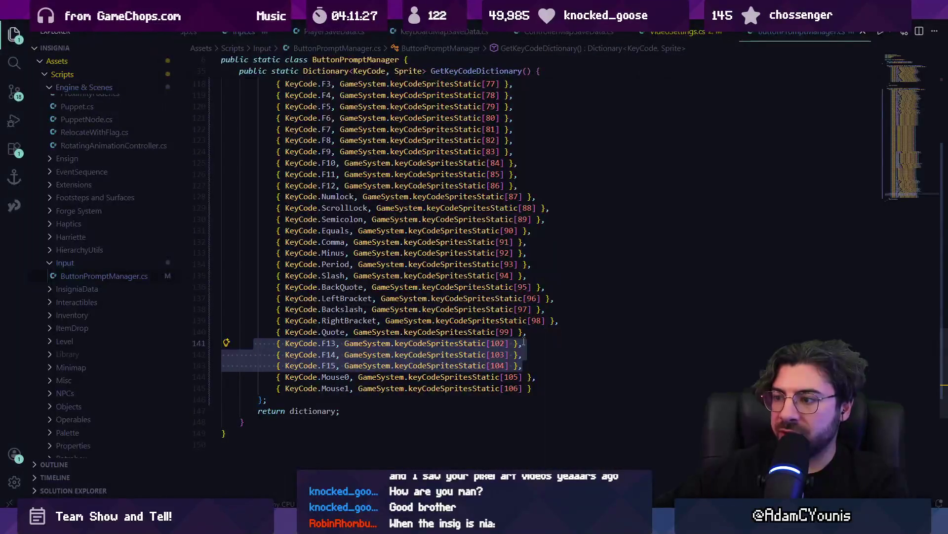
{"action": "left_click", "coordinate": [551, 343]}
{"action": "type", "text": "//horizo"}
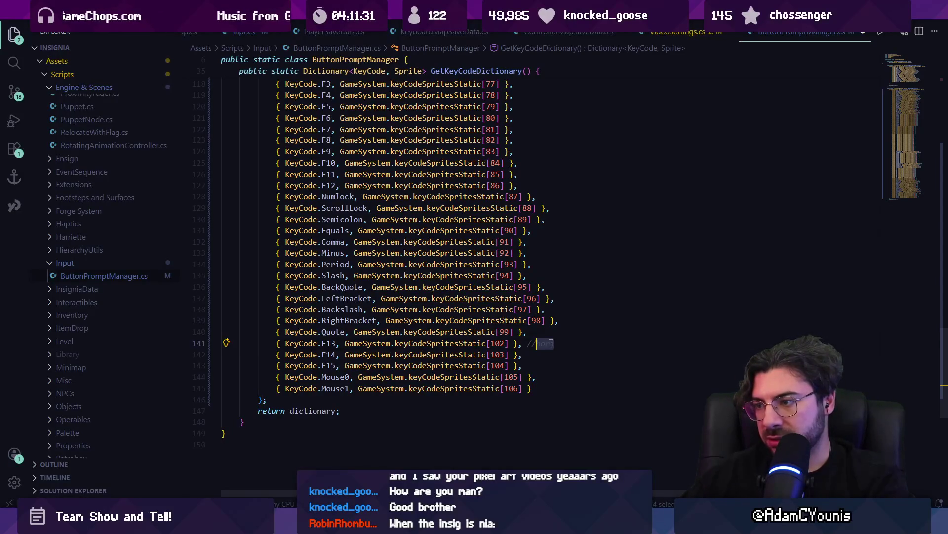
Step: Label the F13, F14 and F15 entries //horizontal, //vertical and //directional, save, and return to ButtonPrompt.cs
{"action": "key", "text": "Escape"}
{"action": "type", "text": "zontal"}
{"action": "key", "text": "Down"}
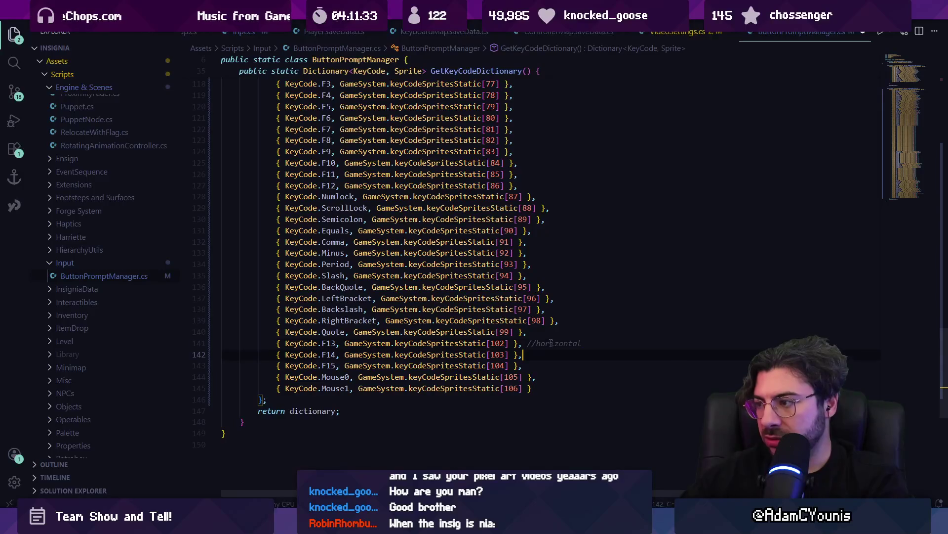
{"action": "type", "text": "//vertical"}
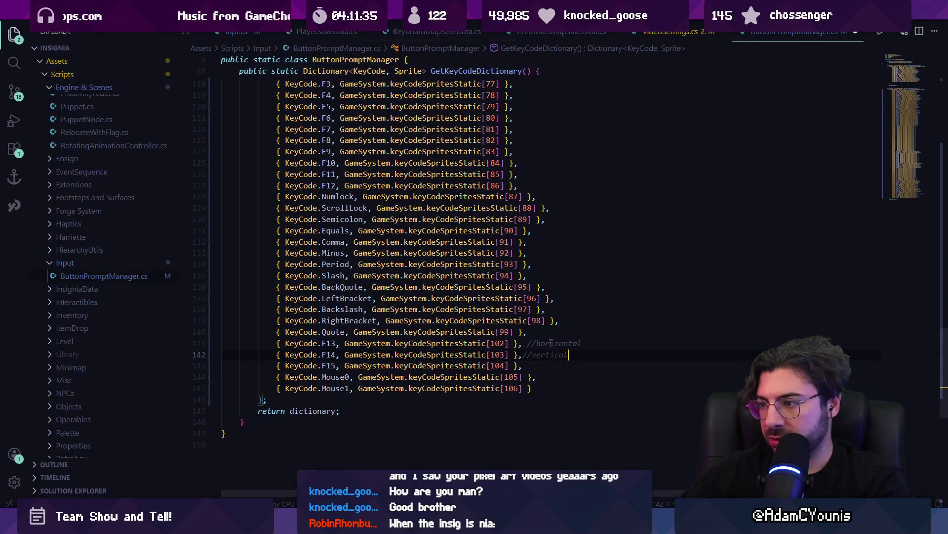
{"action": "type", "text": "/"}
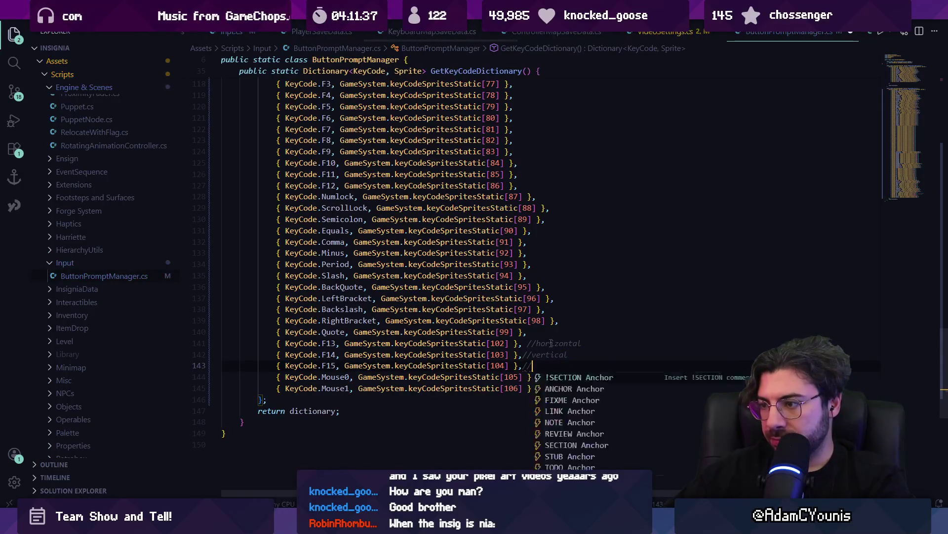
{"action": "type", "text": "/directional"}
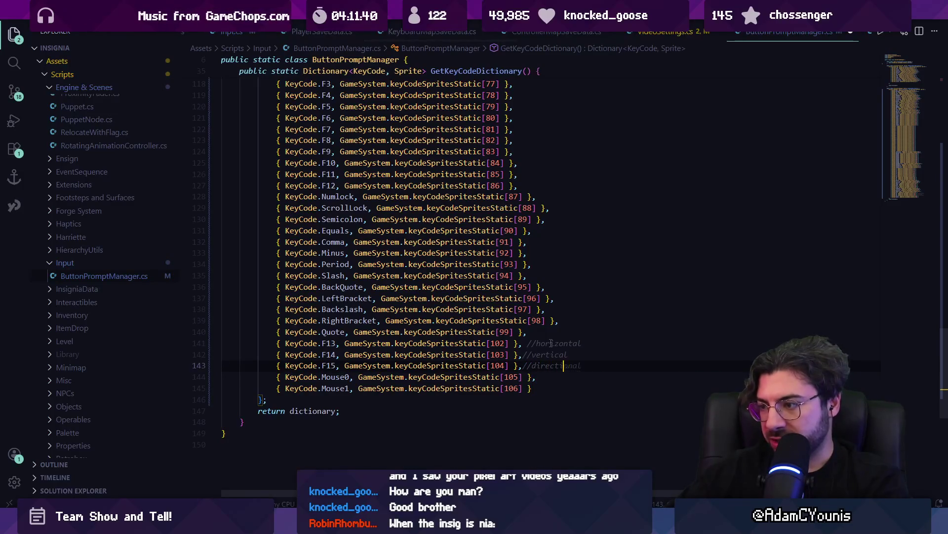
{"action": "key", "text": "Up"}
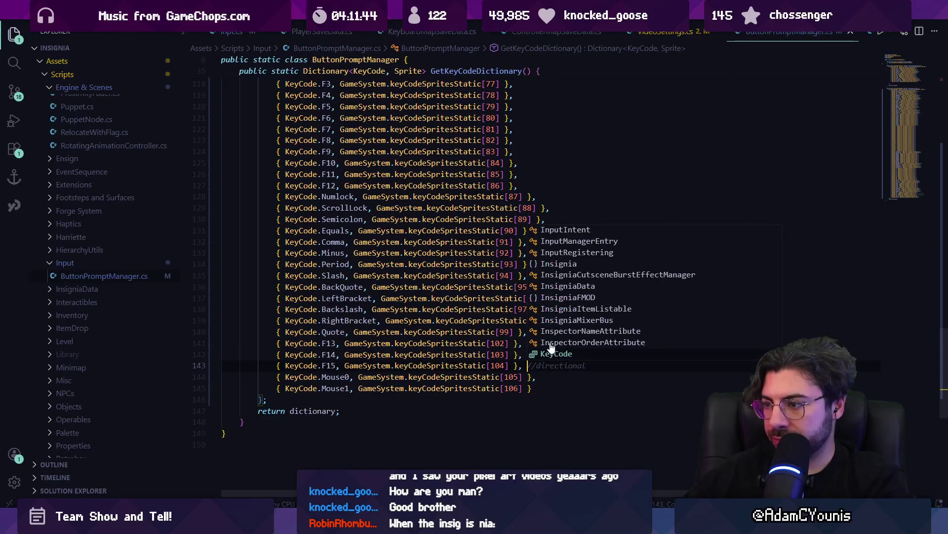
{"action": "key", "text": "ctrl+s"}
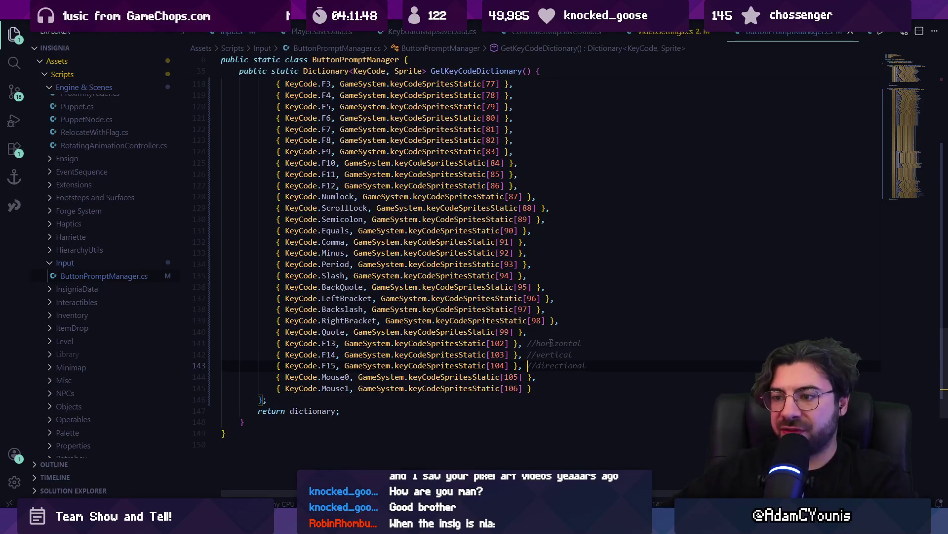
{"action": "key", "text": "alt+Left"}
{"action": "key", "text": "alt+Left"}
{"action": "key", "text": "alt+Left"}
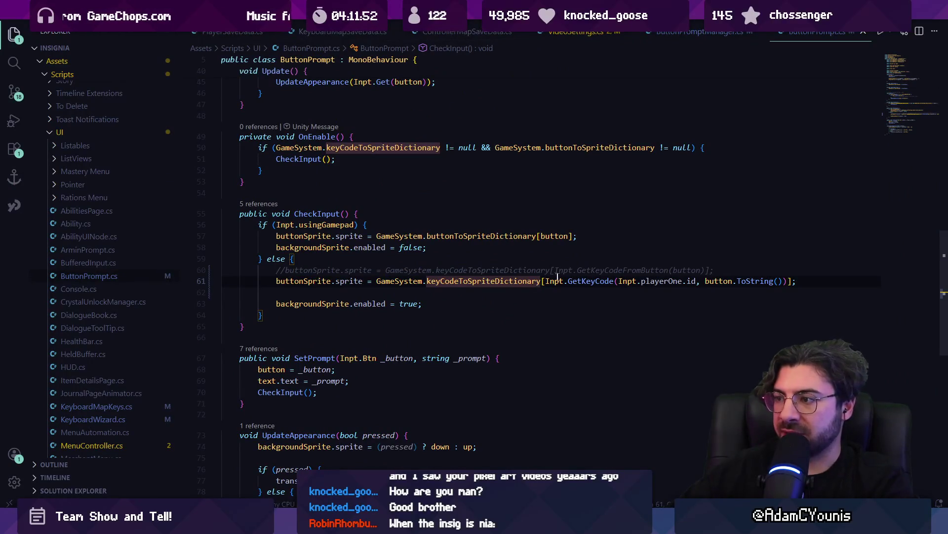
Step: Open GetKeyCode in Inpt.cs and inspect Rewired's GetKeyCodeById definition in Keyboard.cs before coming back
{"action": "left_click", "coordinate": [592, 282], "text": "ctrl"}
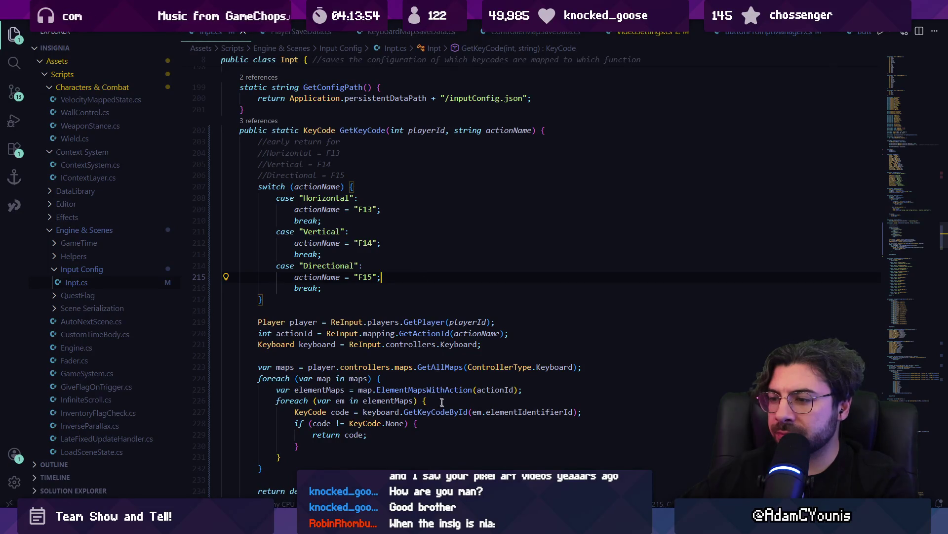
{"action": "left_click", "coordinate": [476, 412]}
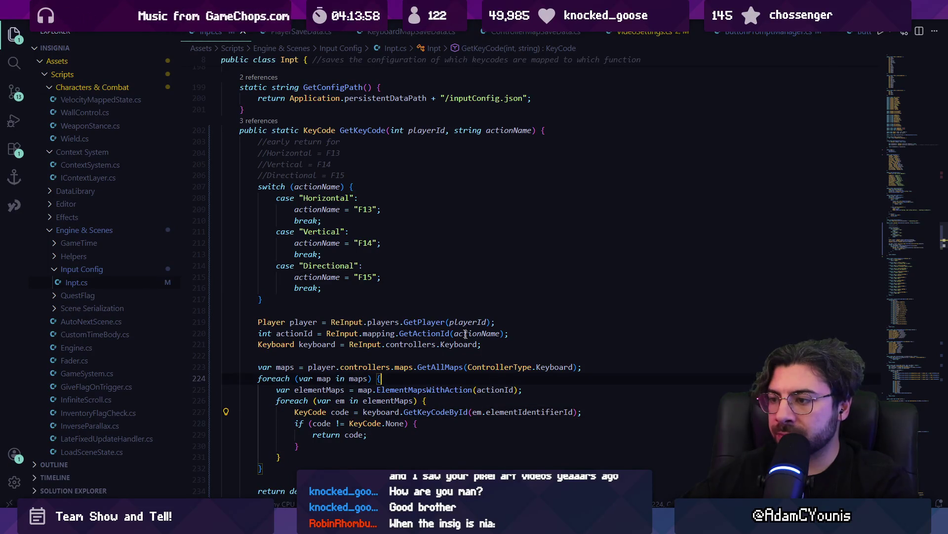
{"action": "left_click", "coordinate": [319, 277]}
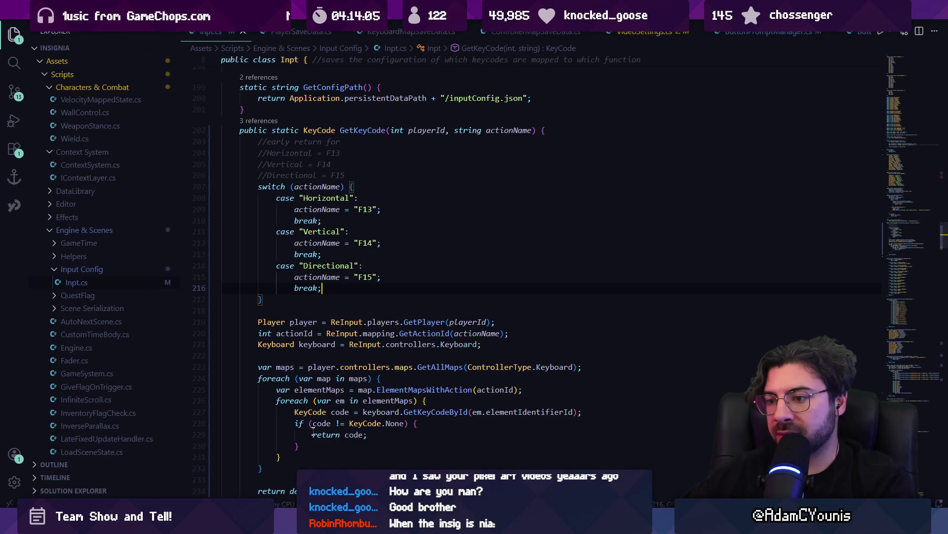
{"action": "left_click_drag", "start_coordinate": [296, 413], "coordinate": [593, 410]}
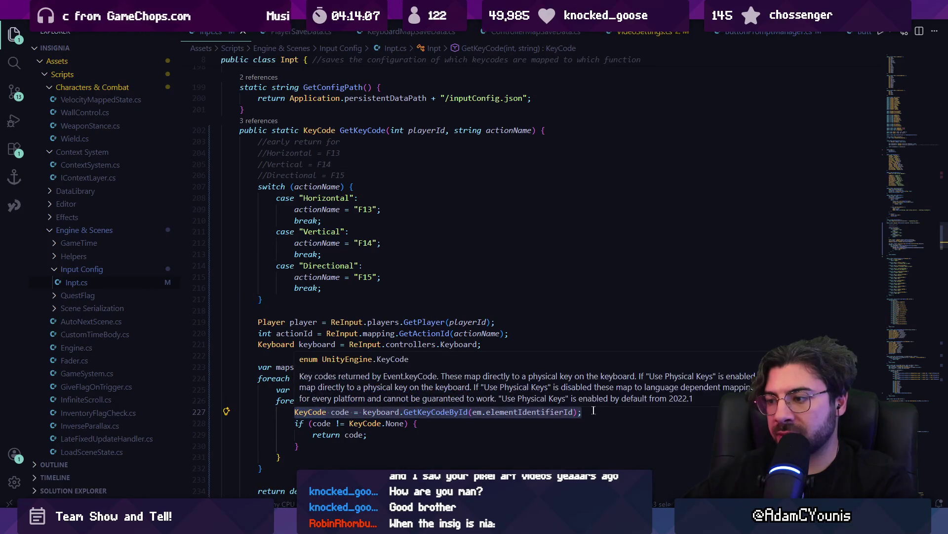
{"action": "left_click", "coordinate": [344, 413]}
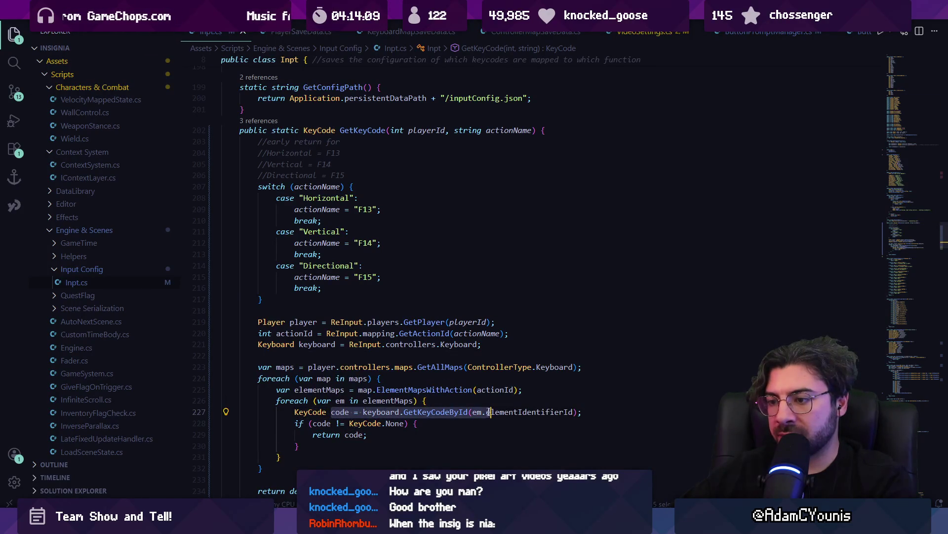
{"action": "left_click_drag", "start_coordinate": [363, 413], "coordinate": [515, 413]}
{"action": "key", "text": "shift+End"}
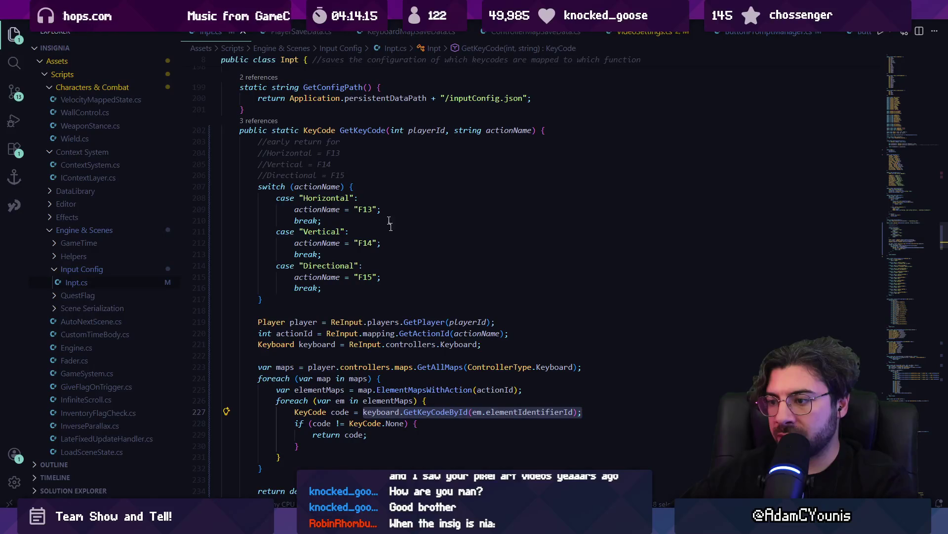
{"action": "left_click", "coordinate": [429, 415], "text": "ctrl"}
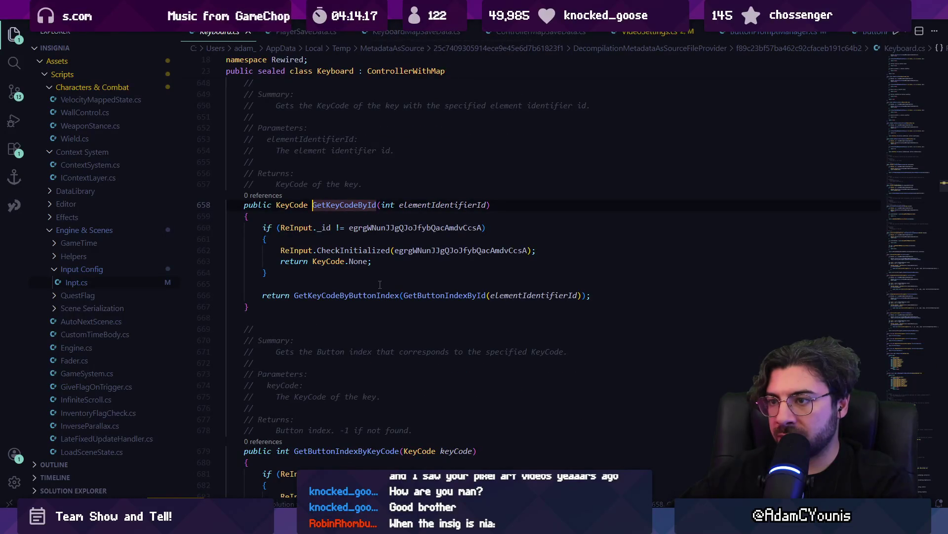
{"action": "key", "text": "alt+Left"}
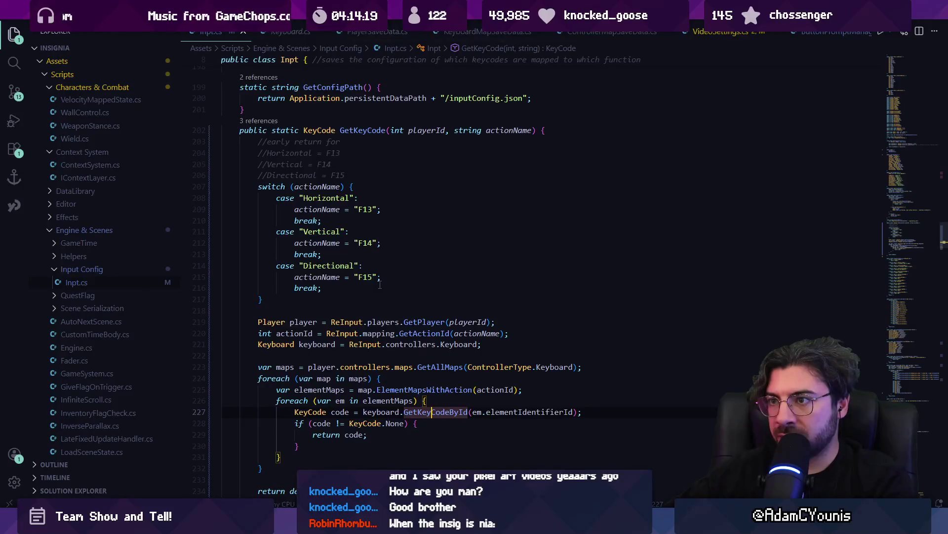
{"action": "scroll", "coordinate": [380, 284], "scroll_direction": "up", "scroll_amount": 2}
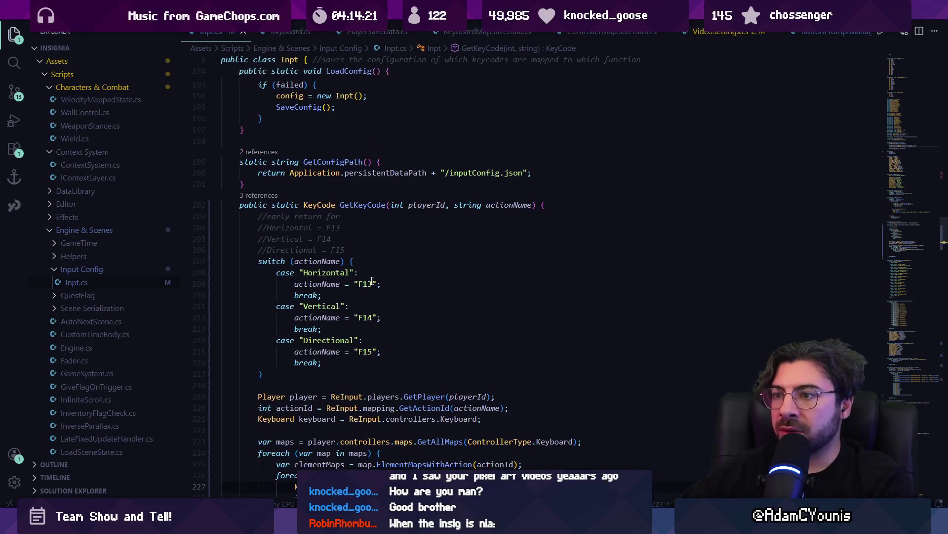
Step: Make the Horizontal case return KeyCode.F13 instead of the quoted key name
{"action": "type", "text": "retuir"}
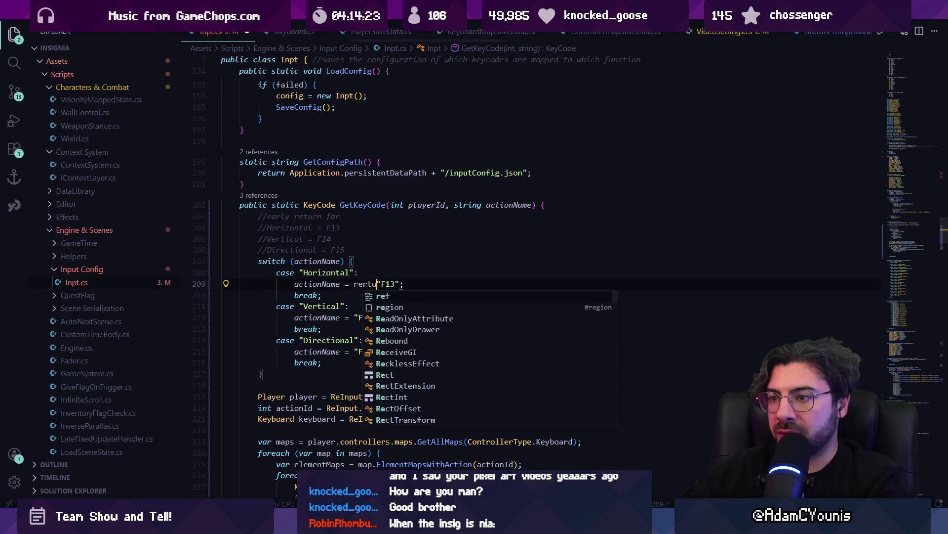
{"action": "key", "text": "BackSpace"}
{"action": "key", "text": "BackSpace"}
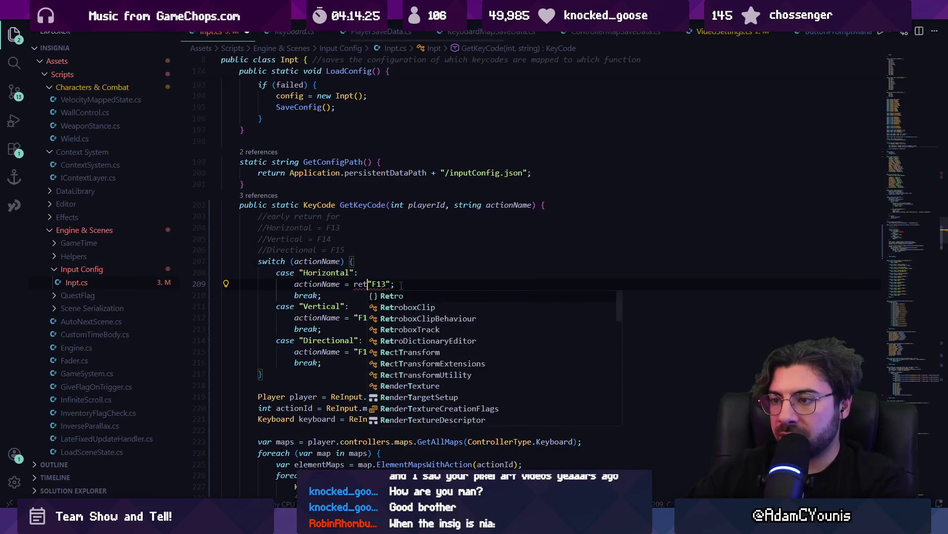
{"action": "type", "text": "urn"}
{"action": "key", "text": "ctrl+z"}
{"action": "key", "text": "ctrl+z"}
{"action": "type", "text": "KeyCode"}
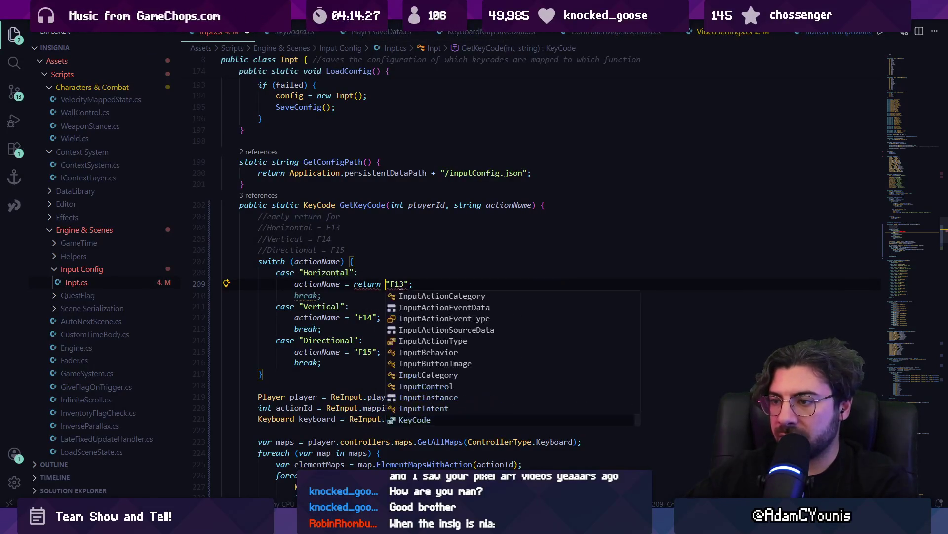
{"action": "type", "text": "."}
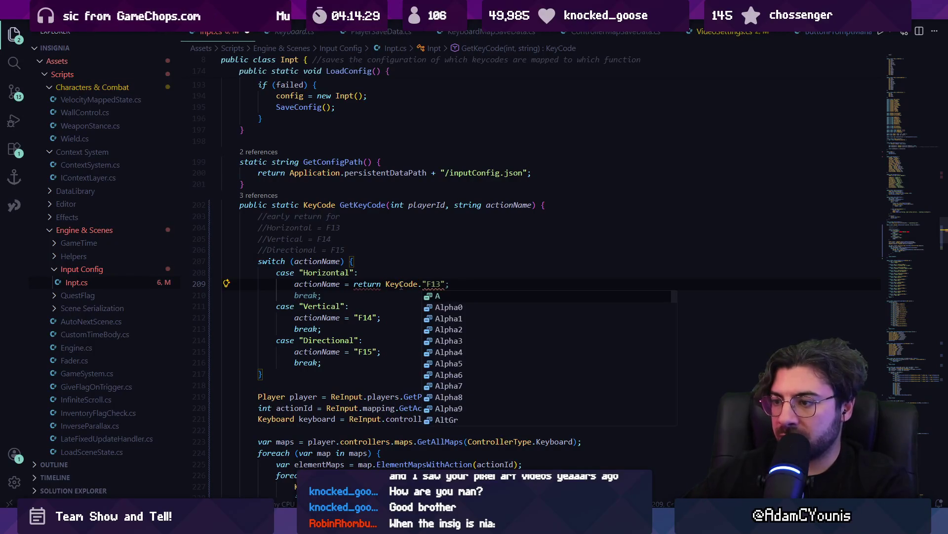
{"action": "key", "text": "Escape"}
{"action": "key", "text": "Delete"}
{"action": "key", "text": "Right"}
{"action": "key", "text": "Right"}
{"action": "key", "text": "Right"}
{"action": "key", "text": "Delete"}
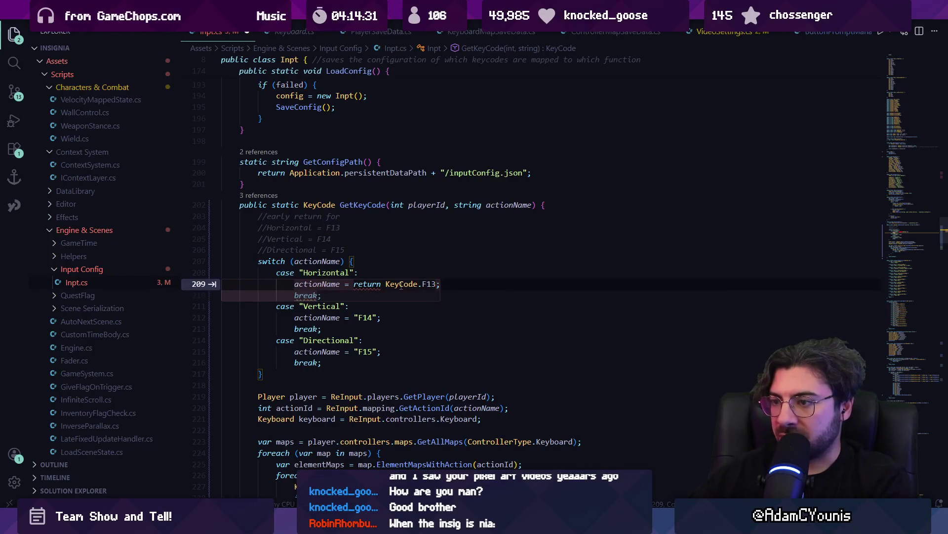
{"action": "key", "text": "Tab"}
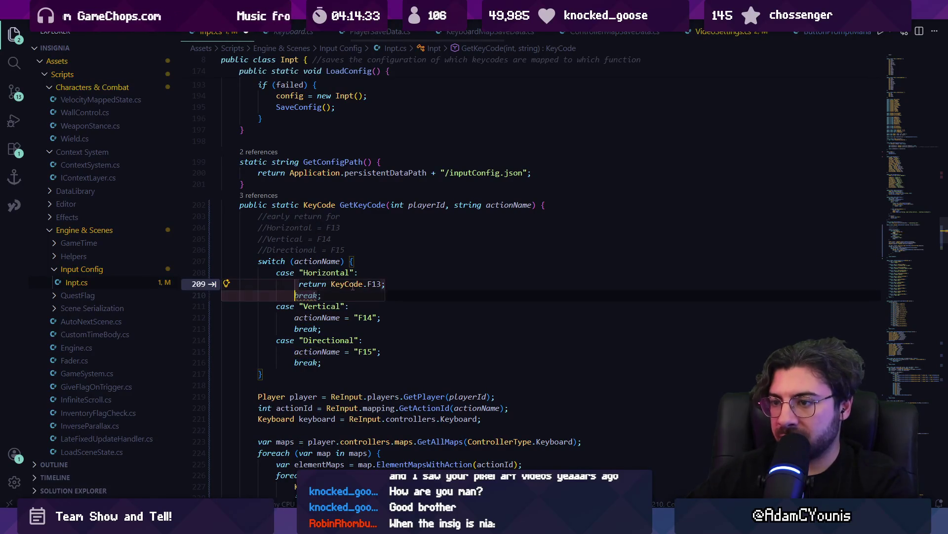
Step: Accept the suggested KeyCode.F14 and KeyCode.F15 returns for the Vertical and Directional cases
{"action": "key", "text": "Tab"}
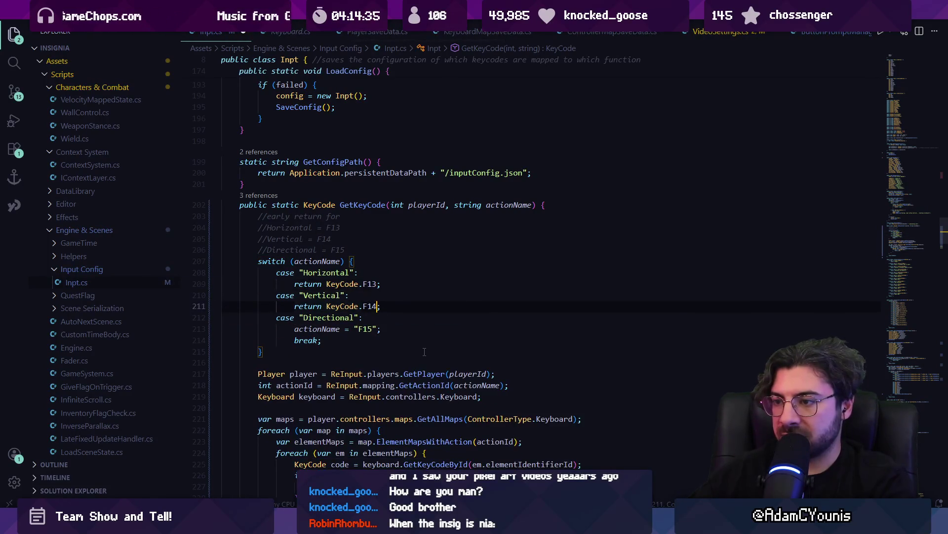
{"action": "key", "text": "Tab"}
{"action": "key", "text": "alt+Tab"}
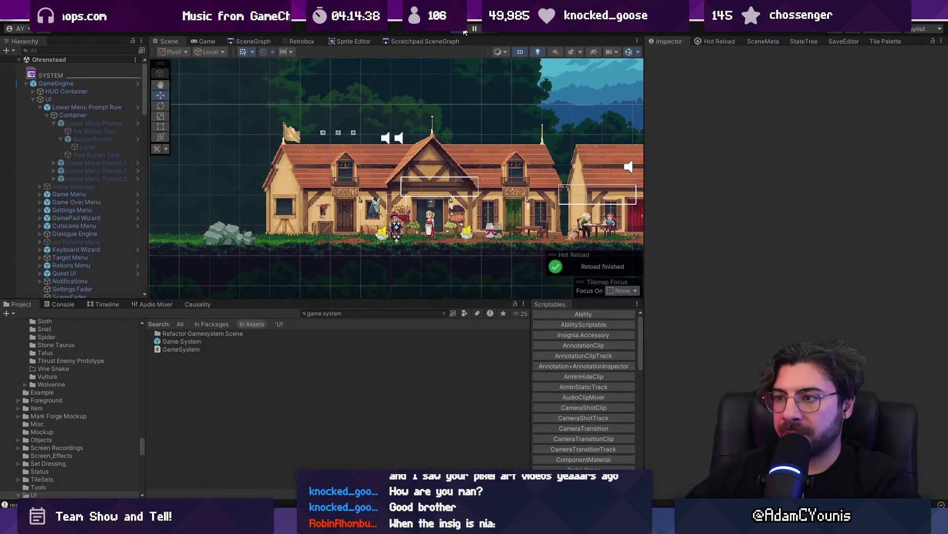
Step: Start play mode in full-screen and test the world map, Equipment and Quests journal pages
{"action": "left_click", "coordinate": [465, 31]}
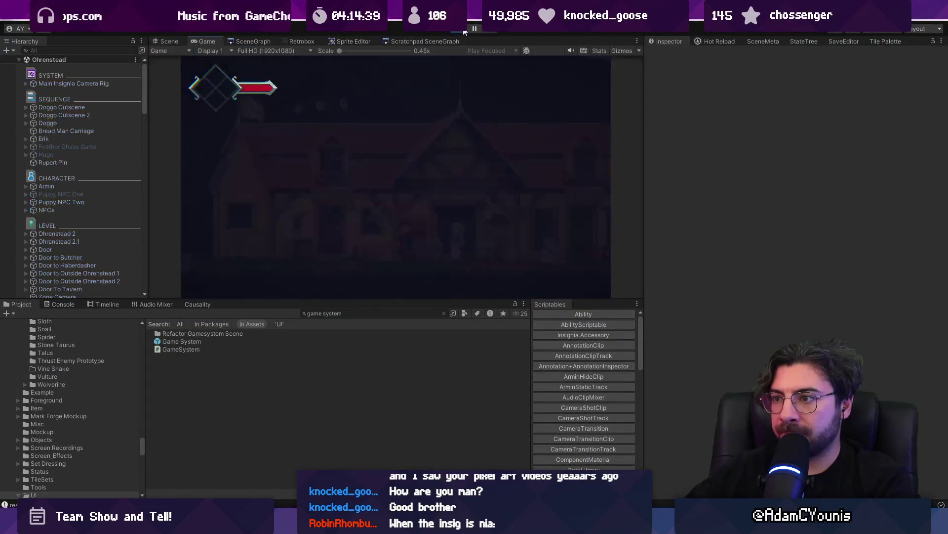
{"action": "key", "text": "z"}
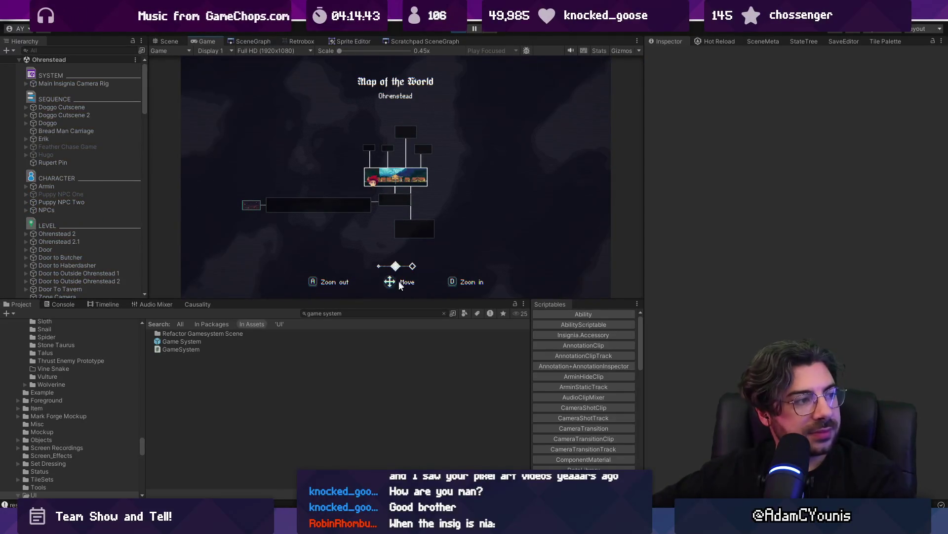
{"action": "key", "text": "shift+space"}
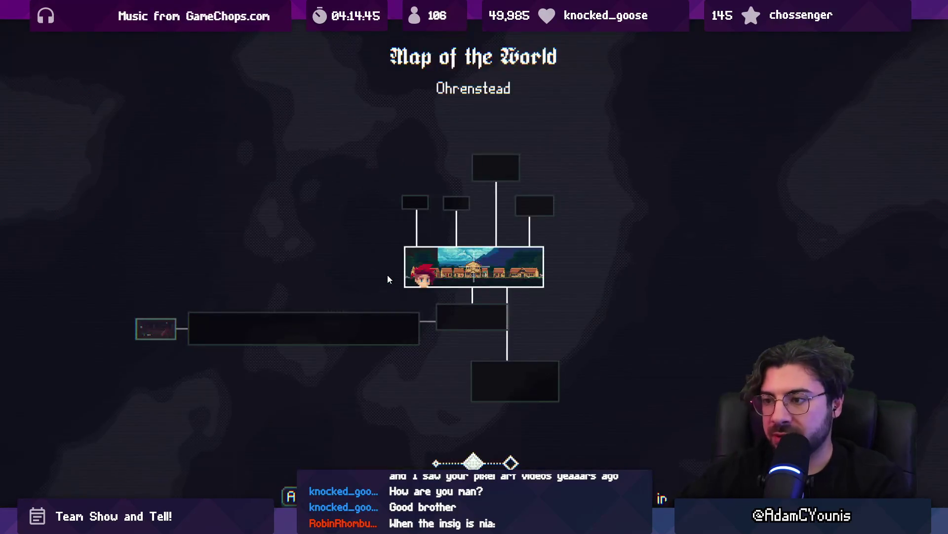
{"action": "key", "text": "Escape"}
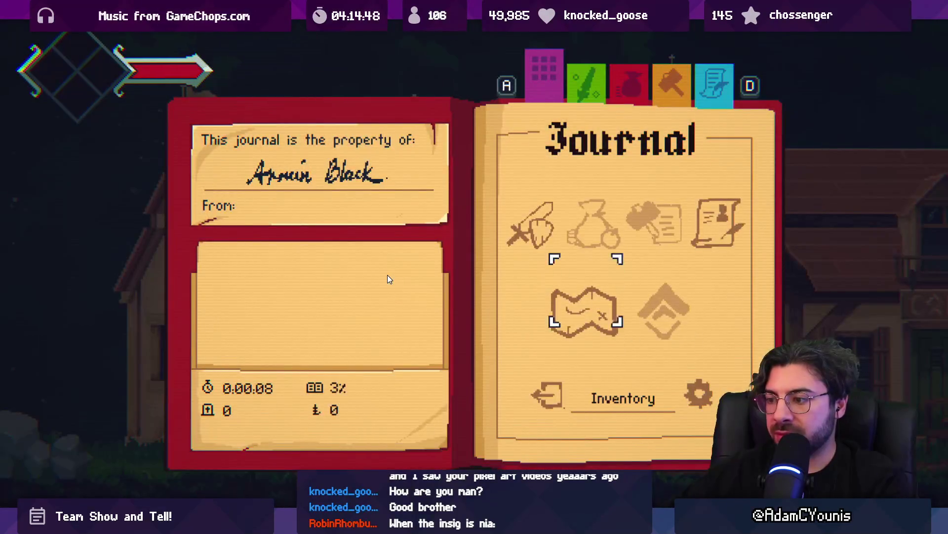
{"action": "key", "text": "Escape"}
{"action": "key", "text": "a"}
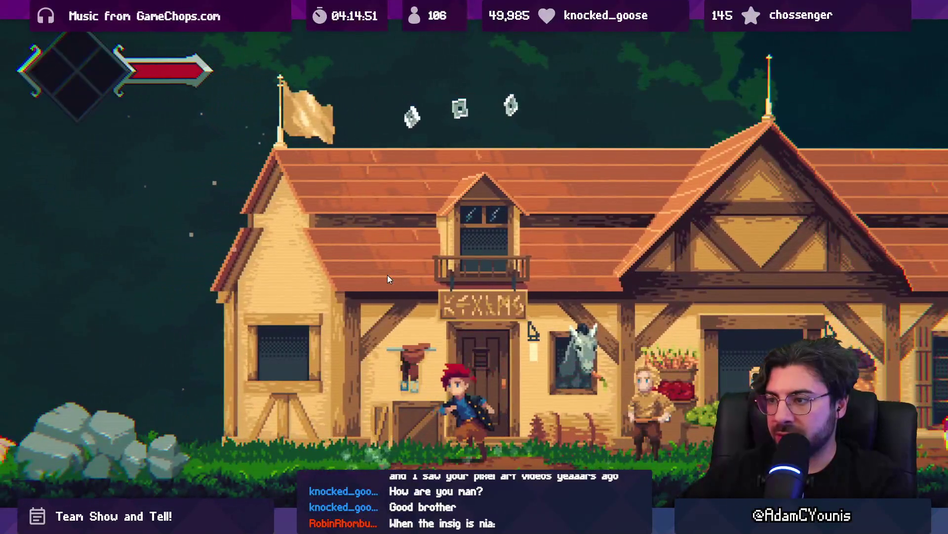
{"action": "key", "text": "Escape"}
{"action": "key", "text": "w"}
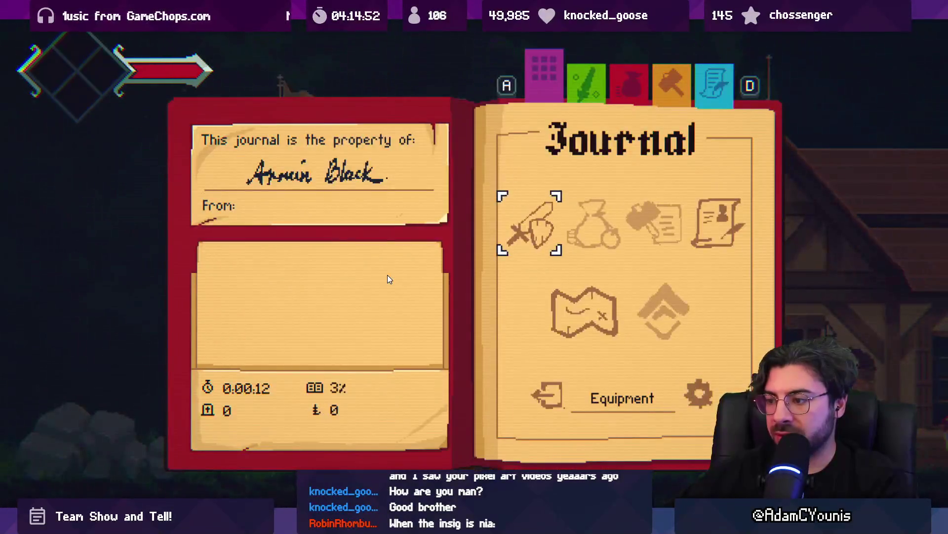
{"action": "key", "text": "z"}
{"action": "key", "text": "d"}
{"action": "key", "text": "d"}
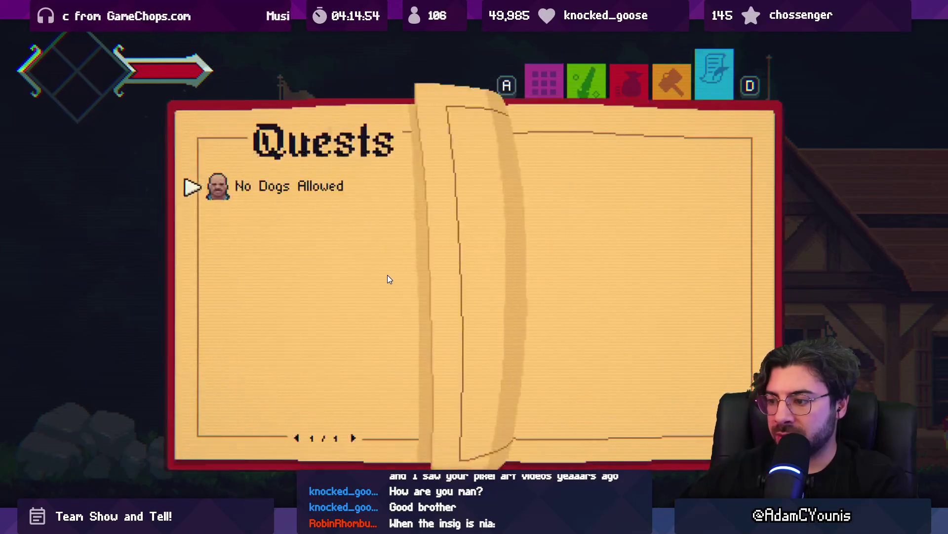
{"action": "key", "text": "Escape"}
Step: Reopen the journal to view the No Dogs Allowed quest details and the equipment page
{"action": "key", "text": "space"}
{"action": "key", "text": "d"}
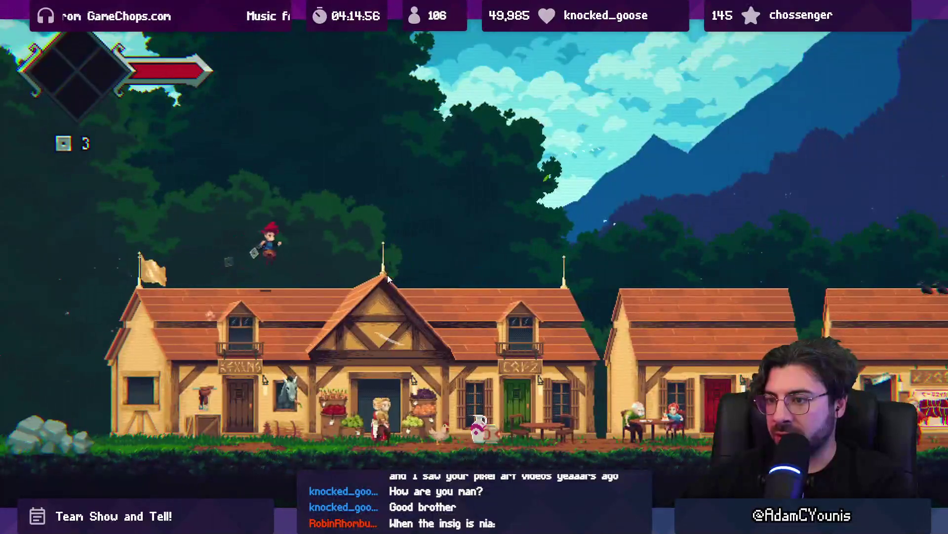
{"action": "key", "text": "Escape"}
{"action": "key", "text": "a"}
{"action": "key", "text": "z"}
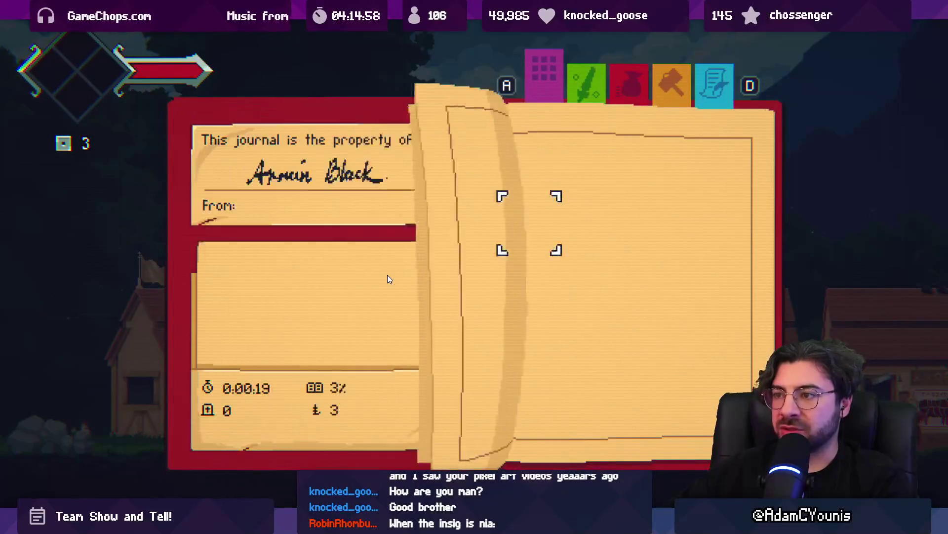
{"action": "key", "text": "x"}
{"action": "key", "text": "d"}
{"action": "key", "text": "d"}
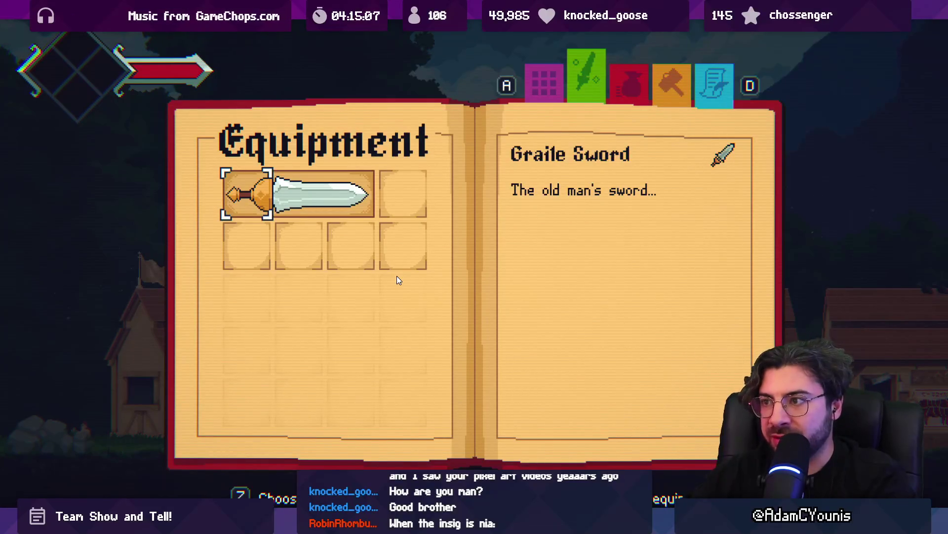
{"action": "key", "text": "Escape"}
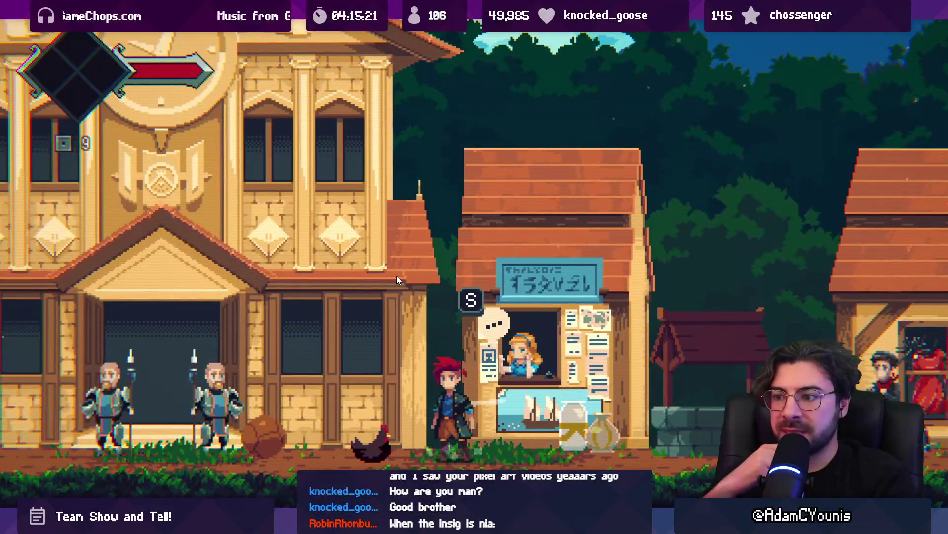
Step: Talk to Maggie at her stall, recheck the quests page, then leave full-screen and stop play mode
{"action": "key", "text": "s"}
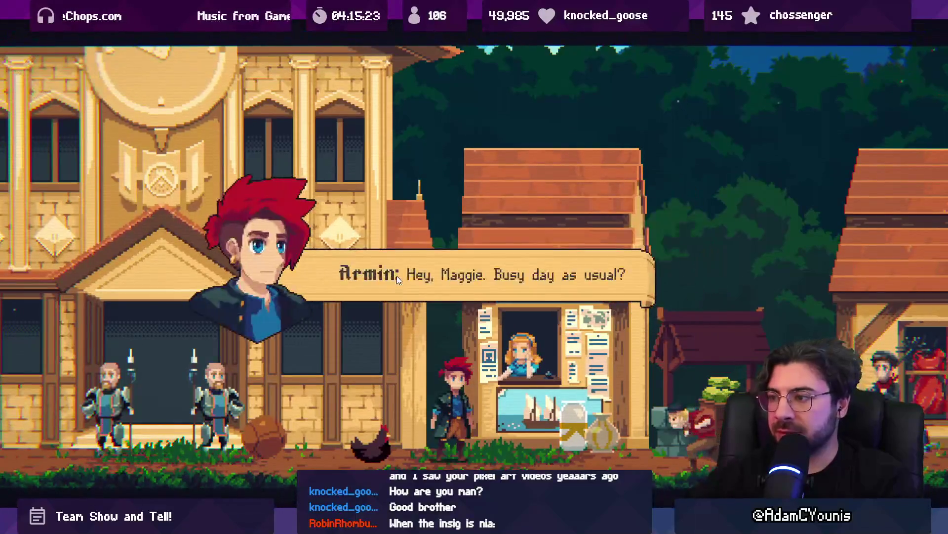
{"action": "key", "text": "s"}
{"action": "key", "text": "s"}
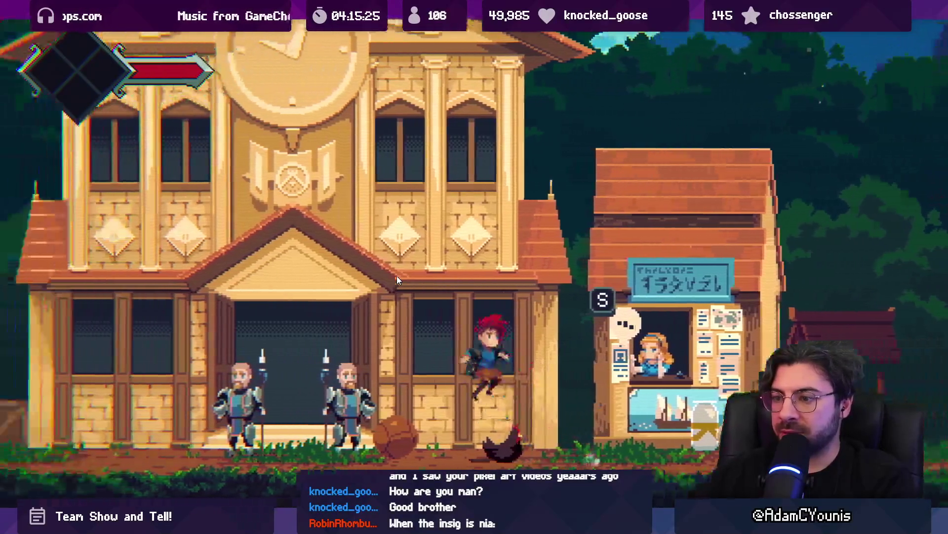
{"action": "key", "text": "Escape"}
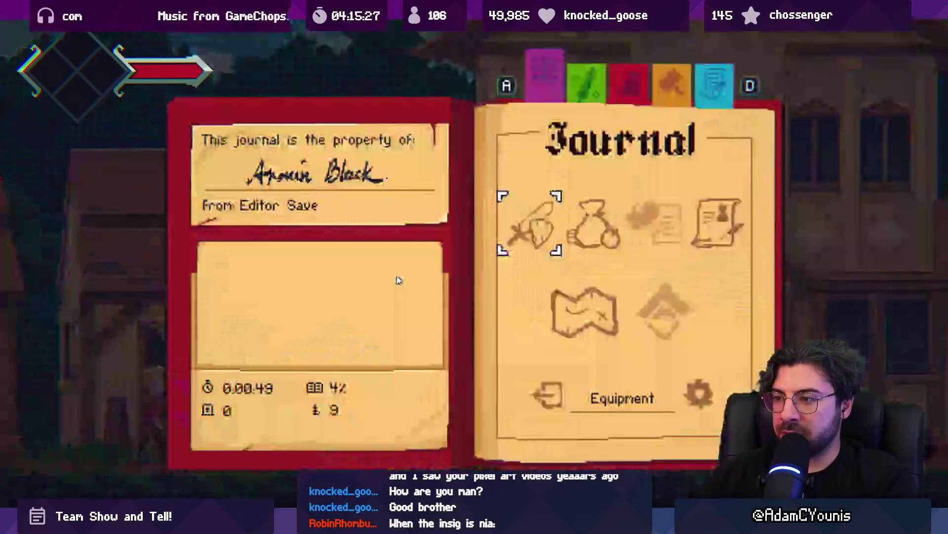
{"action": "key", "text": "s"}
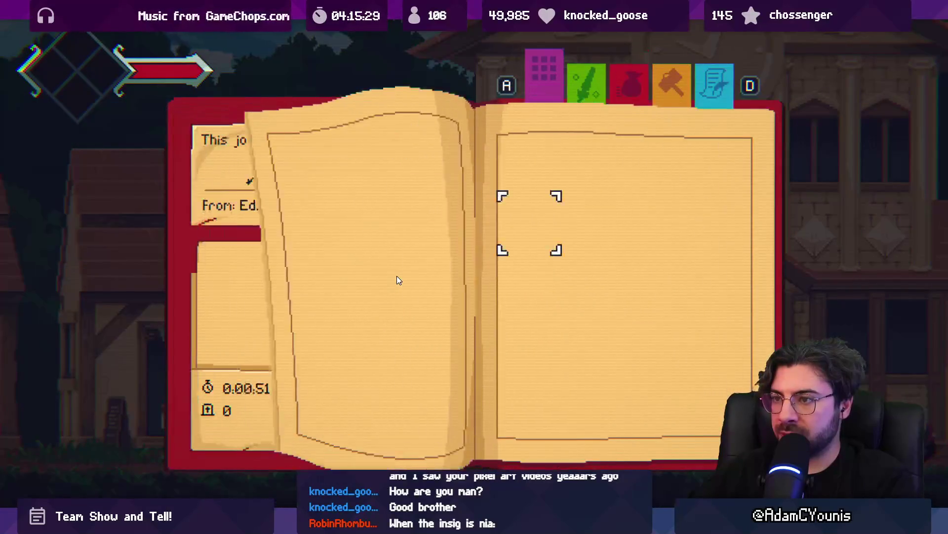
{"action": "key", "text": "Escape"}
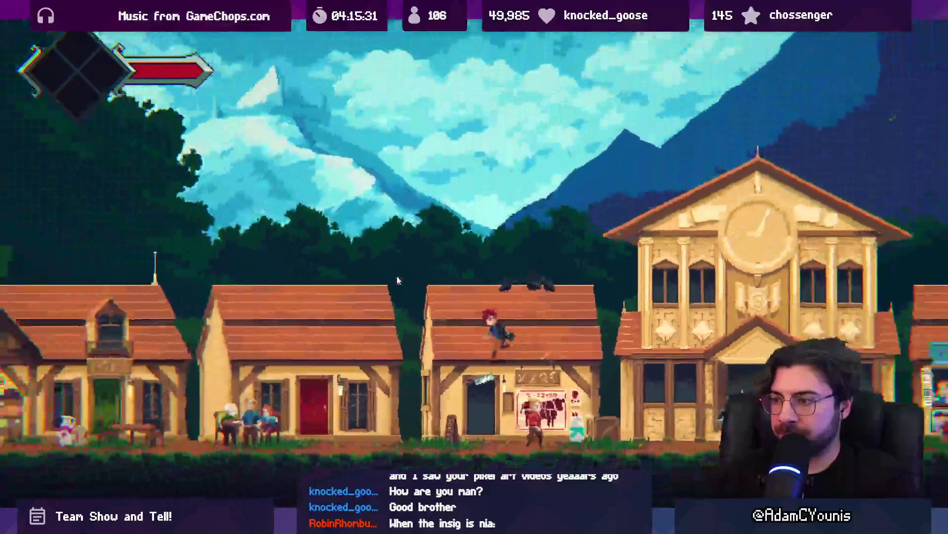
{"action": "key", "text": "Left"}
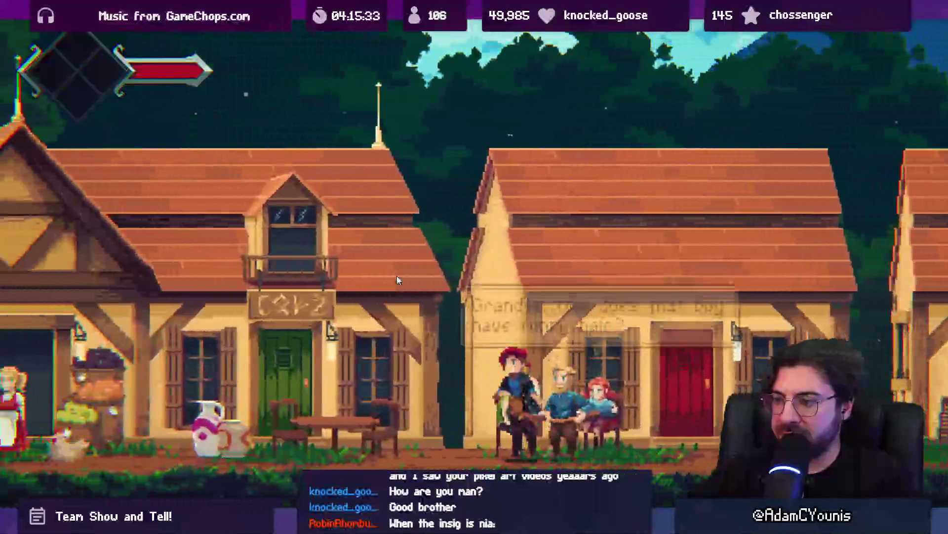
{"action": "key", "text": "ctrl+shift+F7"}
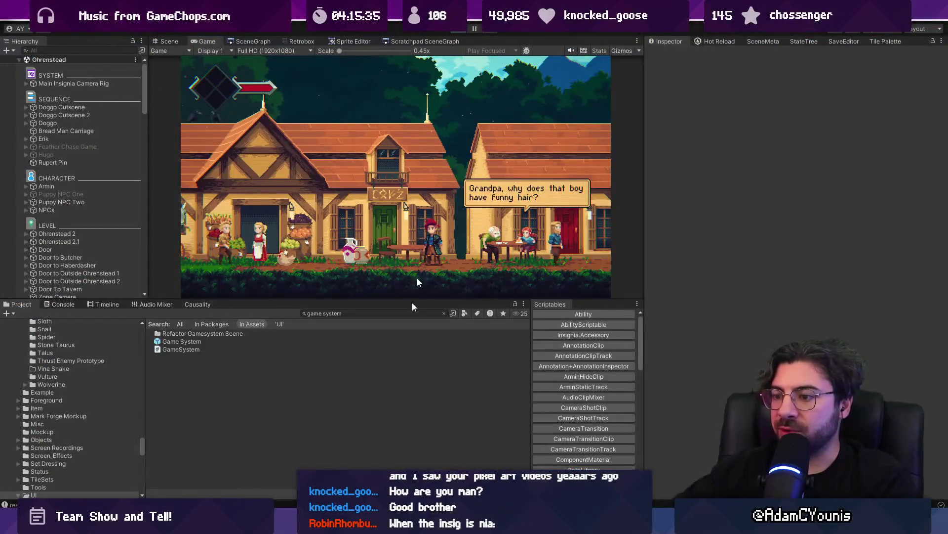
{"action": "key", "text": "ctrl+p"}
Step: Stage all changes in Fork and review the diffs, including Pot.prefab and Rewired Input Manager.prefab
{"action": "key", "text": "alt+Tab"}
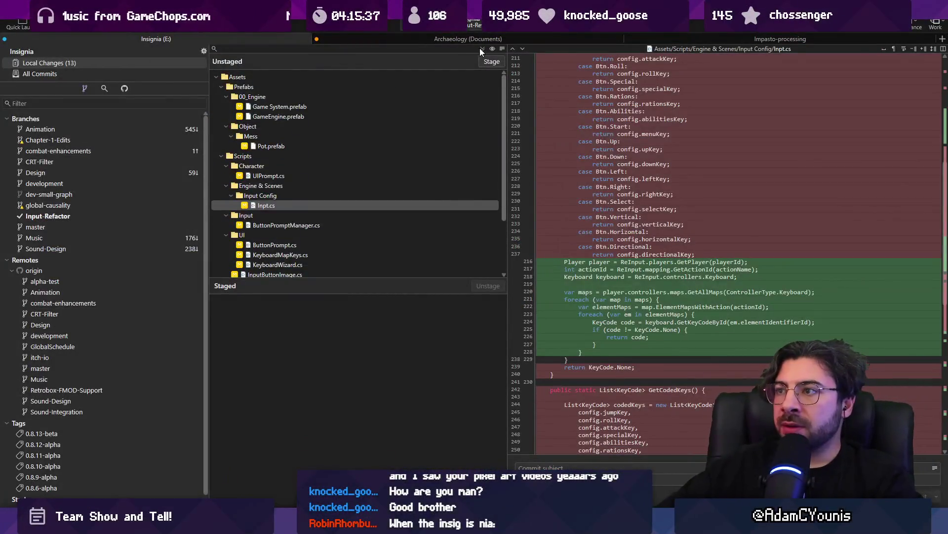
{"action": "key", "text": "ctrl+shift+s"}
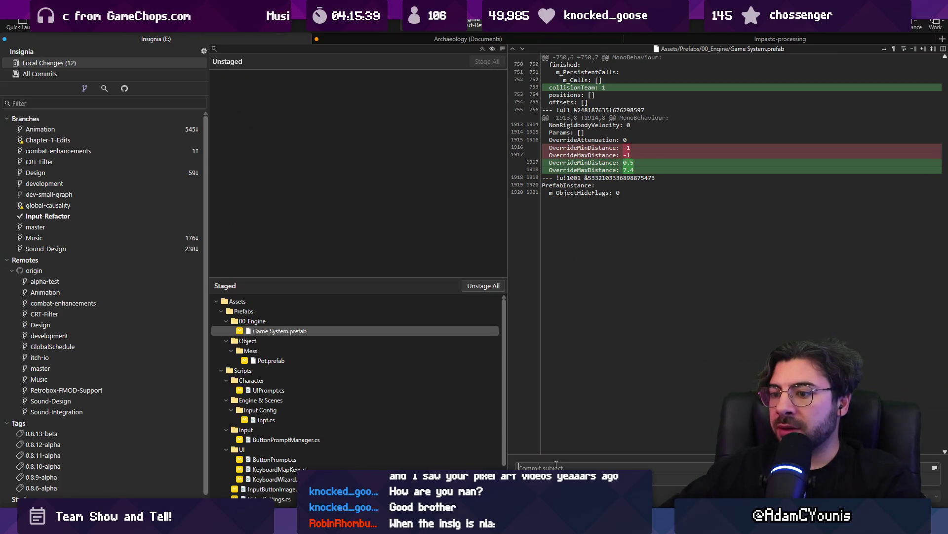
{"action": "left_click", "coordinate": [274, 361]}
{"action": "key", "text": "Down"}
{"action": "key", "text": "Down"}
{"action": "key", "text": "Down"}
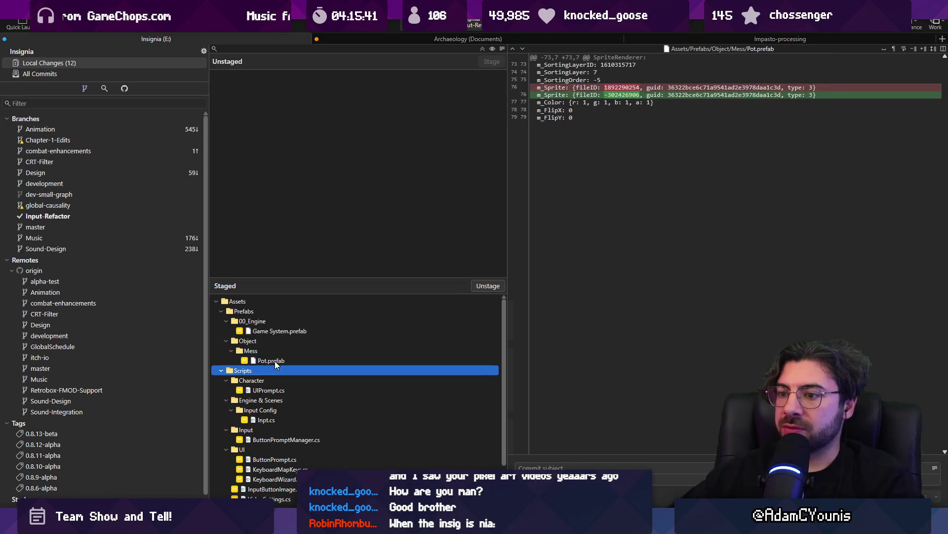
{"action": "key", "text": "Down"}
{"action": "key", "text": "Down"}
{"action": "key", "text": "Down"}
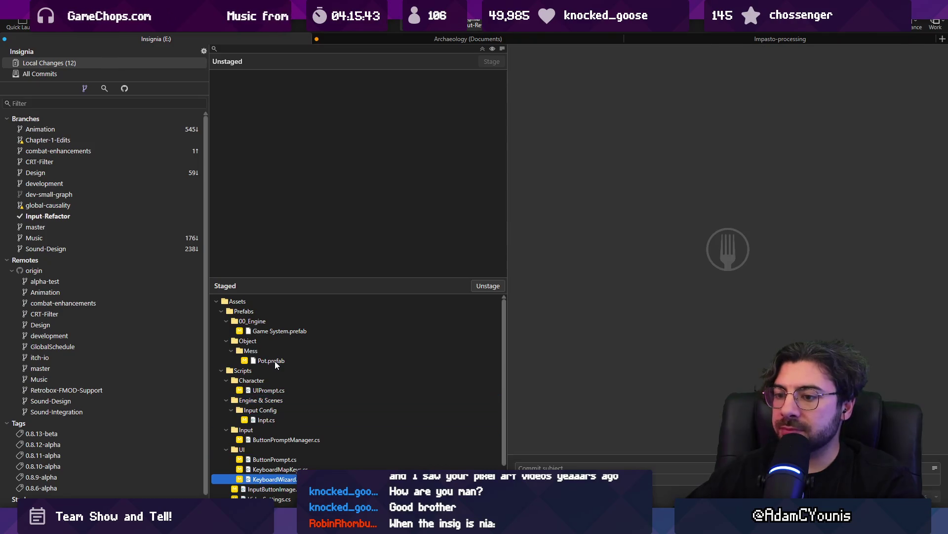
{"action": "key", "text": "Down"}
{"action": "key", "text": "Down"}
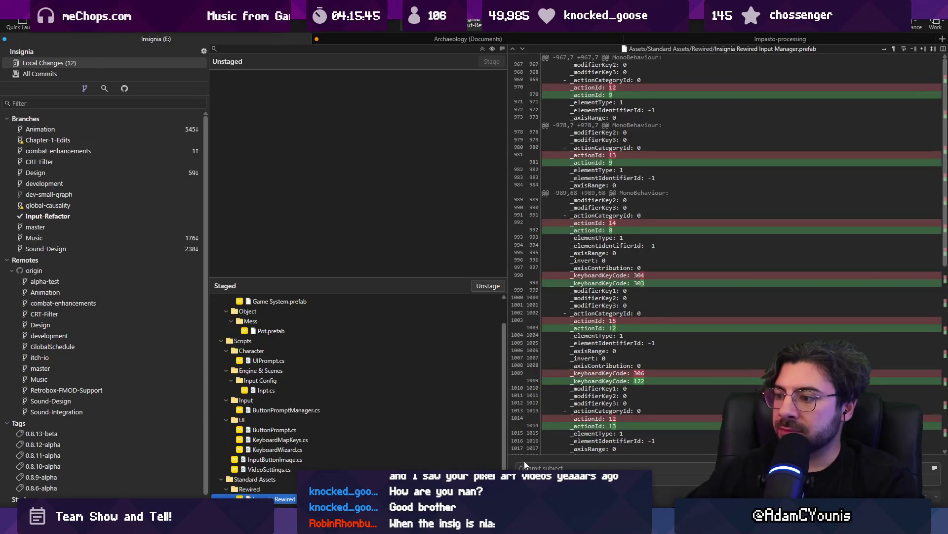
Step: Commit with the subject 'Fixes keycode mapping for sprites when using Rewired'
{"action": "left_click", "coordinate": [530, 466]}
{"action": "type", "text": "ixes keycode mapping for sprites using Rewired"}
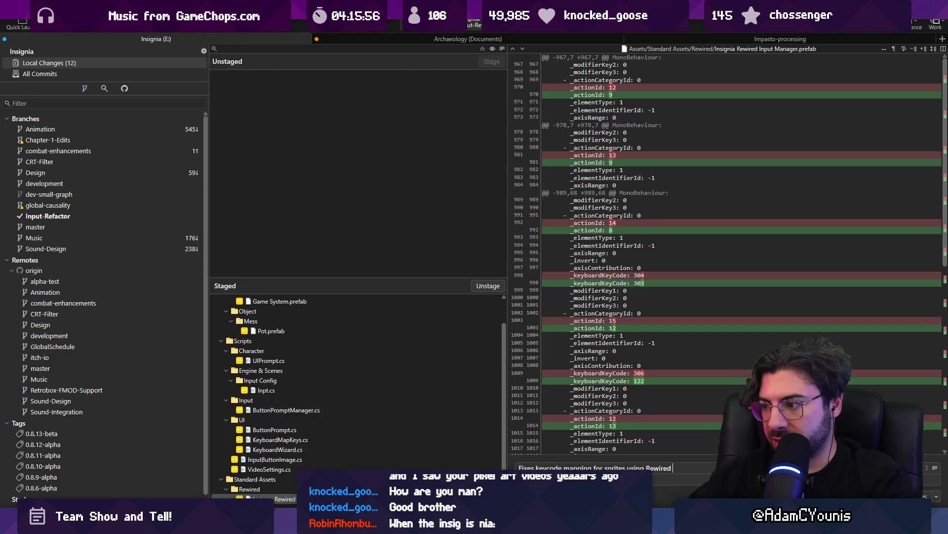
{"action": "key", "text": "BackSpace"}
{"action": "key", "text": "BackSpace"}
{"action": "key", "text": "BackSpace"}
{"action": "type", "text": "when using Rewired"}
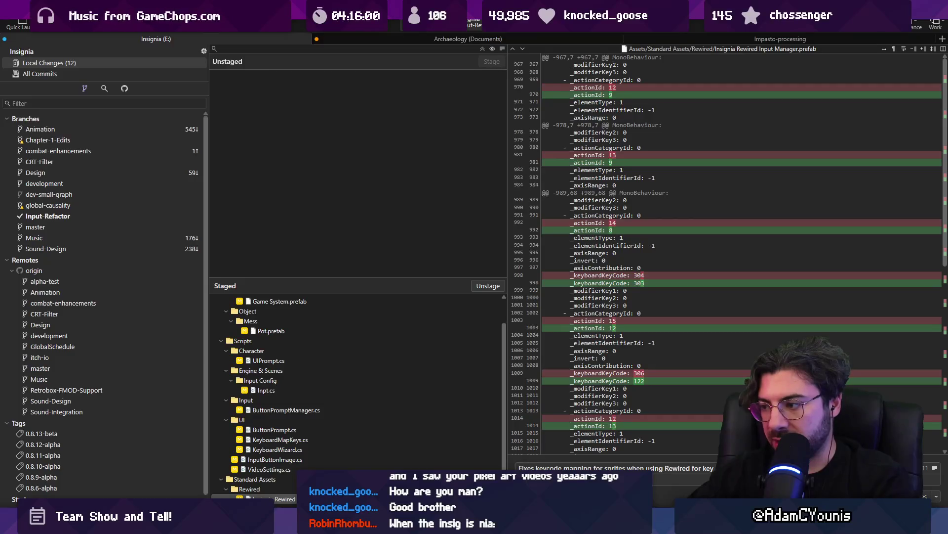
{"action": "key", "text": "ctrl+Return"}
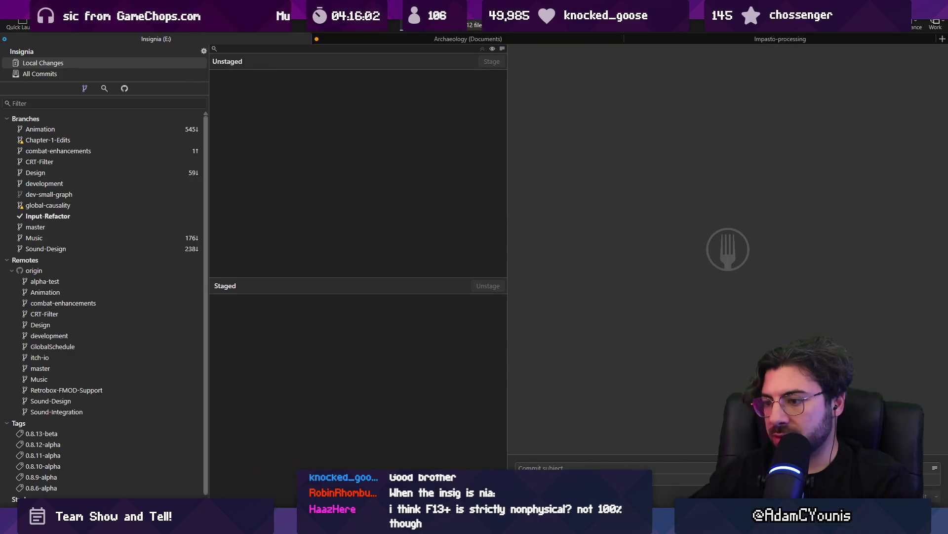
{"action": "key", "text": "alt+Tab"}
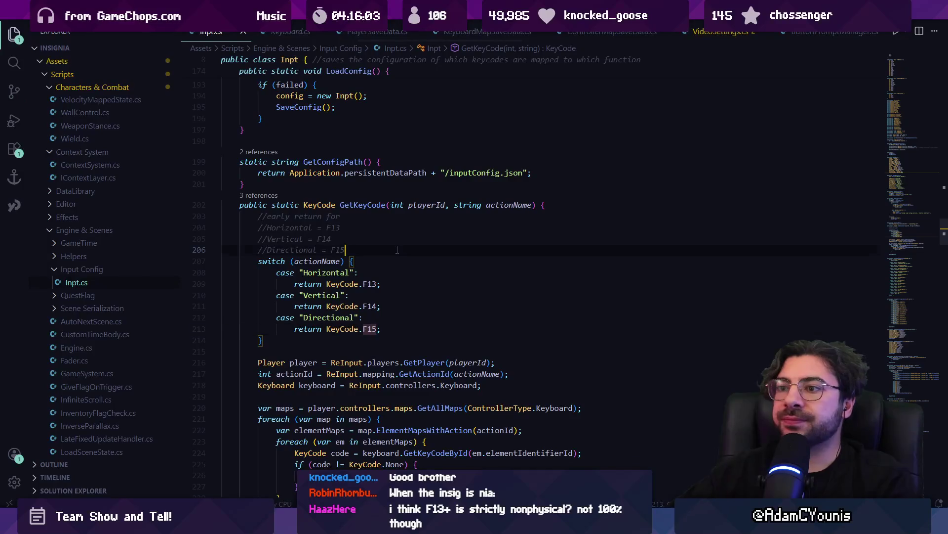
Step: Delete the commented-out early-return lines 203–206 from GetKeyCode in Inpt.cs
{"action": "key", "text": "shift+Home"}
{"action": "key", "text": "shift+Home"}
{"action": "key", "text": "shift+Up"}
{"action": "key", "text": "shift+Up"}
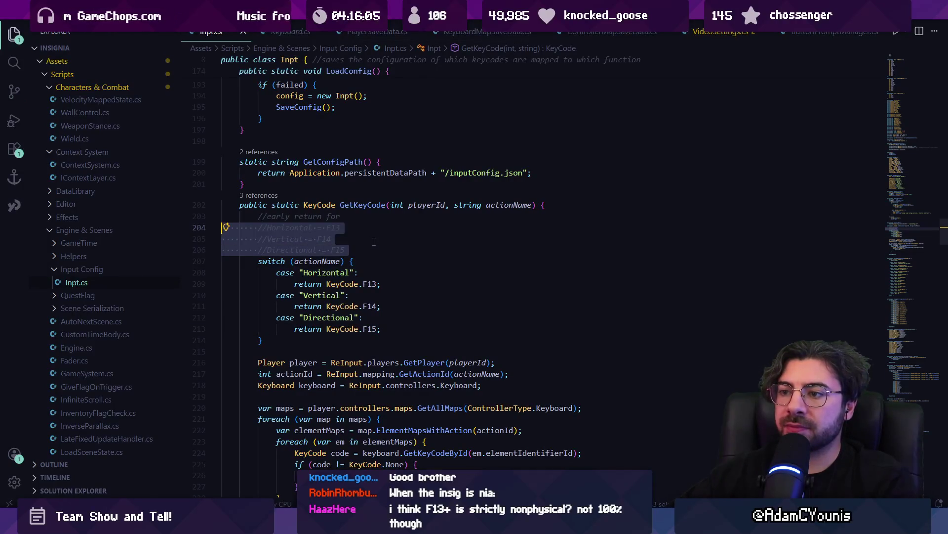
{"action": "key", "text": "shift+Up"}
{"action": "key", "text": "Delete"}
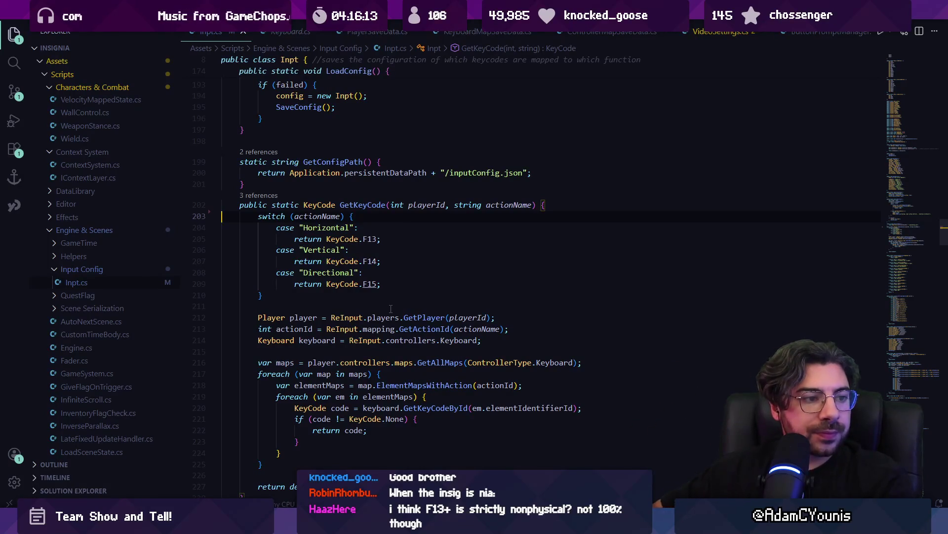
Step: Scroll through Inpt.cs to review GetStringFromButton and the surrounding methods
{"action": "scroll", "coordinate": [459, 290], "scroll_direction": "up", "scroll_amount": 10}
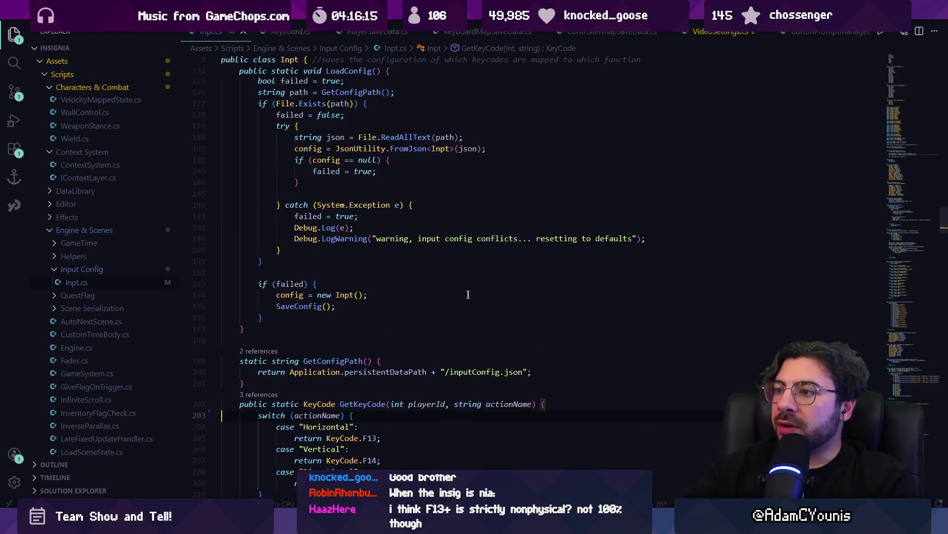
{"action": "scroll", "coordinate": [458, 290], "scroll_direction": "up", "scroll_amount": 11}
{"action": "scroll", "coordinate": [464, 314], "scroll_direction": "down", "scroll_amount": 8}
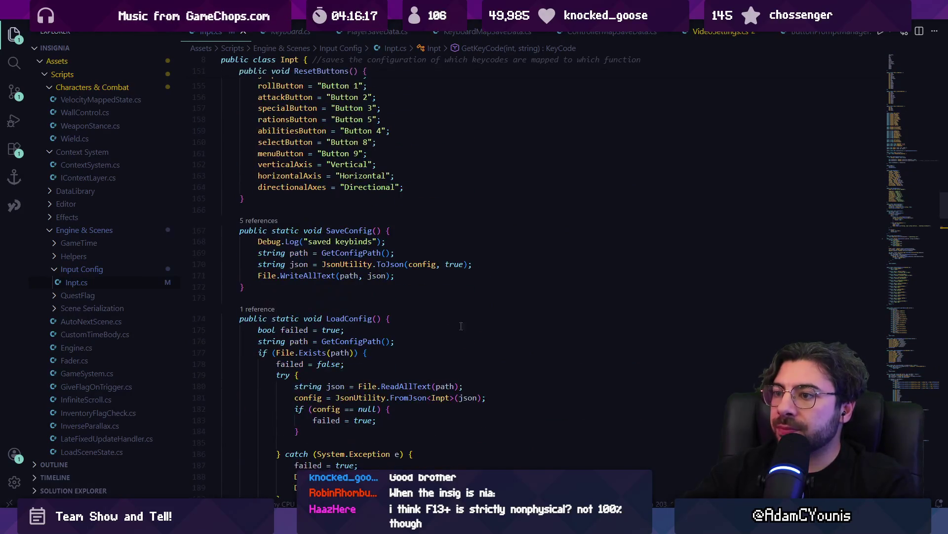
{"action": "scroll", "coordinate": [465, 324], "scroll_direction": "up", "scroll_amount": 6}
{"action": "scroll", "coordinate": [469, 326], "scroll_direction": "up", "scroll_amount": 11}
{"action": "scroll", "coordinate": [494, 321], "scroll_direction": "down", "scroll_amount": 11}
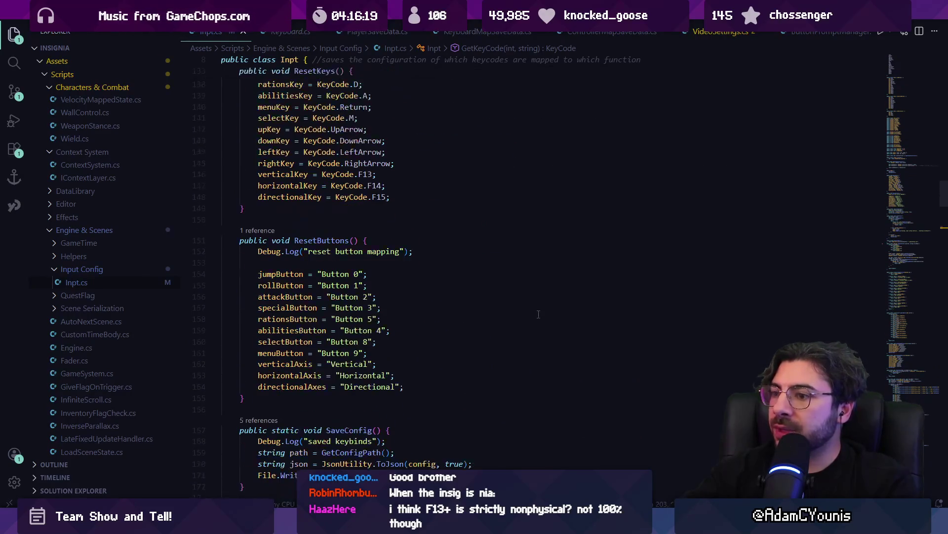
{"action": "scroll", "coordinate": [545, 314], "scroll_direction": "down", "scroll_amount": 14}
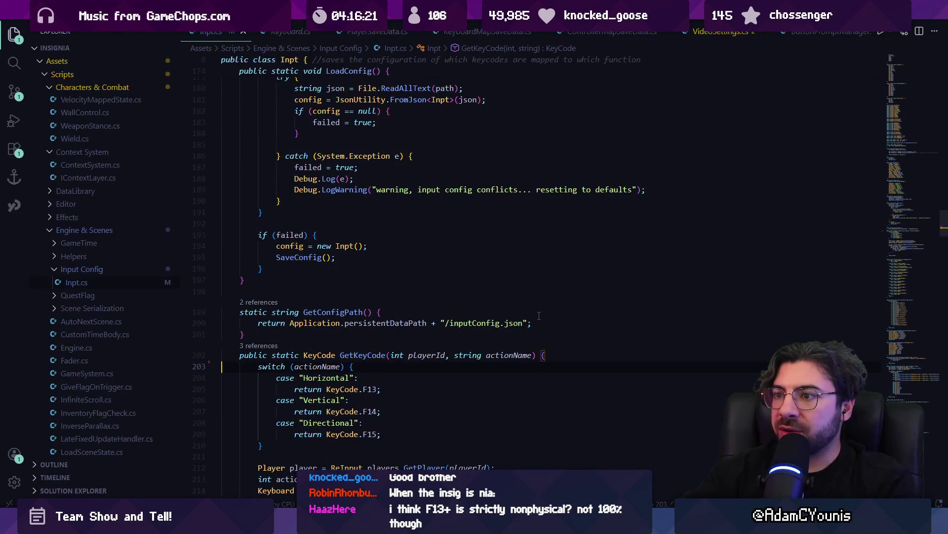
{"action": "scroll", "coordinate": [539, 315], "scroll_direction": "down", "scroll_amount": 16}
{"action": "scroll", "coordinate": [490, 315], "scroll_direction": "down", "scroll_amount": 12}
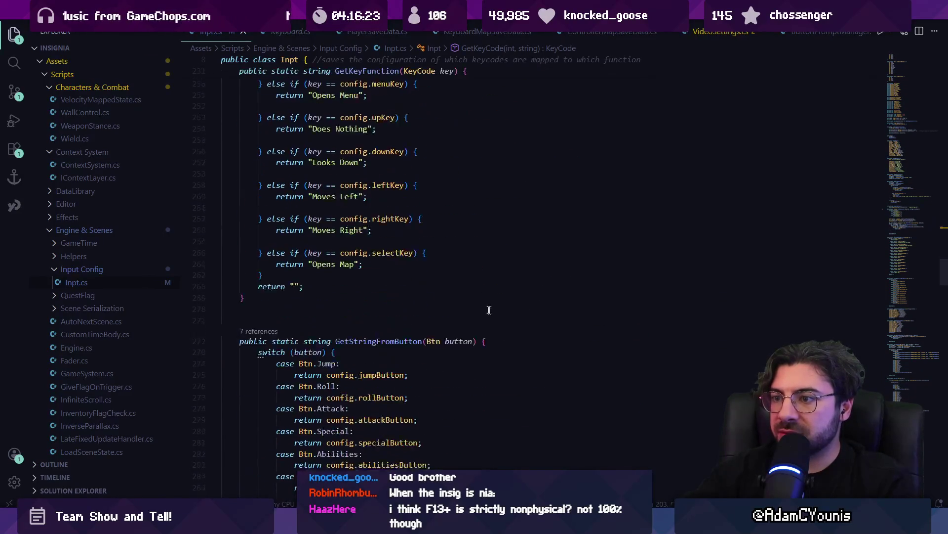
{"action": "mouse_move", "coordinate": [258, 178]}
{"action": "left_mouse_down"}
{"action": "mouse_move", "coordinate": [346, 223]}
{"action": "mouse_move", "coordinate": [427, 449]}
{"action": "left_mouse_up"}
{"action": "left_click", "coordinate": [434, 448]}
{"action": "scroll", "coordinate": [470, 382], "scroll_direction": "down", "scroll_amount": 5}
{"action": "scroll", "coordinate": [470, 381], "scroll_direction": "down", "scroll_amount": 3}
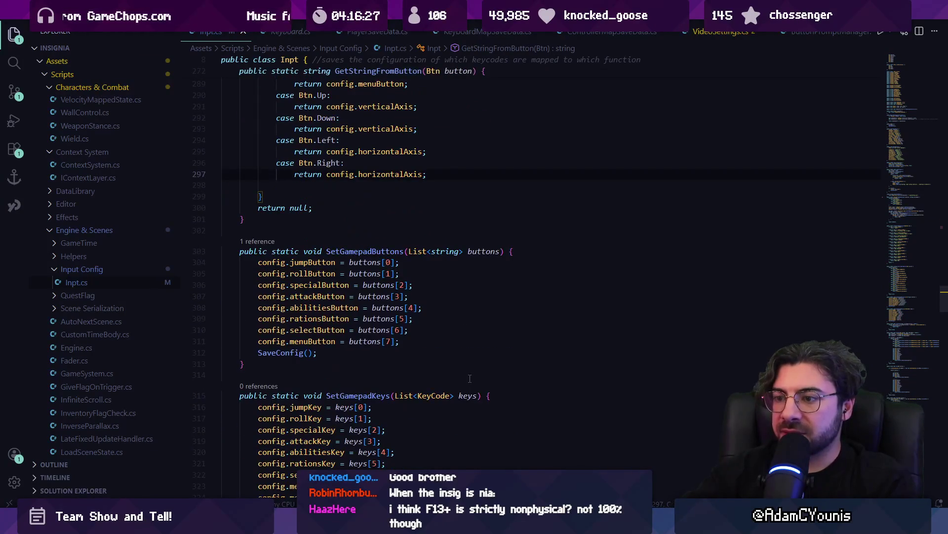
{"action": "left_click_drag", "start_coordinate": [454, 353], "coordinate": [225, 274]}
{"action": "scroll", "coordinate": [321, 302], "scroll_direction": "down", "scroll_amount": 4}
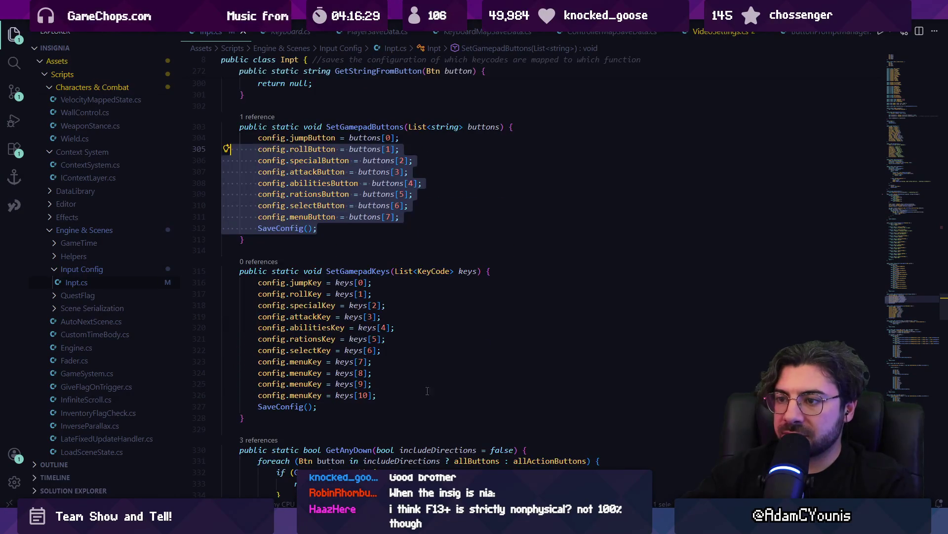
Step: List the references to SetGamepadButtons, revealing its single caller in GamepadWizard.cs
{"action": "mouse_move", "coordinate": [427, 391]}
{"action": "left_mouse_down"}
{"action": "mouse_move", "coordinate": [232, 319]}
{"action": "mouse_move", "coordinate": [215, 278]}
{"action": "left_mouse_up"}
{"action": "left_click", "coordinate": [266, 251]}
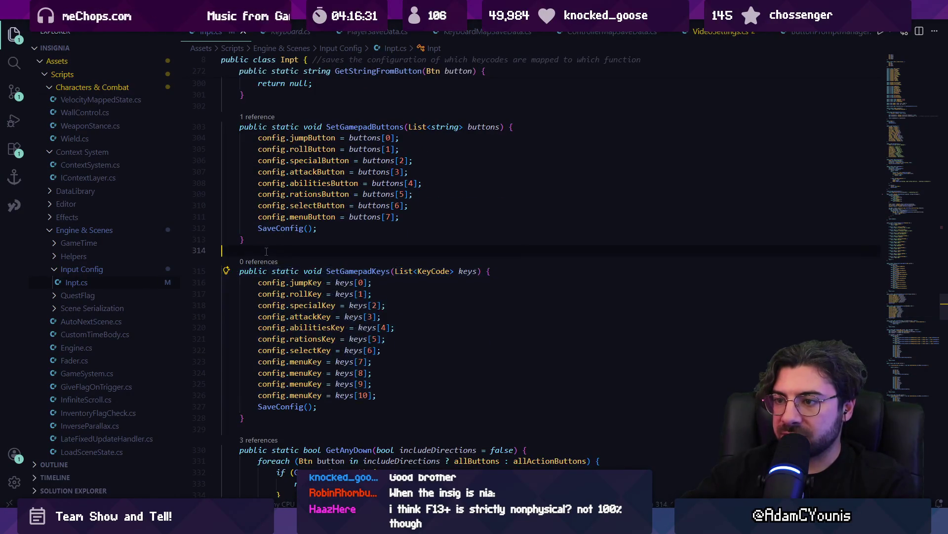
{"action": "key", "text": "Down"}
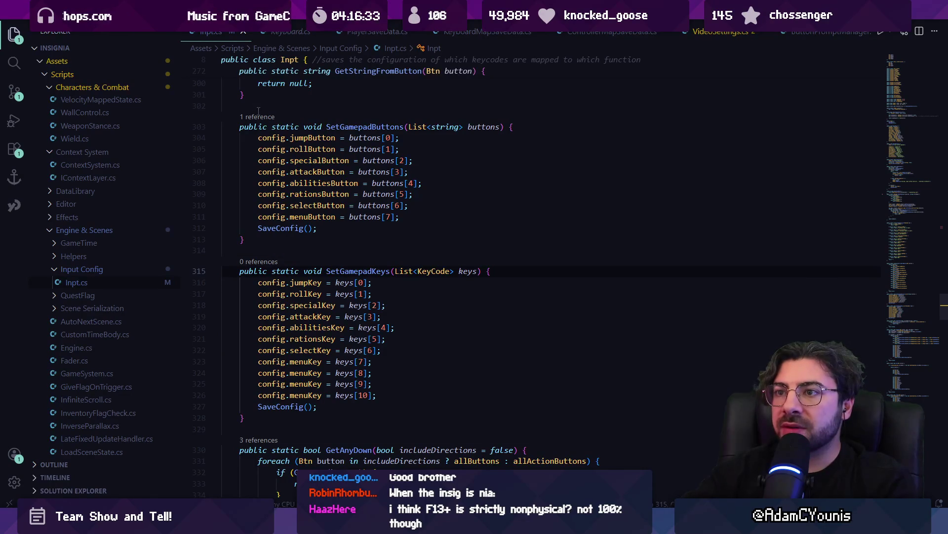
{"action": "left_click", "coordinate": [257, 116]}
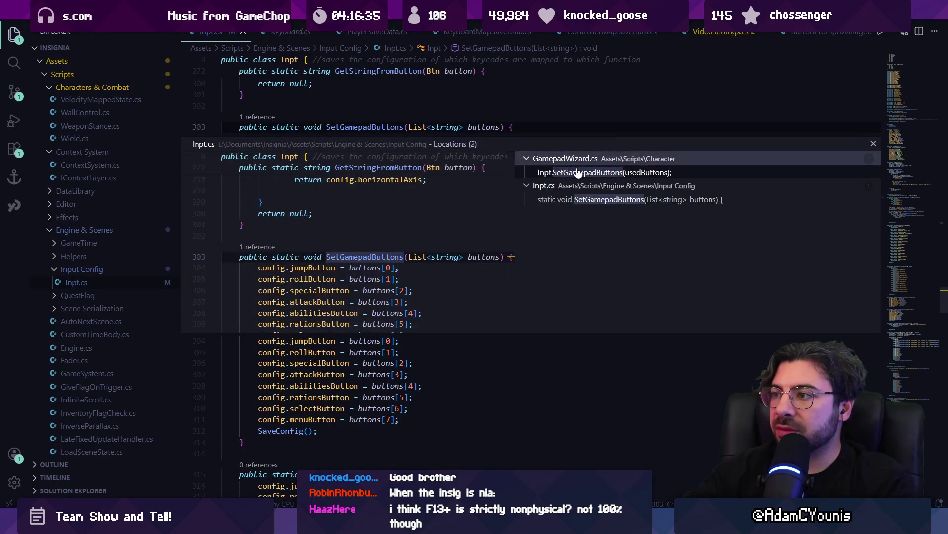
{"action": "left_click", "coordinate": [579, 173]}
{"action": "key", "text": "Escape"}
{"action": "left_click", "coordinate": [405, 418]}
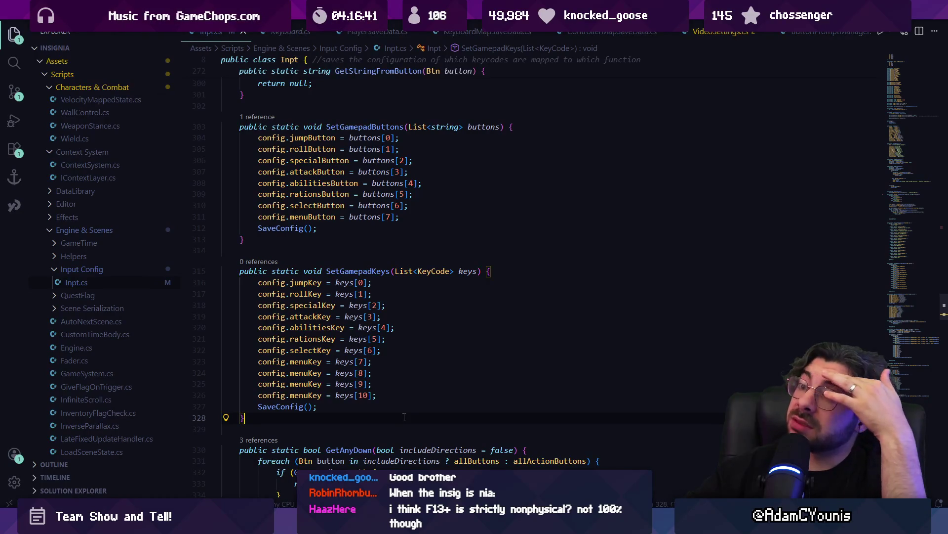
{"action": "left_click", "coordinate": [266, 117]}
{"action": "key", "text": "Escape"}
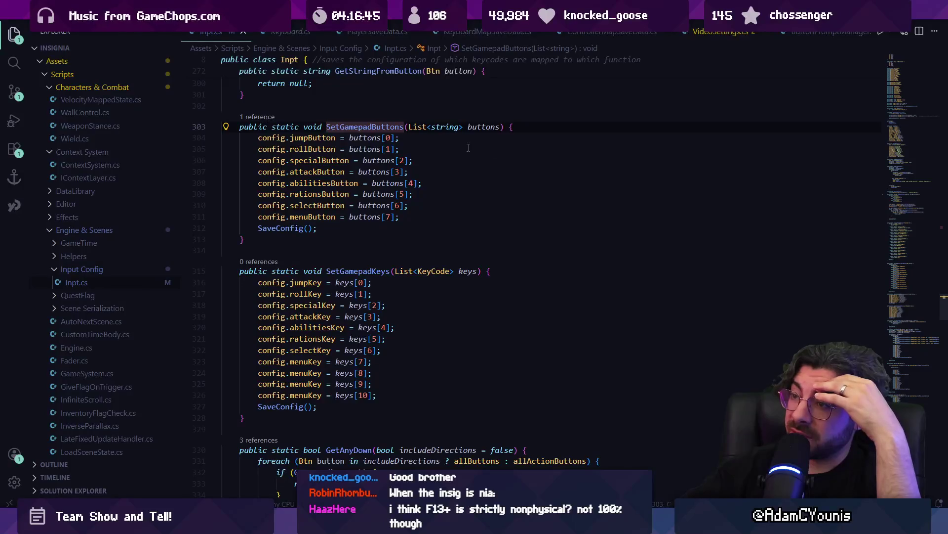
{"action": "left_click", "coordinate": [259, 117]}
{"action": "left_click", "coordinate": [581, 158]}
{"action": "left_click", "coordinate": [558, 172]}
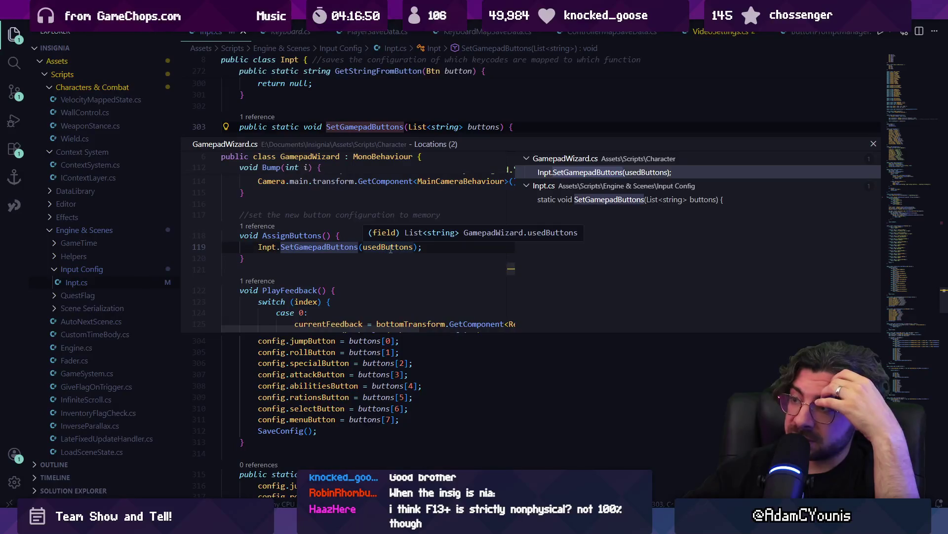
{"action": "left_click", "coordinate": [353, 247]}
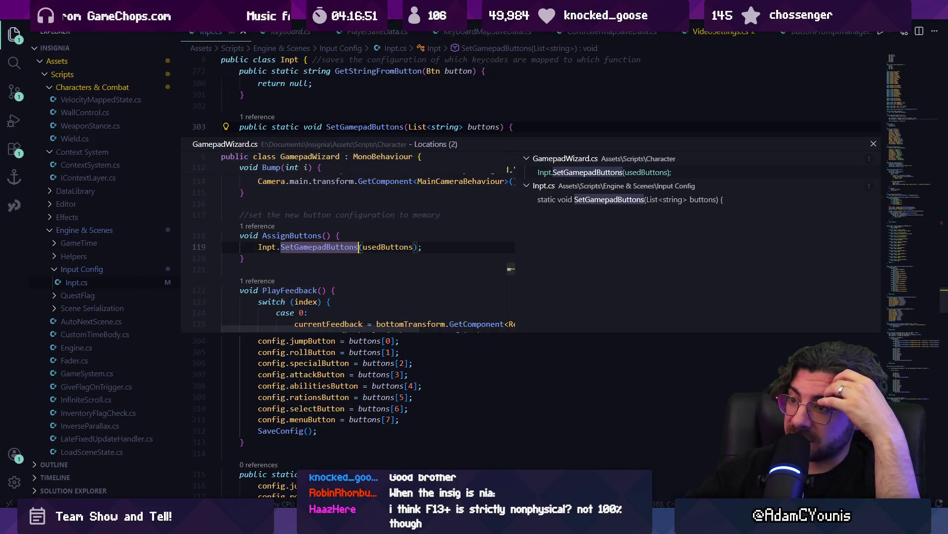
{"action": "left_click", "coordinate": [353, 247], "text": "ctrl"}
{"action": "key", "text": "Escape"}
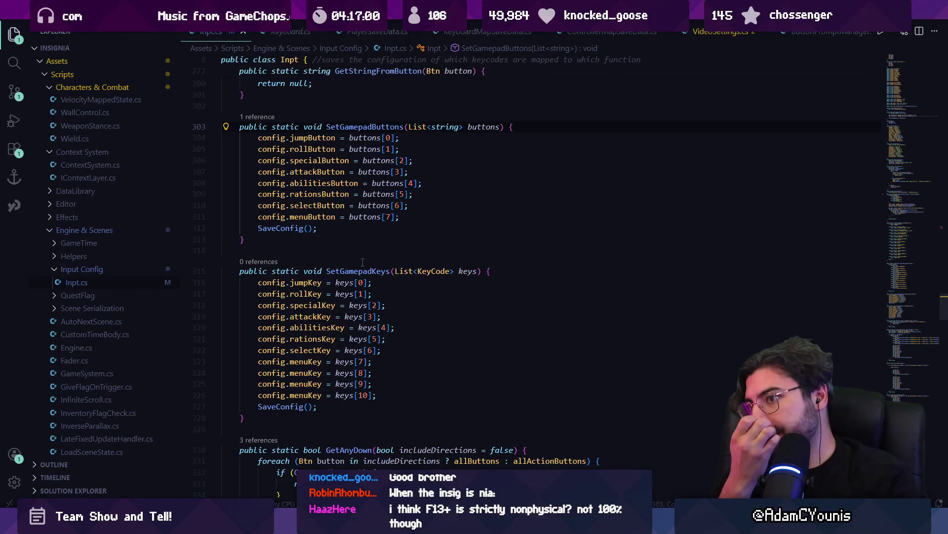
{"action": "scroll", "coordinate": [363, 261], "scroll_direction": "up", "scroll_amount": 10}
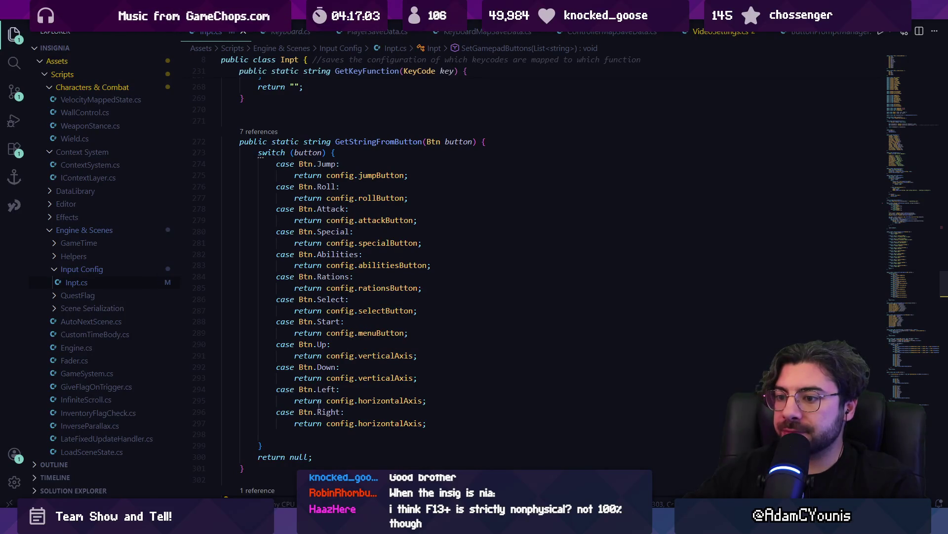
Step: Delete the stray blank line 298 at the end of GetStringFromButton's switch
{"action": "left_click", "coordinate": [402, 429]}
{"action": "key", "text": "BackSpace"}
{"action": "scroll", "coordinate": [373, 401], "scroll_direction": "up", "scroll_amount": 15}
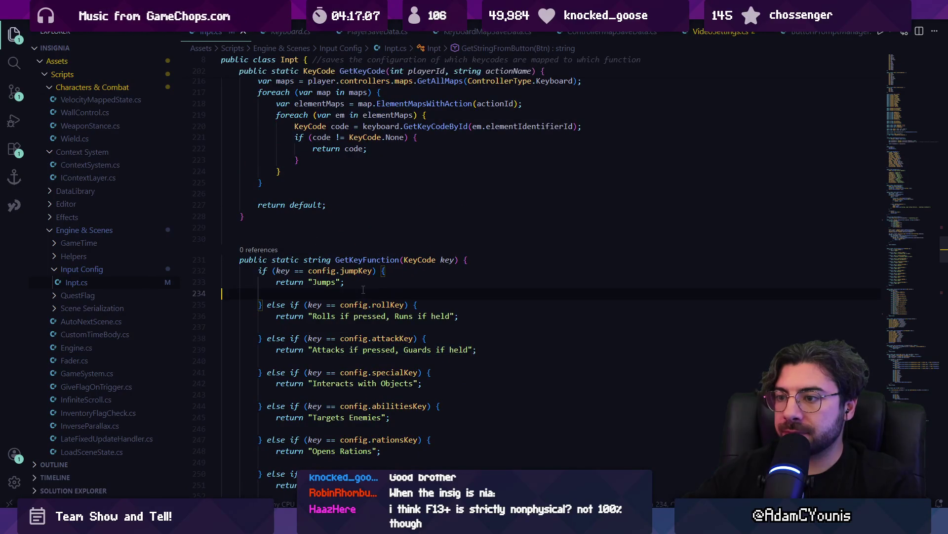
Step: Look over GetKeyCode and the Btn enum in Inpt.cs before heading back to Unity
{"action": "left_click", "coordinate": [457, 293]}
{"action": "scroll", "coordinate": [458, 316], "scroll_direction": "up", "scroll_amount": 5}
{"action": "scroll", "coordinate": [461, 331], "scroll_direction": "down", "scroll_amount": 3}
{"action": "scroll", "coordinate": [456, 335], "scroll_direction": "down", "scroll_amount": 5}
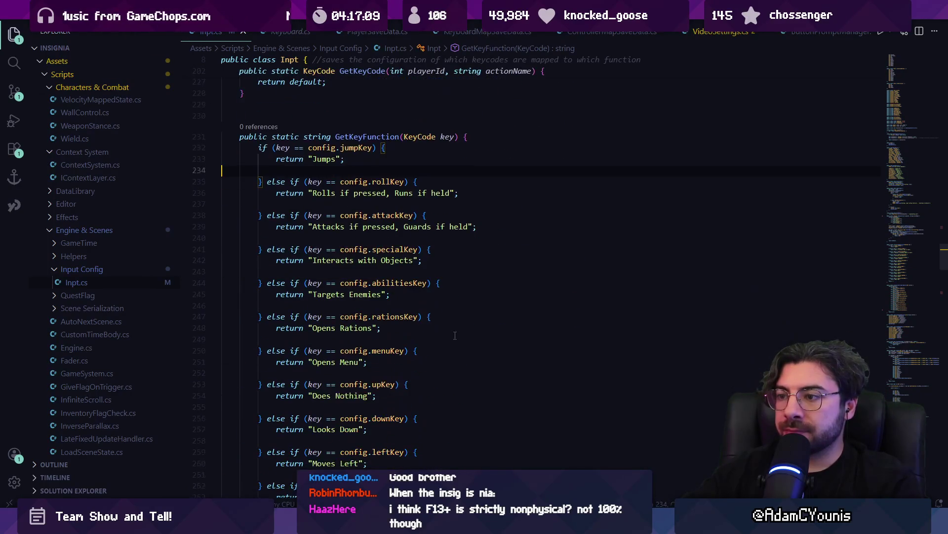
{"action": "scroll", "coordinate": [455, 335], "scroll_direction": "down", "scroll_amount": 2}
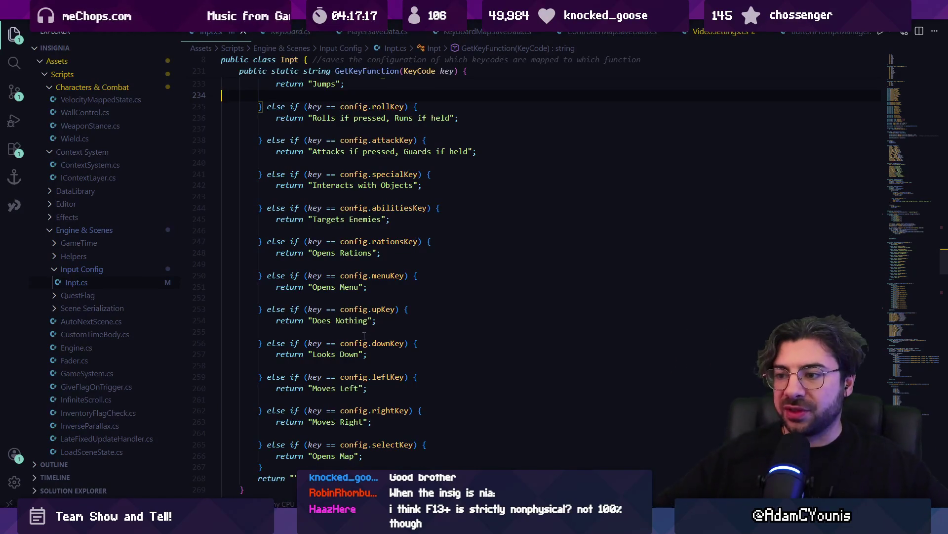
{"action": "left_click", "coordinate": [369, 355]}
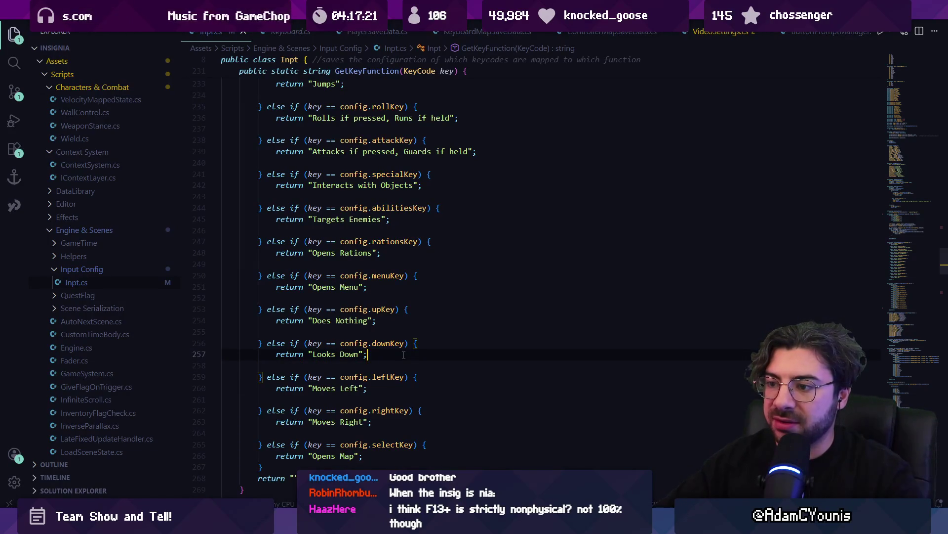
{"action": "scroll", "coordinate": [428, 275], "scroll_direction": "up", "scroll_amount": 10}
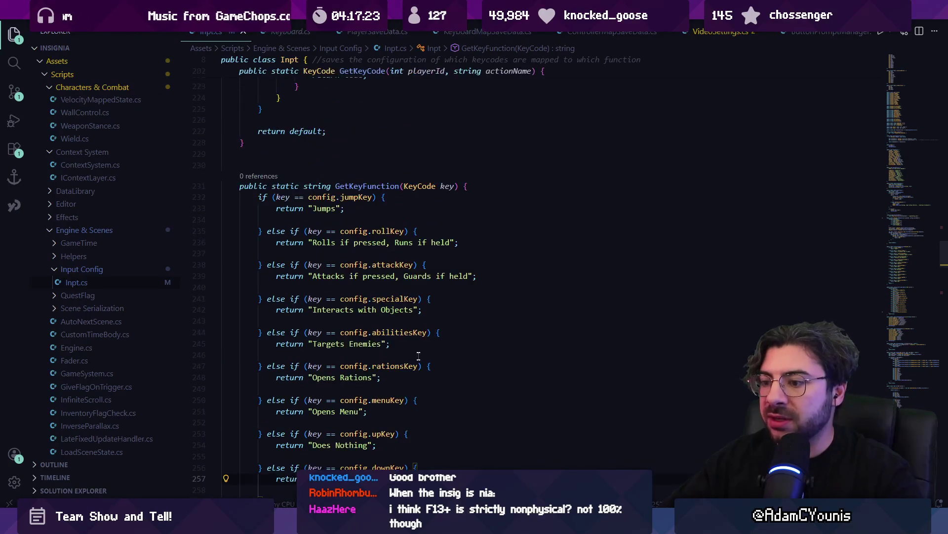
{"action": "left_click", "coordinate": [380, 343]}
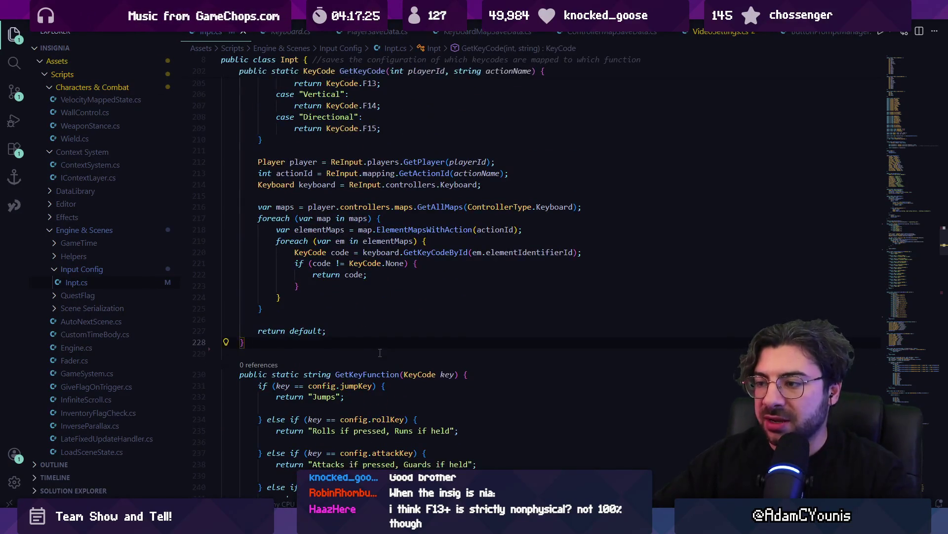
{"action": "scroll", "coordinate": [380, 353], "scroll_direction": "up", "scroll_amount": 8}
{"action": "mouse_move", "coordinate": [908, 238]}
{"action": "left_mouse_down"}
{"action": "mouse_move", "coordinate": [889, 217]}
{"action": "mouse_move", "coordinate": [869, 69]}
{"action": "left_mouse_up"}
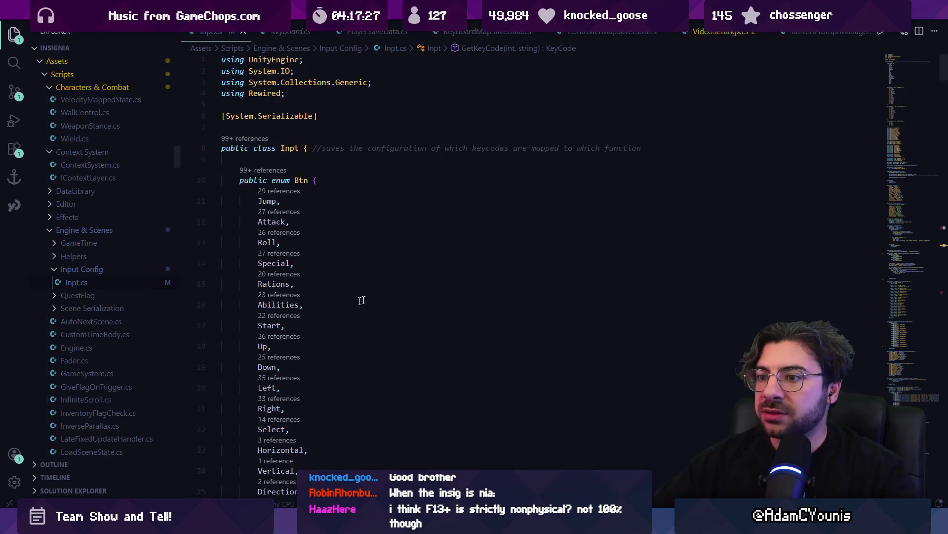
{"action": "scroll", "coordinate": [336, 373], "scroll_direction": "down", "scroll_amount": 6}
{"action": "scroll", "coordinate": [337, 373], "scroll_direction": "up", "scroll_amount": 2}
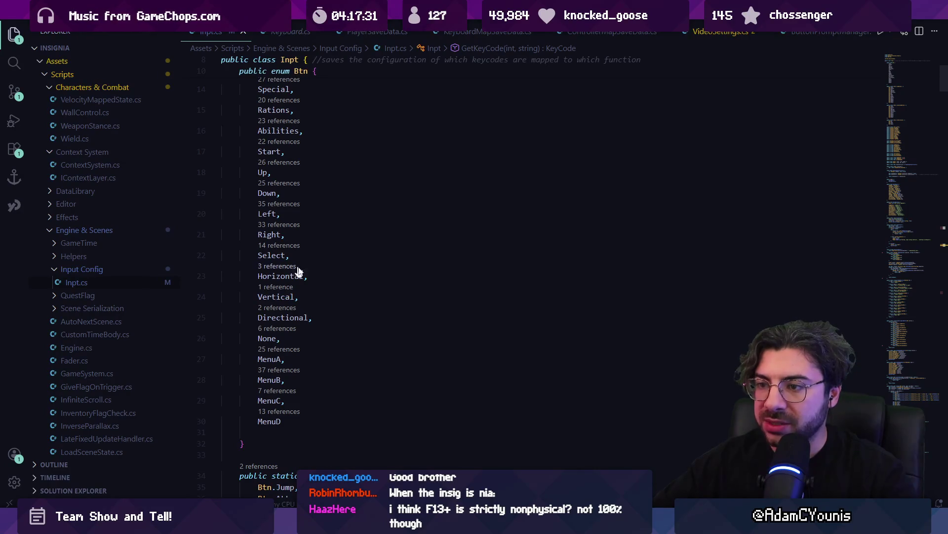
{"action": "scroll", "coordinate": [317, 313], "scroll_direction": "up", "scroll_amount": 4}
{"action": "scroll", "coordinate": [317, 314], "scroll_direction": "down", "scroll_amount": 3}
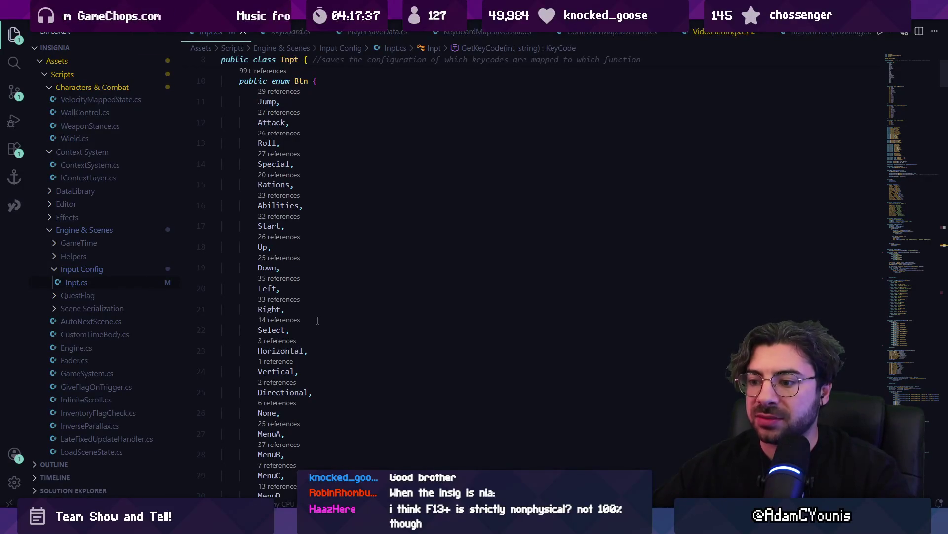
{"action": "key", "text": "alt+Tab"}
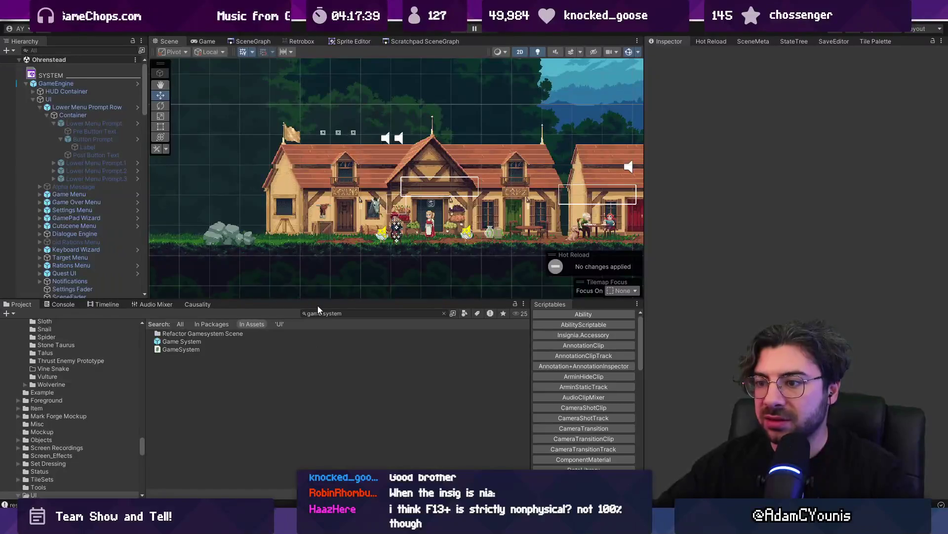
Step: Find and open the ButtonPrompt prefab to check its Button Prompt settings, with button set to Special
{"action": "left_click", "coordinate": [323, 312]}
{"action": "type", "text": "buttonp"}
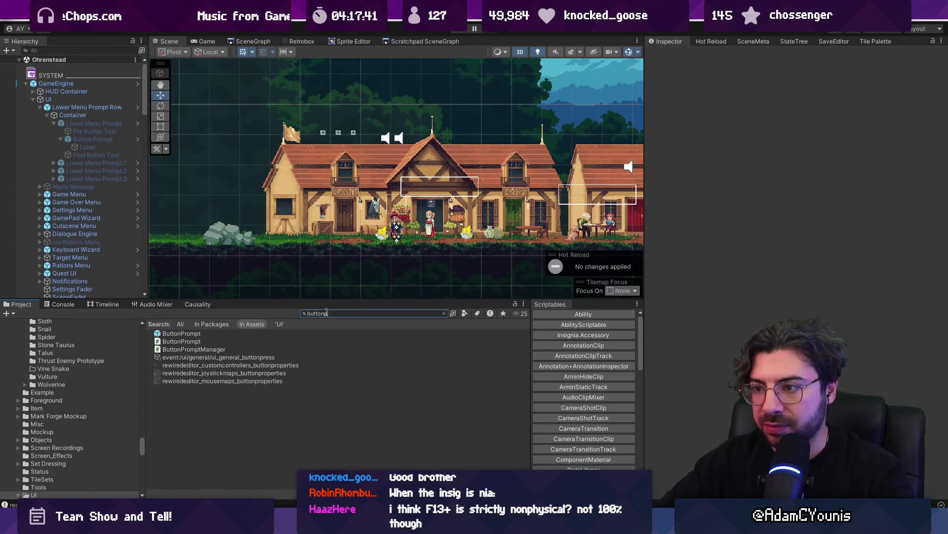
{"action": "type", "text": "rompt"}
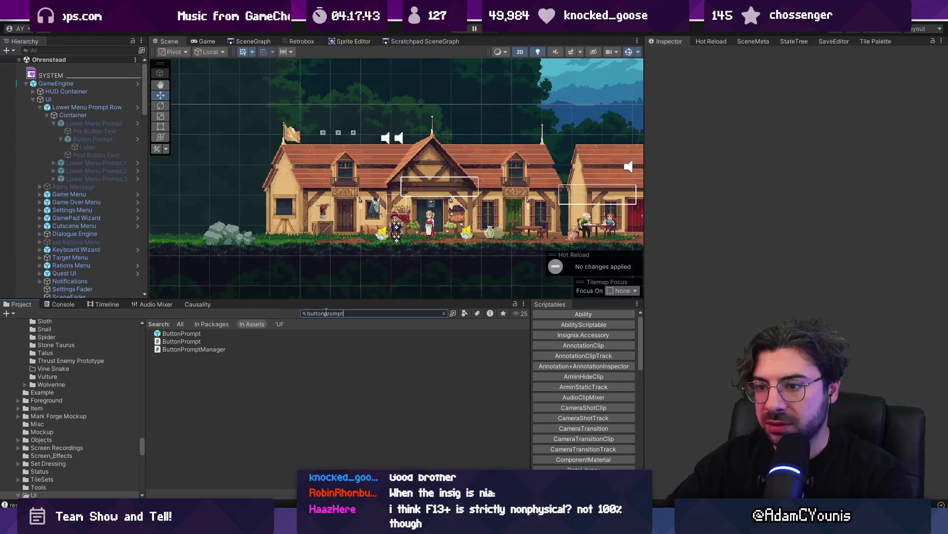
{"action": "double_click", "coordinate": [230, 333]}
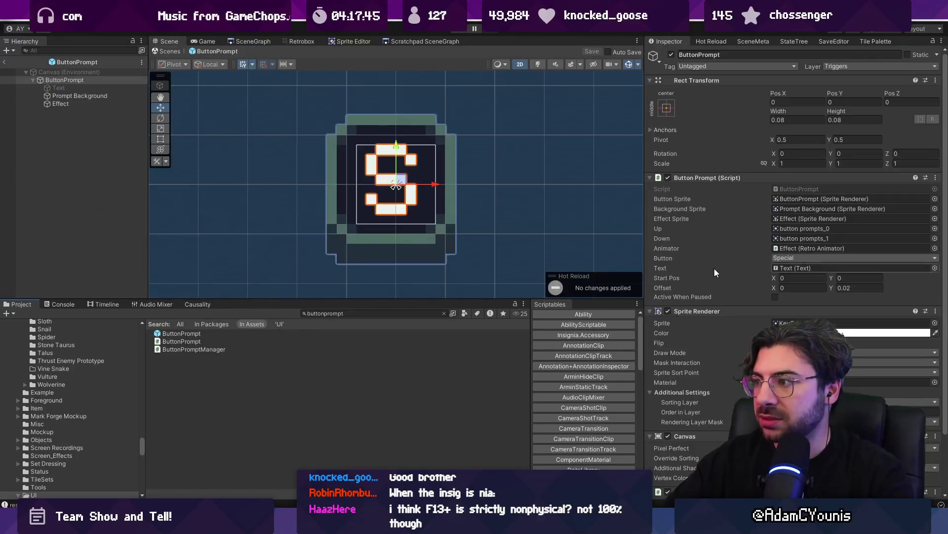
{"action": "scroll", "coordinate": [713, 268], "scroll_direction": "down", "scroll_amount": 3}
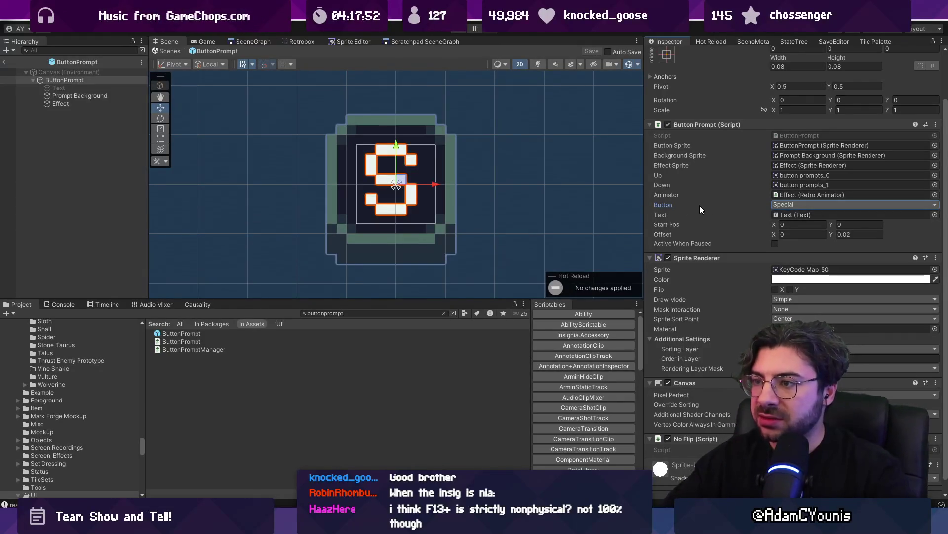
{"action": "key", "text": "alt+Tab"}
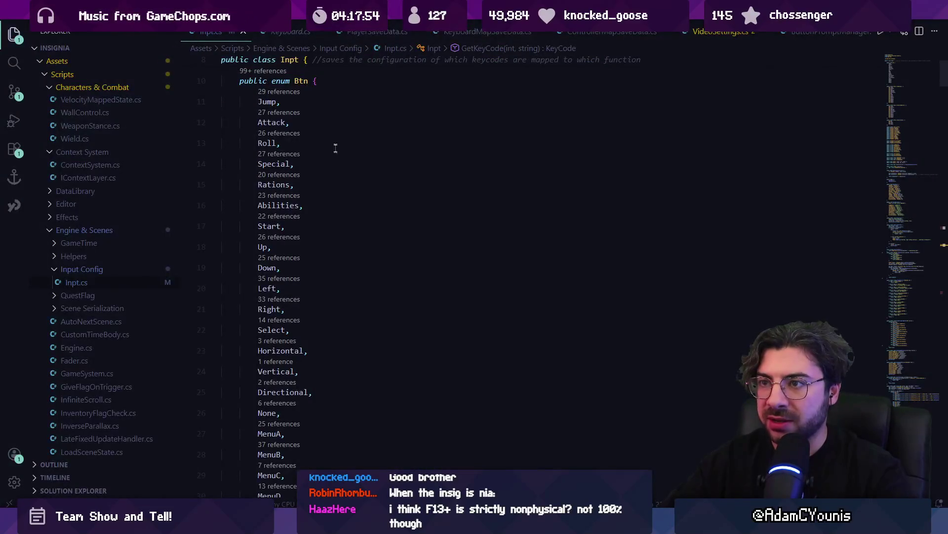
Step: In a new Copilot chat, ask whether there is a safe way to rearrange enum values
{"action": "scroll", "coordinate": [326, 129], "scroll_direction": "up", "scroll_amount": 2}
{"action": "scroll", "coordinate": [338, 179], "scroll_direction": "down", "scroll_amount": 3}
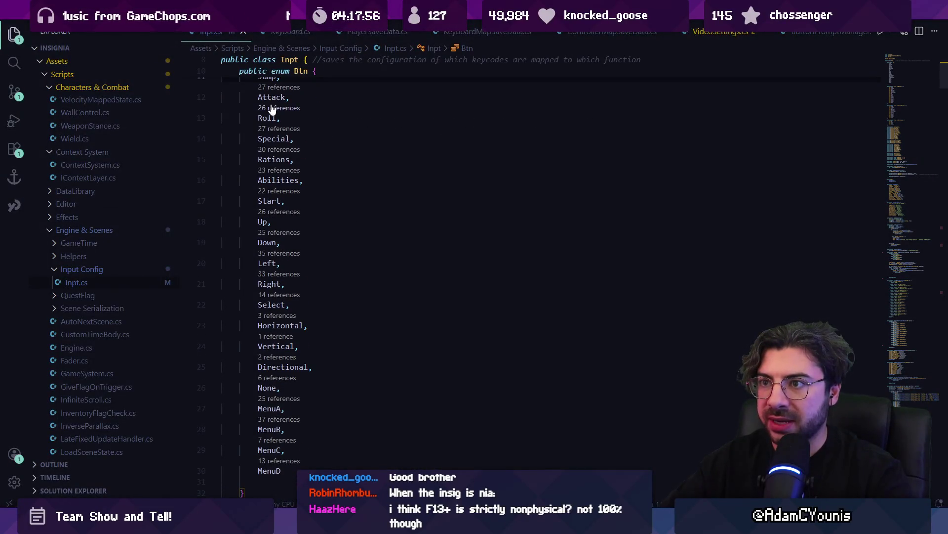
{"action": "scroll", "coordinate": [272, 110], "scroll_direction": "up", "scroll_amount": 2}
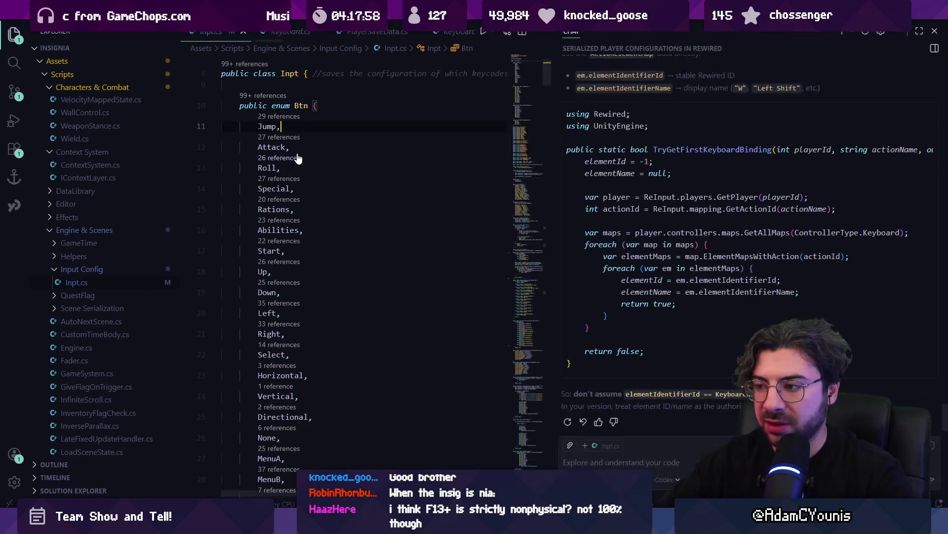
{"action": "key", "text": "ctrl+alt+i"}
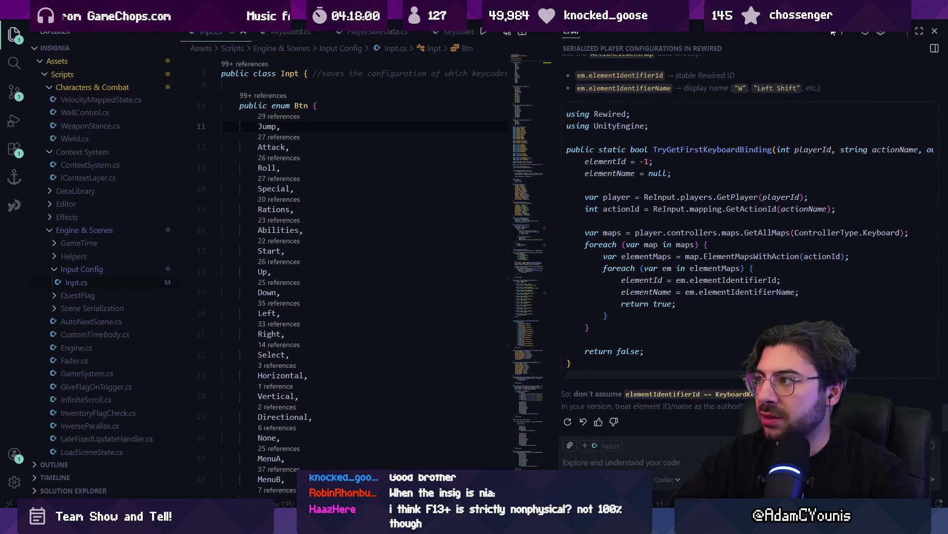
{"action": "left_click", "coordinate": [842, 31]}
{"action": "type", "text": "is there "}
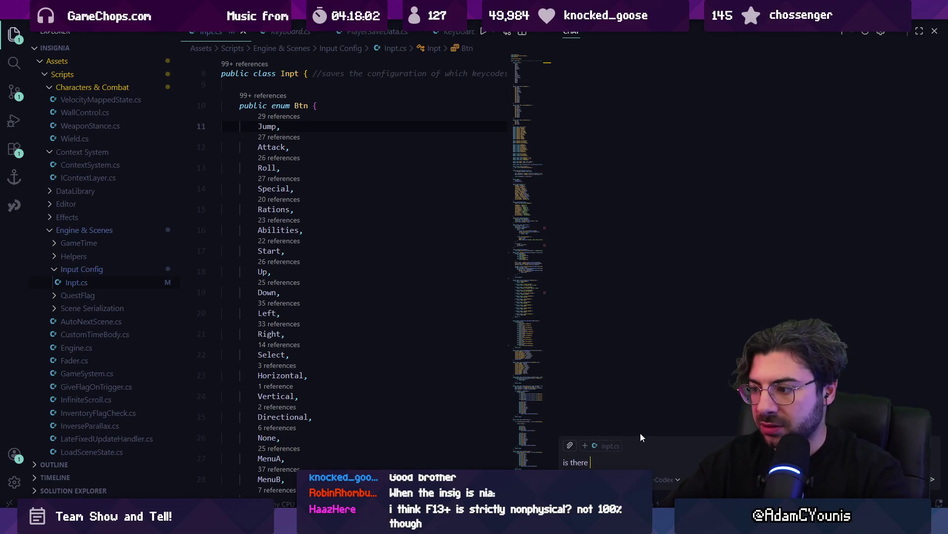
{"action": "type", "text": "a safe way t"}
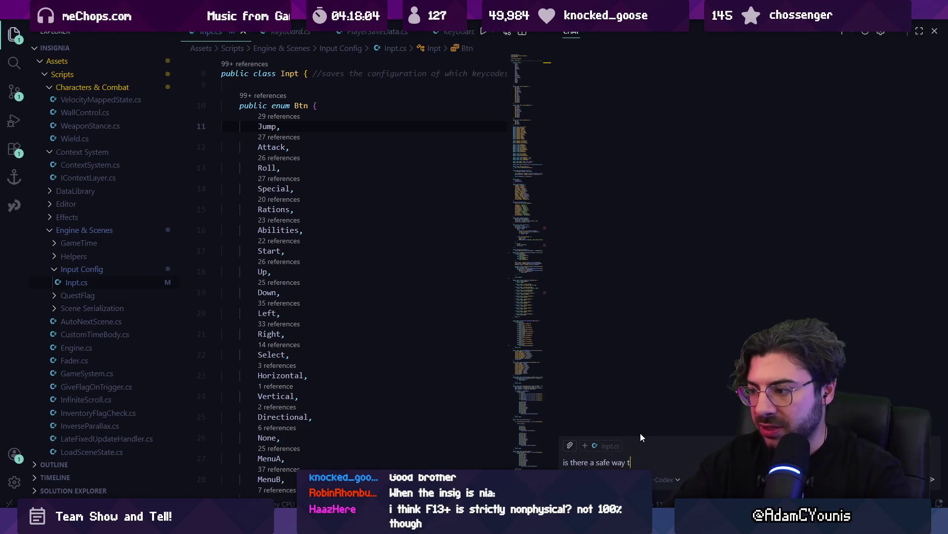
{"action": "type", "text": "o rearrange enum ind"}
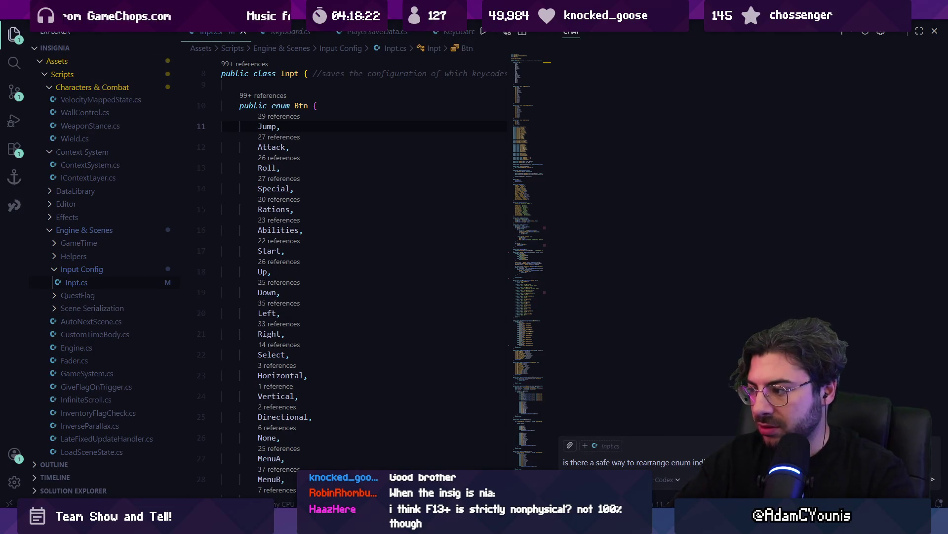
{"action": "key", "text": "Return"}
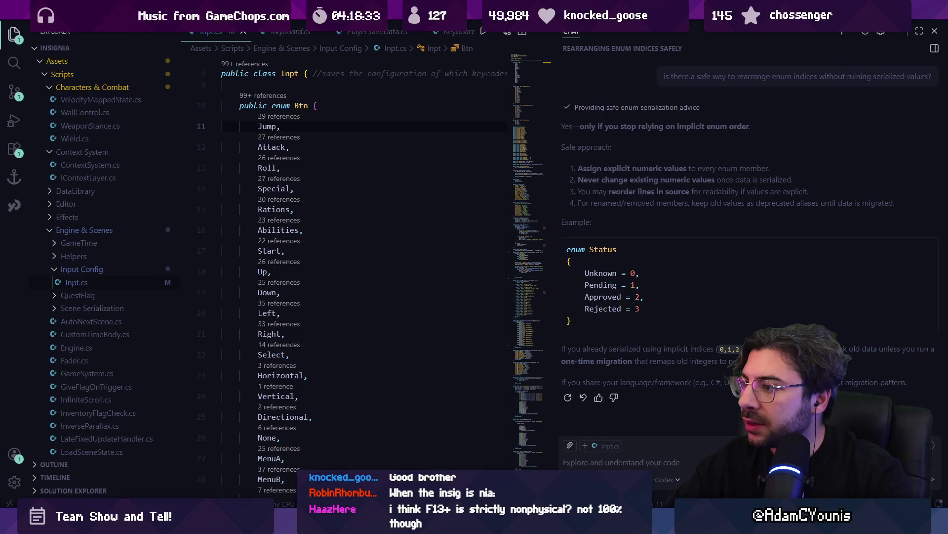
Step: Send the follow-up 'which happens in unity scenes, inside components in the inspector?'
{"action": "mouse_move", "coordinate": [627, 275]}
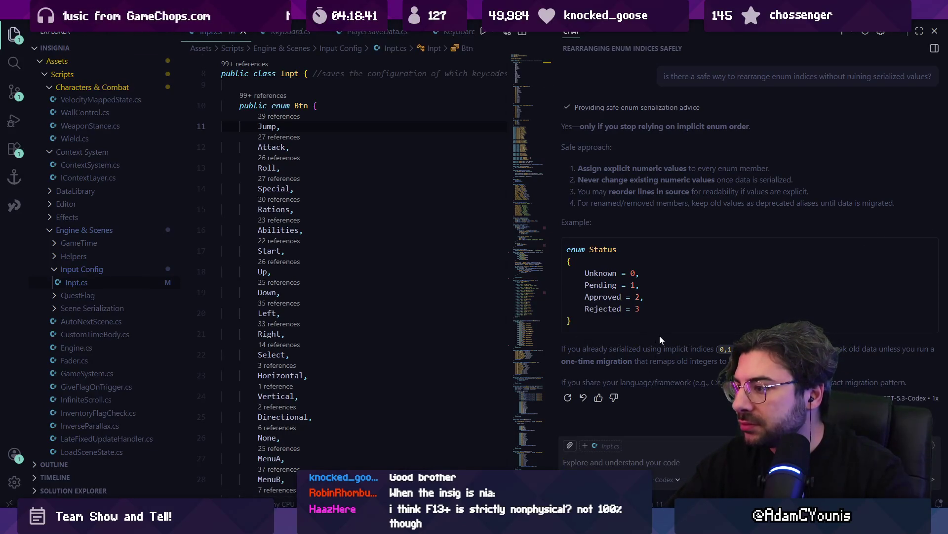
{"action": "left_click", "coordinate": [692, 460]}
{"action": "type", "text": "do"}
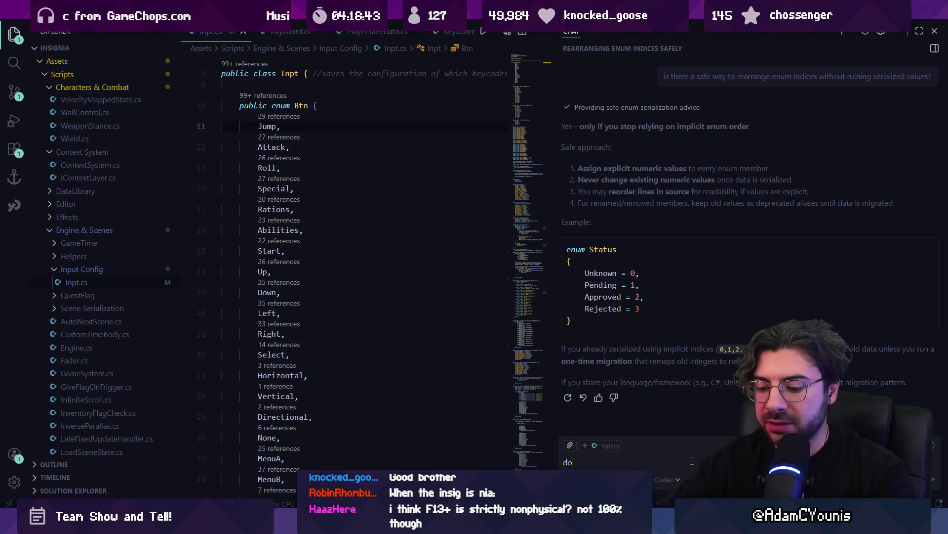
{"action": "type", "text": "es unityu"}
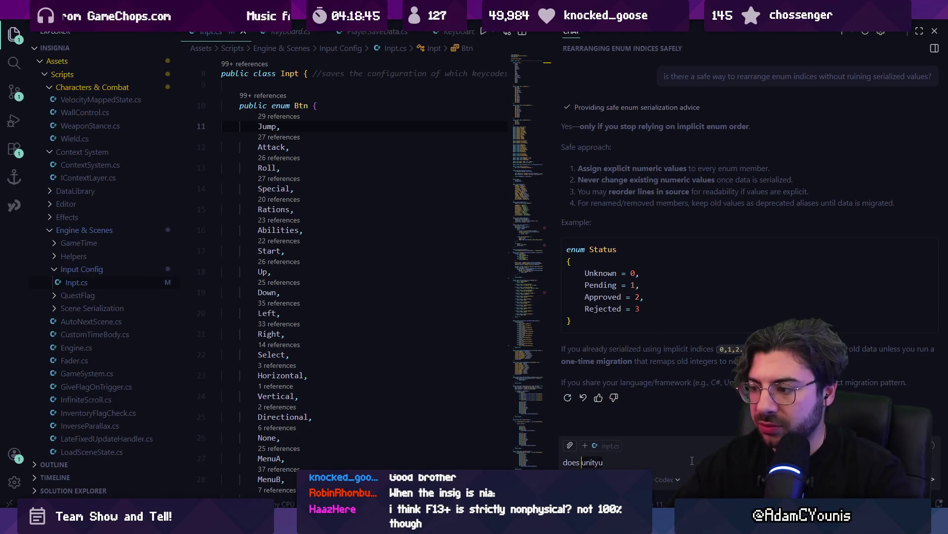
{"action": "key", "text": "ctrl+a"}
{"action": "key", "text": "BackSpace"}
{"action": "type", "text": "which "}
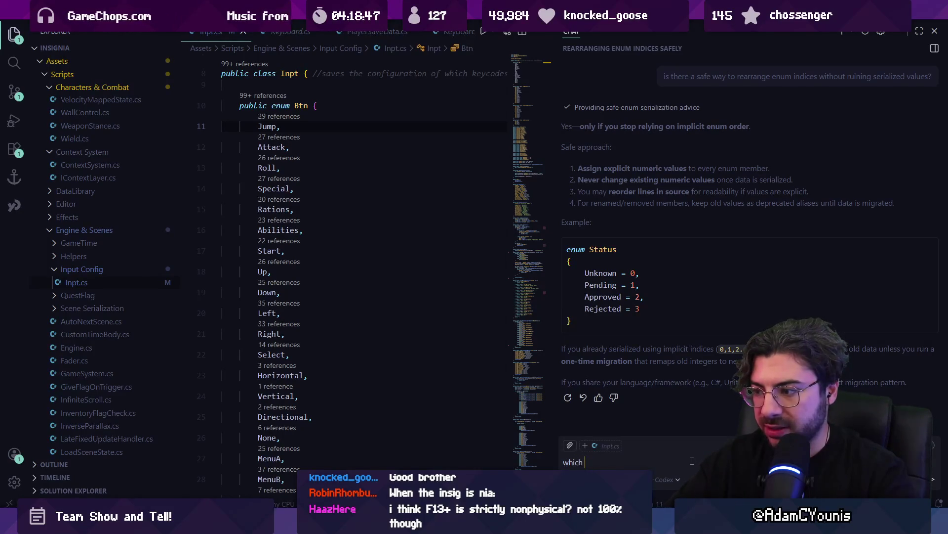
{"action": "type", "text": "happens in unityh"}
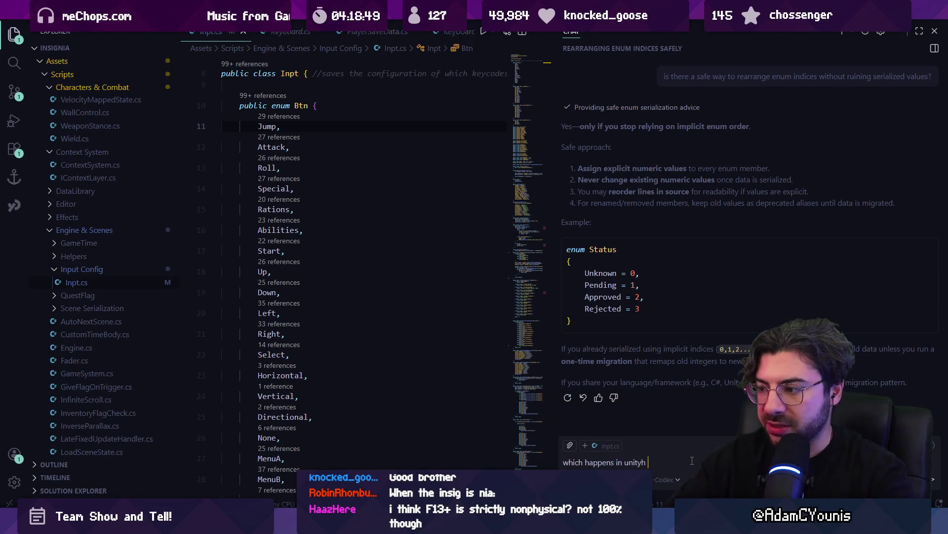
{"action": "key", "text": "BackSpace"}
{"action": "key", "text": "BackSpace"}
{"action": "type", "text": "scenes, inwi"}
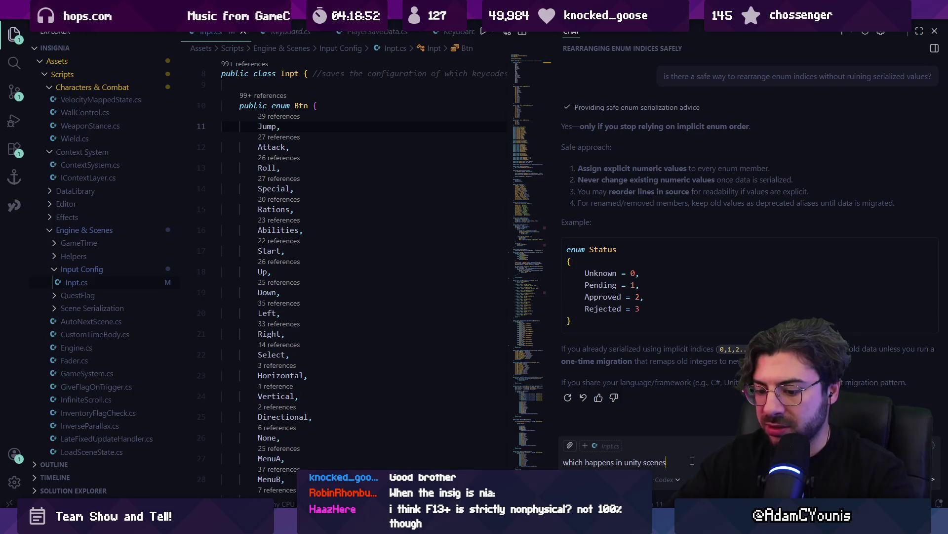
{"action": "key", "text": "BackSpace"}
{"action": "key", "text": "BackSpace"}
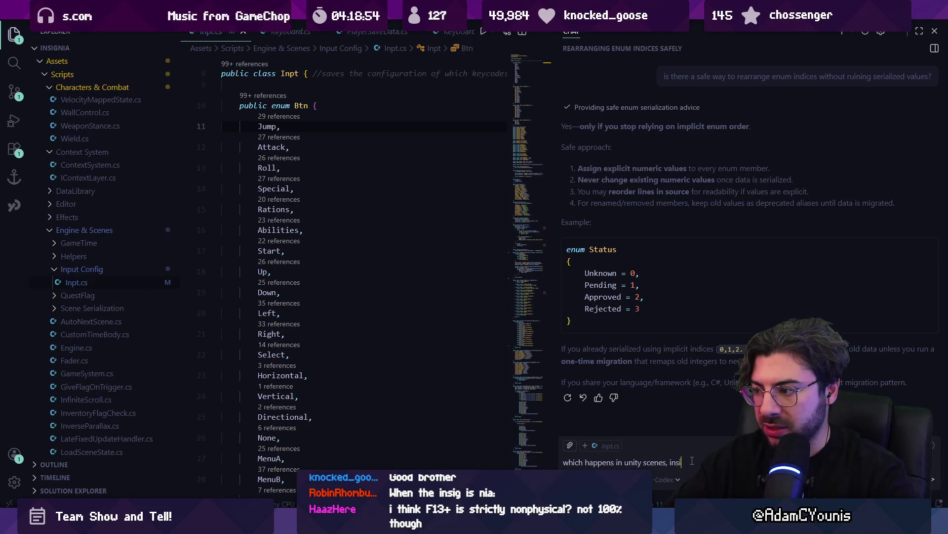
{"action": "type", "text": "side cor"}
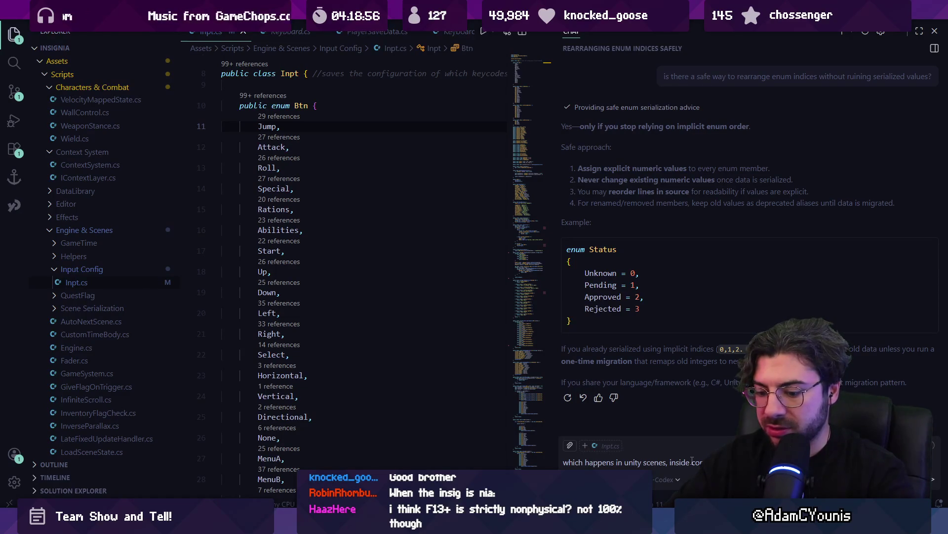
{"action": "type", "text": "ponents in the inspector?"}
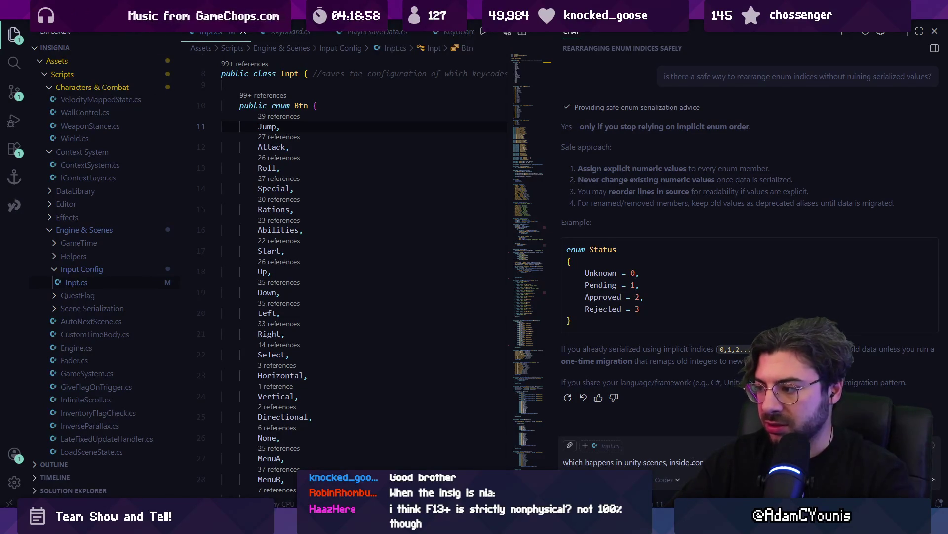
{"action": "key", "text": "Return"}
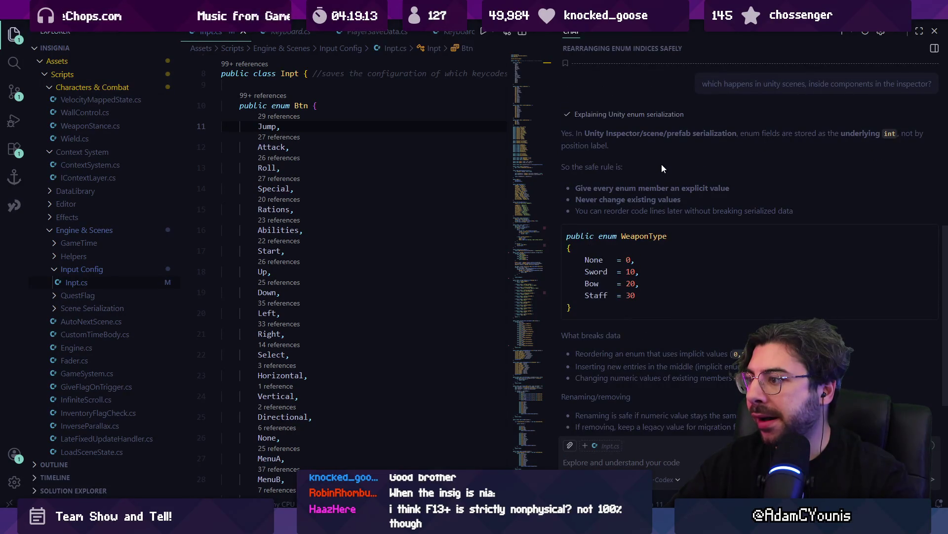
{"action": "scroll", "coordinate": [672, 174], "scroll_direction": "up", "scroll_amount": 3}
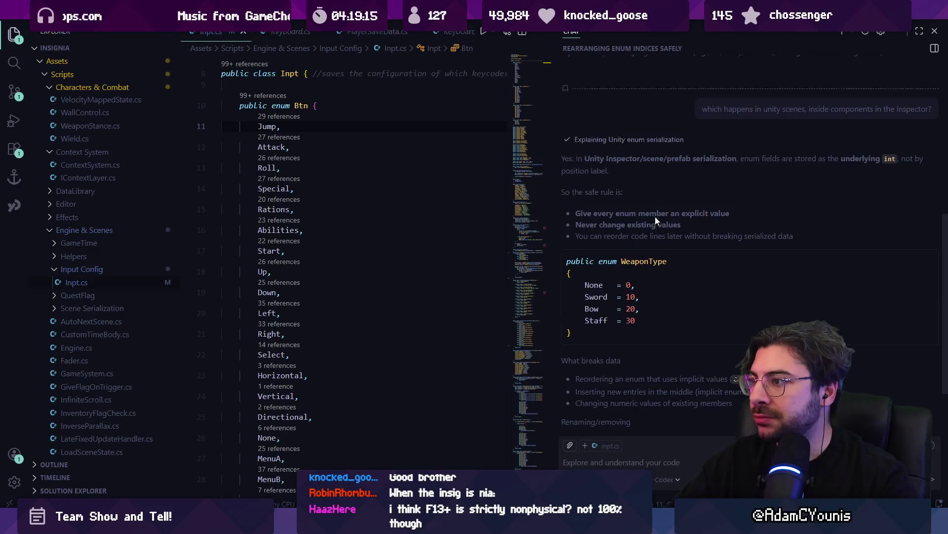
{"action": "scroll", "coordinate": [644, 295], "scroll_direction": "down", "scroll_amount": 3}
{"action": "scroll", "coordinate": [645, 296], "scroll_direction": "up", "scroll_amount": 3}
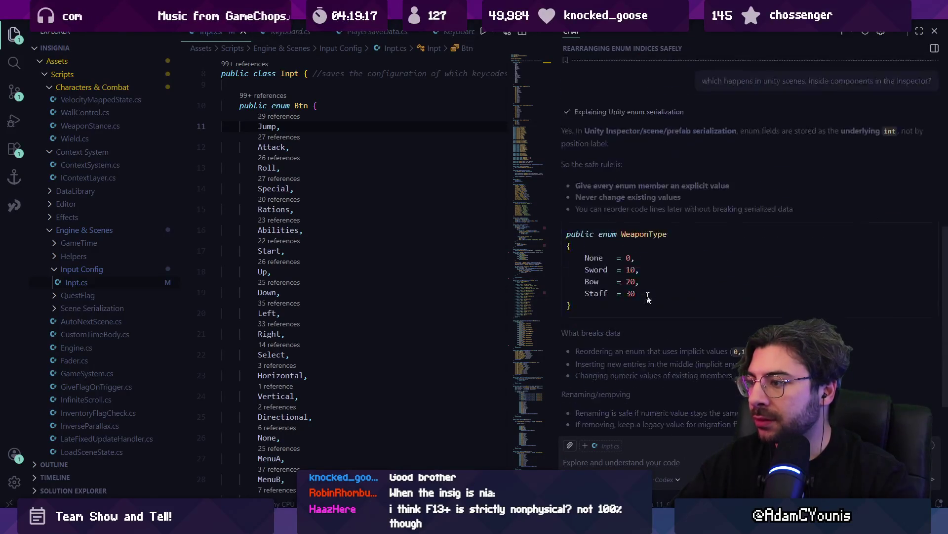
{"action": "scroll", "coordinate": [648, 297], "scroll_direction": "down", "scroll_amount": 2}
{"action": "scroll", "coordinate": [651, 296], "scroll_direction": "up", "scroll_amount": 5}
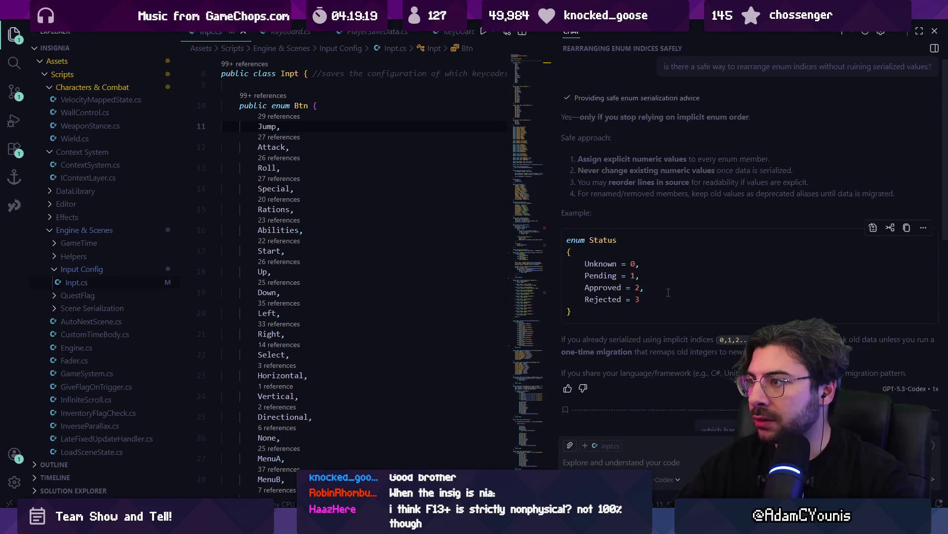
{"action": "scroll", "coordinate": [663, 294], "scroll_direction": "down", "scroll_amount": 4}
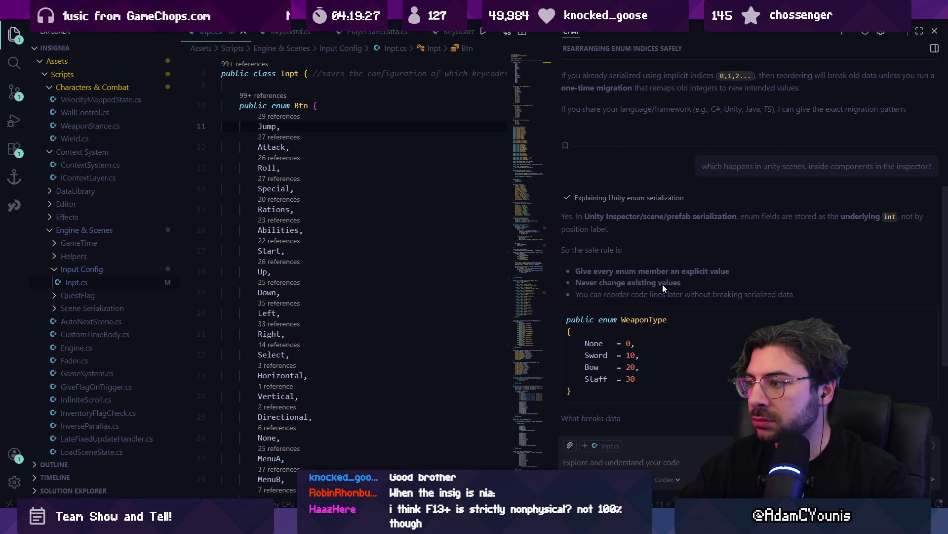
{"action": "scroll", "coordinate": [663, 284], "scroll_direction": "down", "scroll_amount": 1}
{"action": "scroll", "coordinate": [659, 273], "scroll_direction": "up", "scroll_amount": 5}
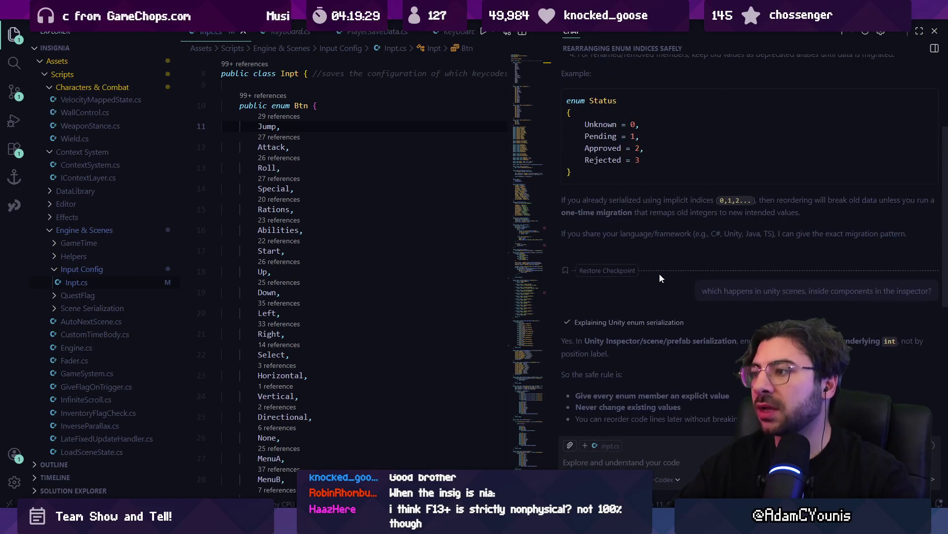
{"action": "scroll", "coordinate": [665, 271], "scroll_direction": "up", "scroll_amount": 3}
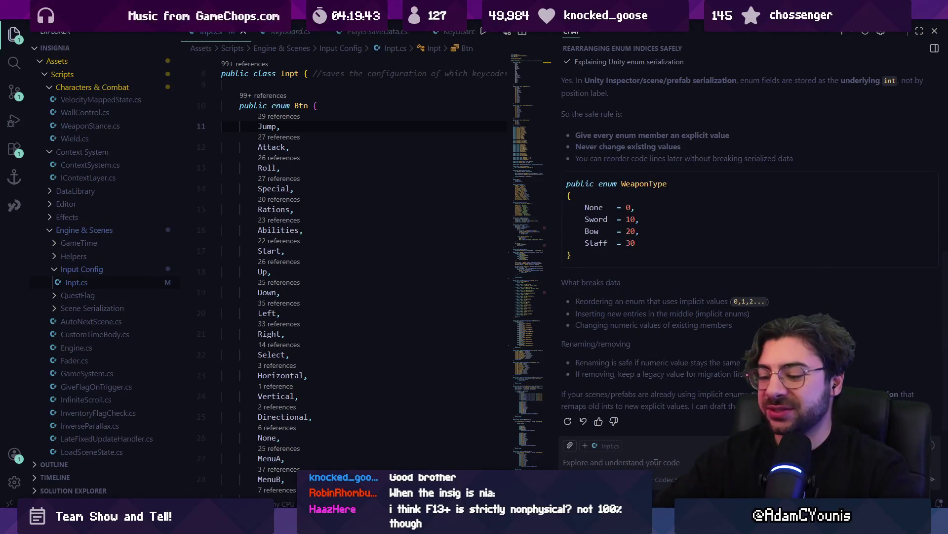
Step: Ask whether enums saved with implicit numbers need explicit values matching the old numbers
{"action": "type", "text": "so if i've used "}
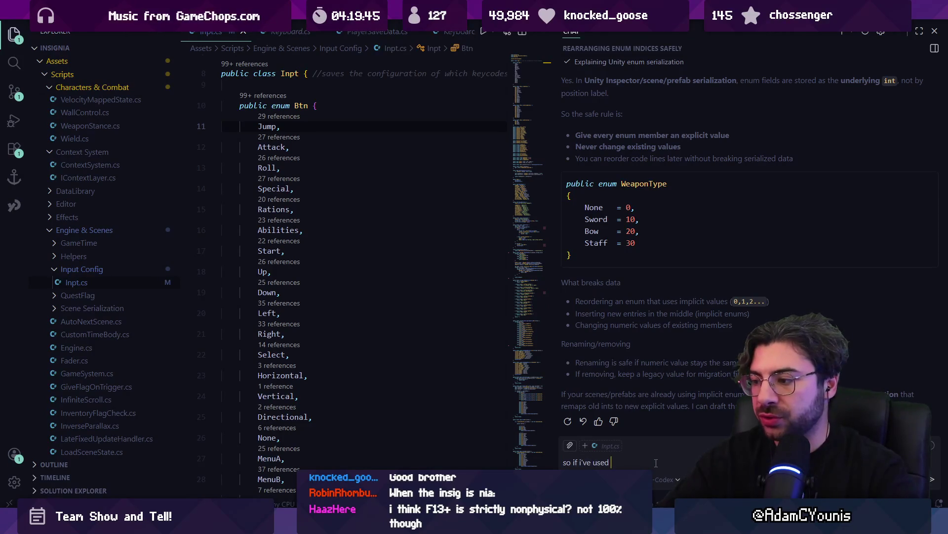
{"action": "type", "text": "the implicit"}
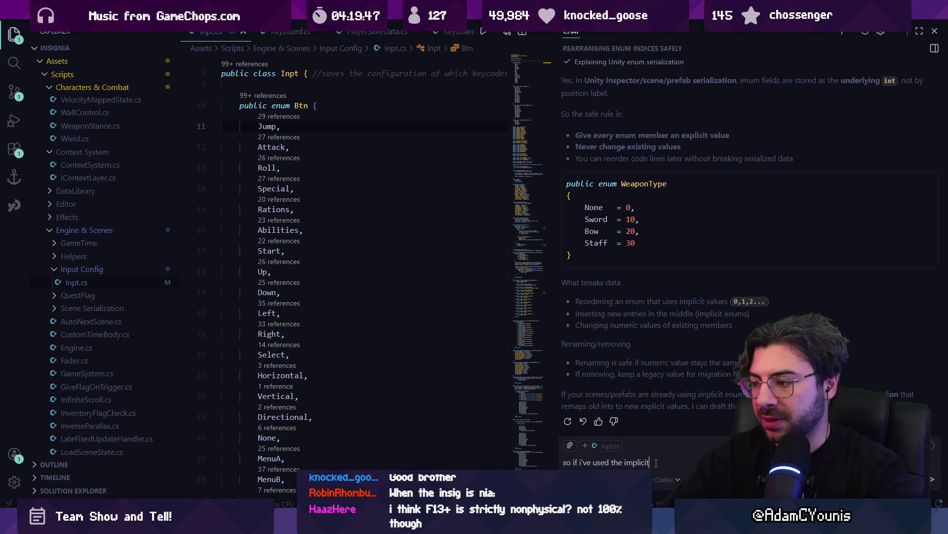
{"action": "type", "text": "t number and"}
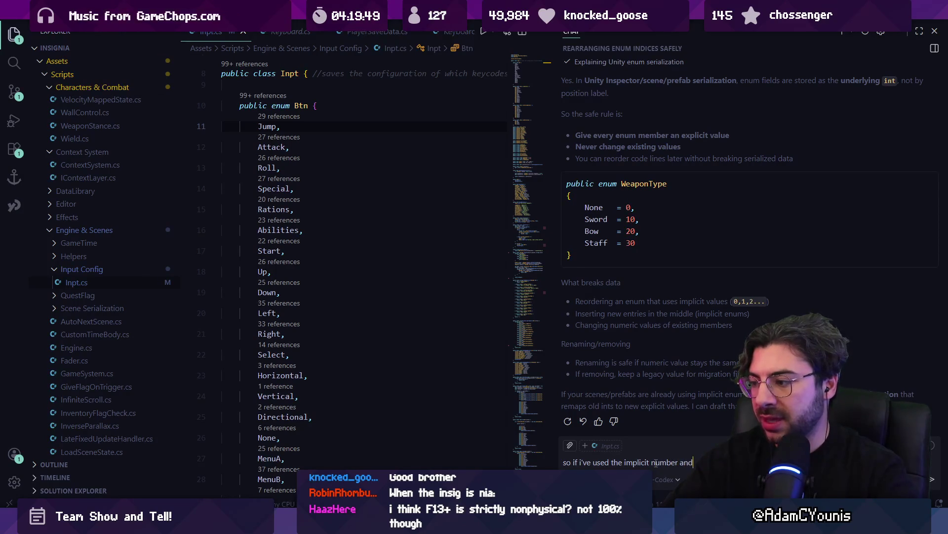
{"action": "key", "text": "BackSpace"}
{"action": "key", "text": "BackSpace"}
{"action": "key", "text": "BackSpace"}
{"action": "type", "text": ","}
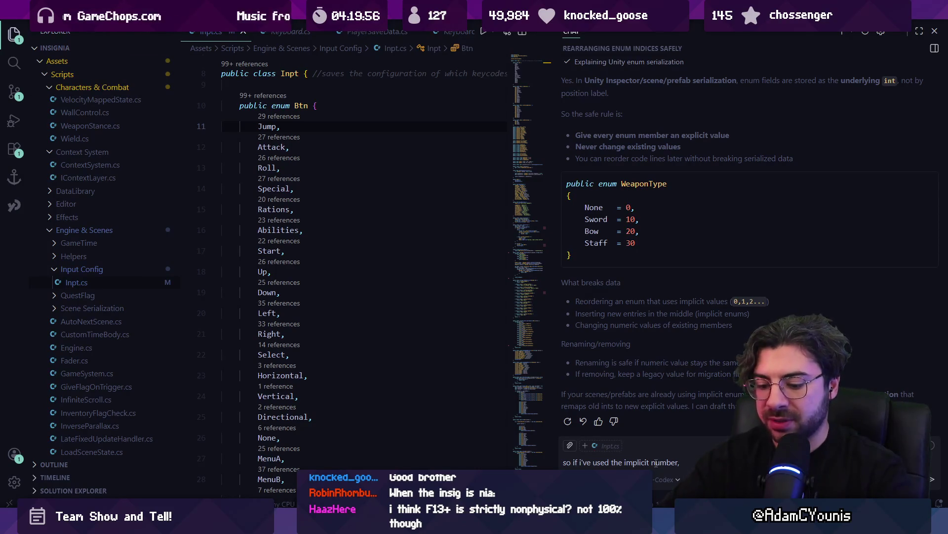
{"action": "type", "text": " givir"}
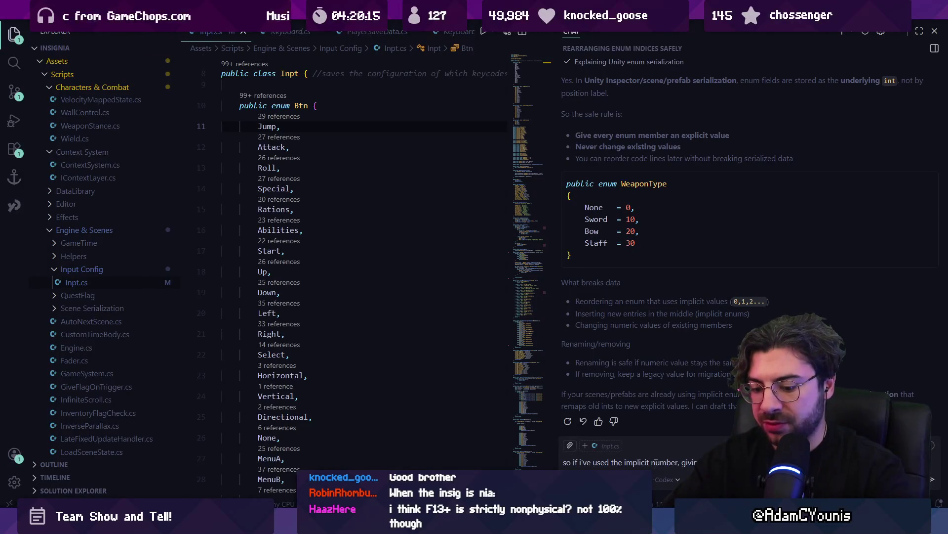
{"action": "type", "text": "everything"}
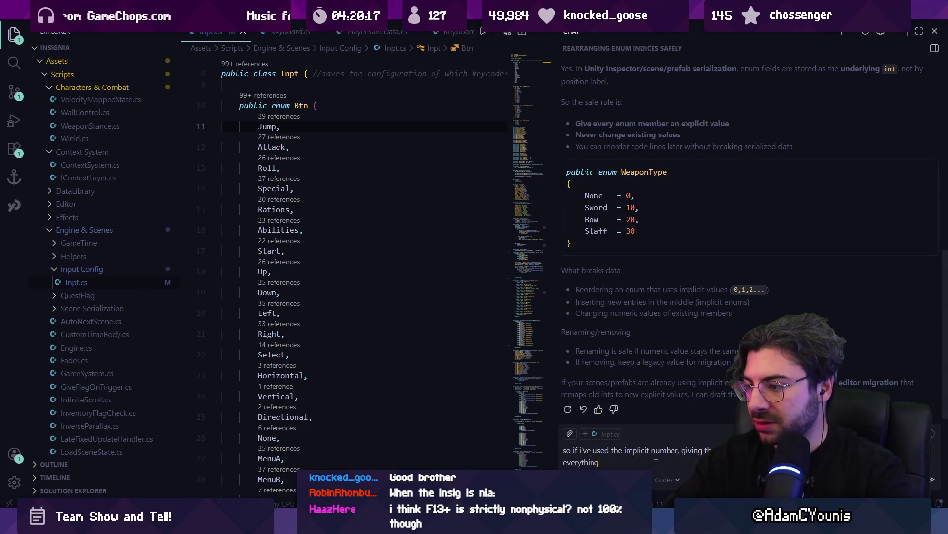
{"action": "type", "text": ", right?"}
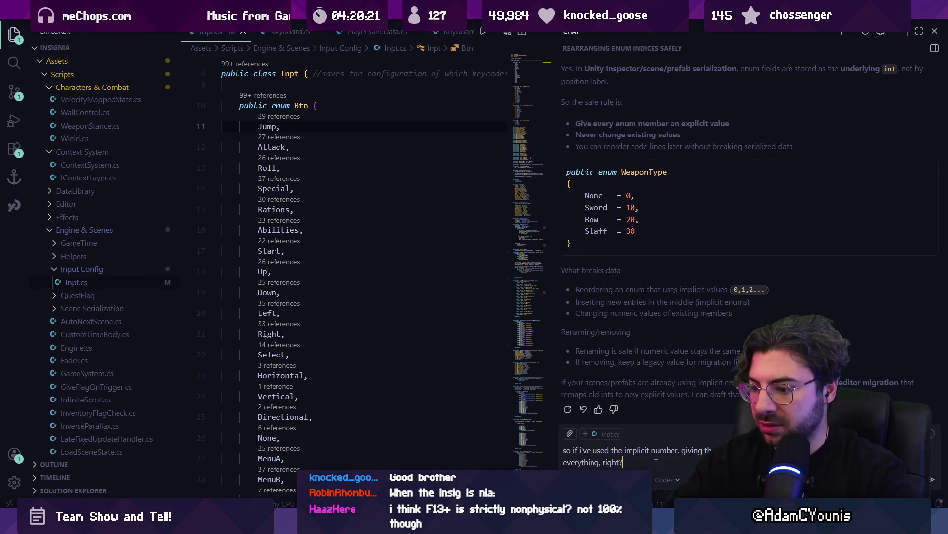
{"action": "type", "text": " I'd have to start"}
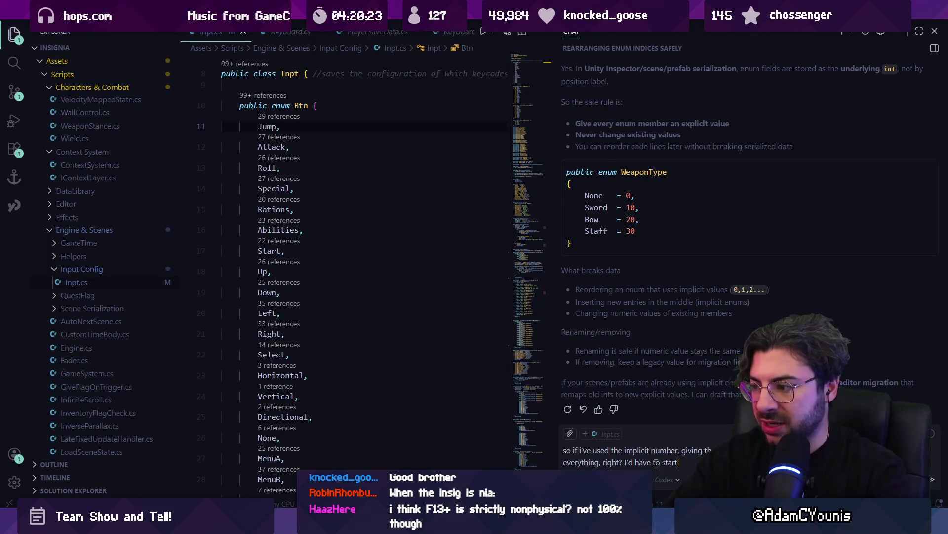
{"action": "type", "text": " with r"}
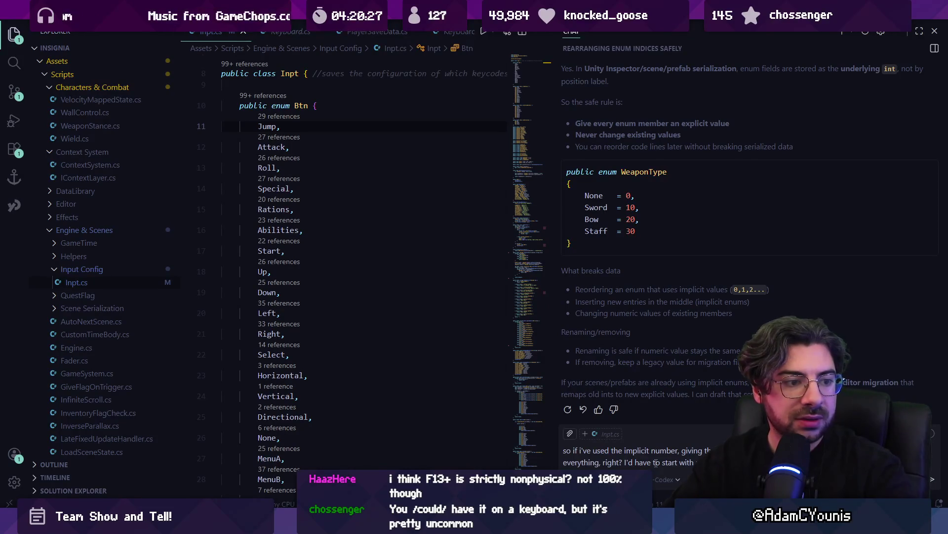
{"action": "key", "text": "ctrl+Left"}
{"action": "key", "text": "ctrl+Left"}
{"action": "key", "text": "ctrl+Left"}
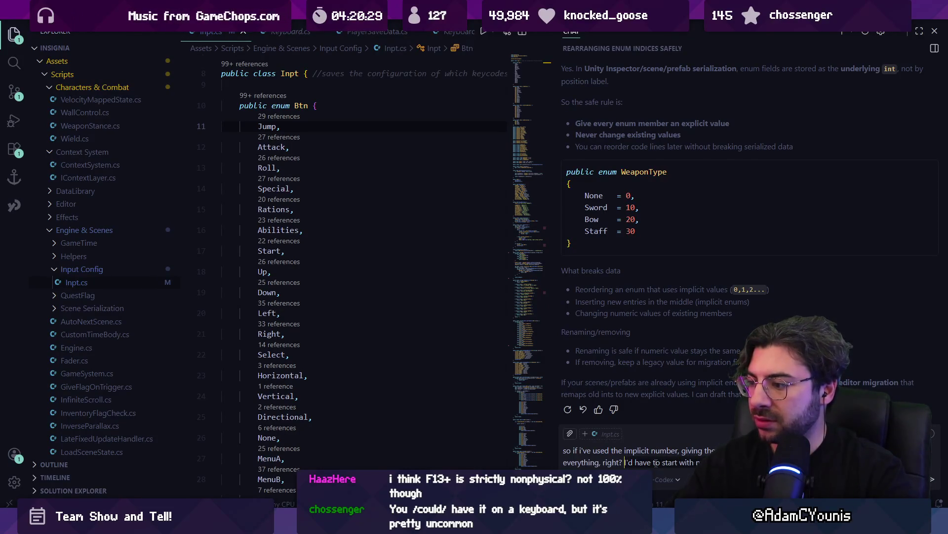
{"action": "key", "text": "shift+End"}
{"action": "key", "text": "BackSpace"}
{"action": "key", "text": "BackSpace"}
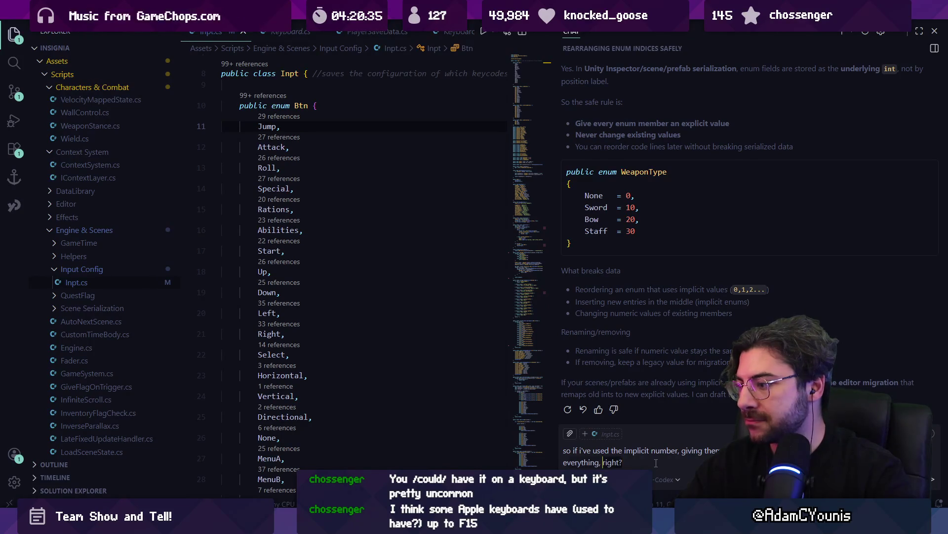
{"action": "key", "text": "Home"}
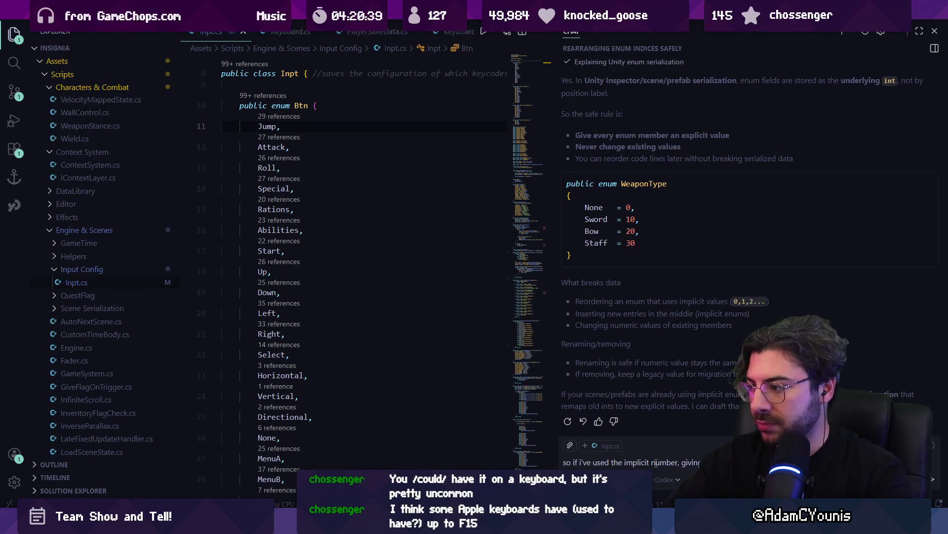
{"action": "type", "text": "as the old numbers"}
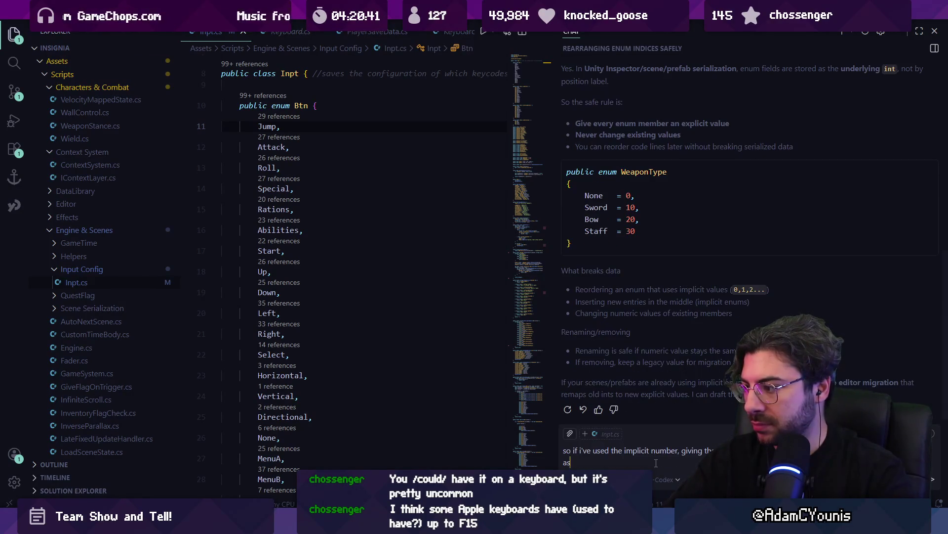
{"action": "key", "text": "Return"}
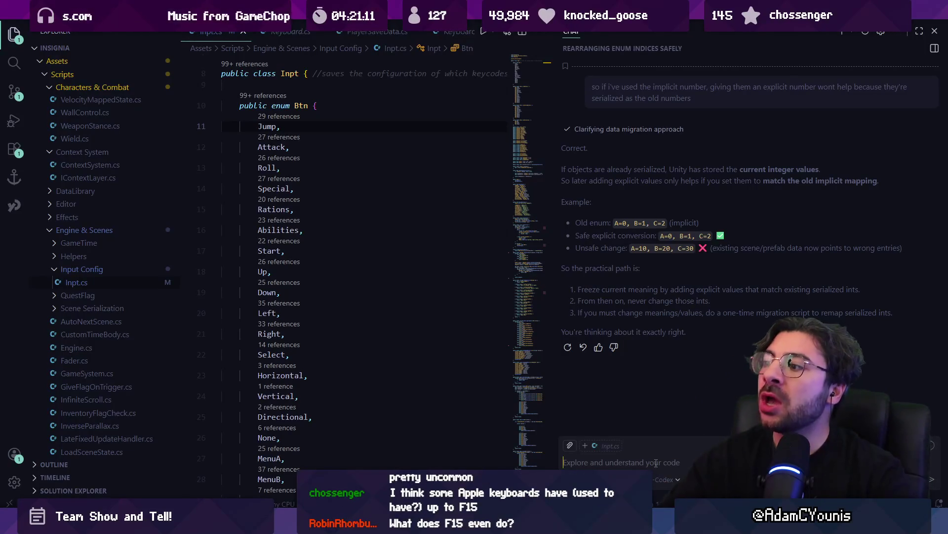
Step: Close the chat, put the cursor on the Btn enum's None entry, and return to Unity
{"action": "left_click", "coordinate": [656, 462]}
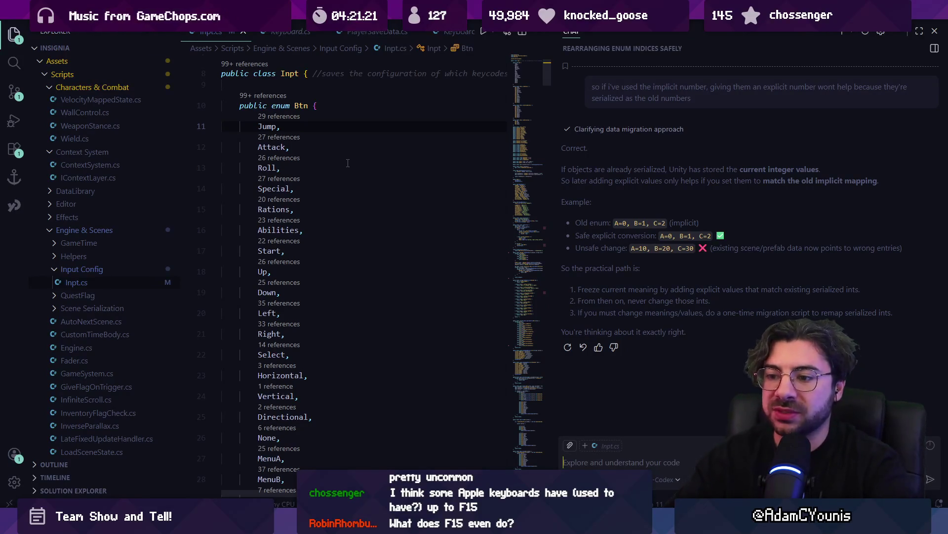
{"action": "left_click_drag", "start_coordinate": [281, 437], "coordinate": [222, 440]}
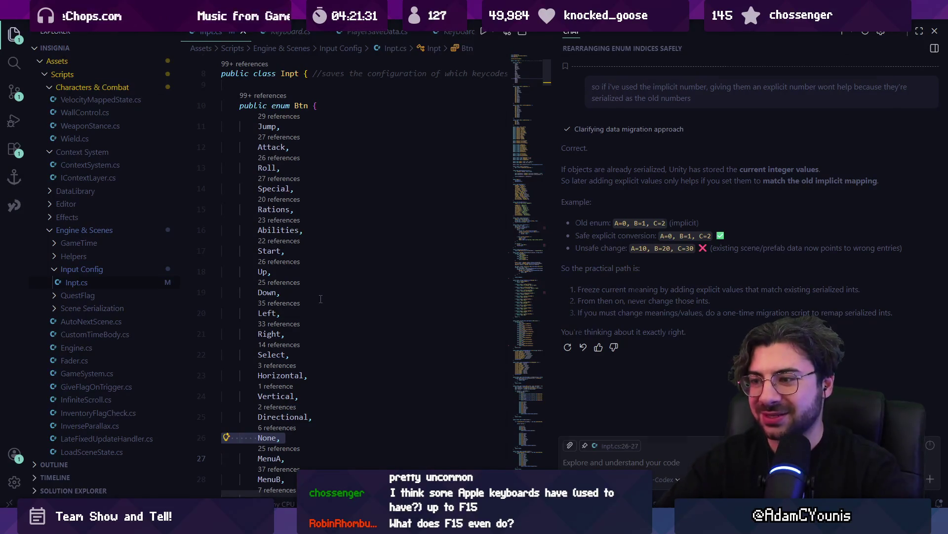
{"action": "key", "text": "ctrl+alt+b"}
{"action": "scroll", "coordinate": [335, 316], "scroll_direction": "down", "scroll_amount": 2}
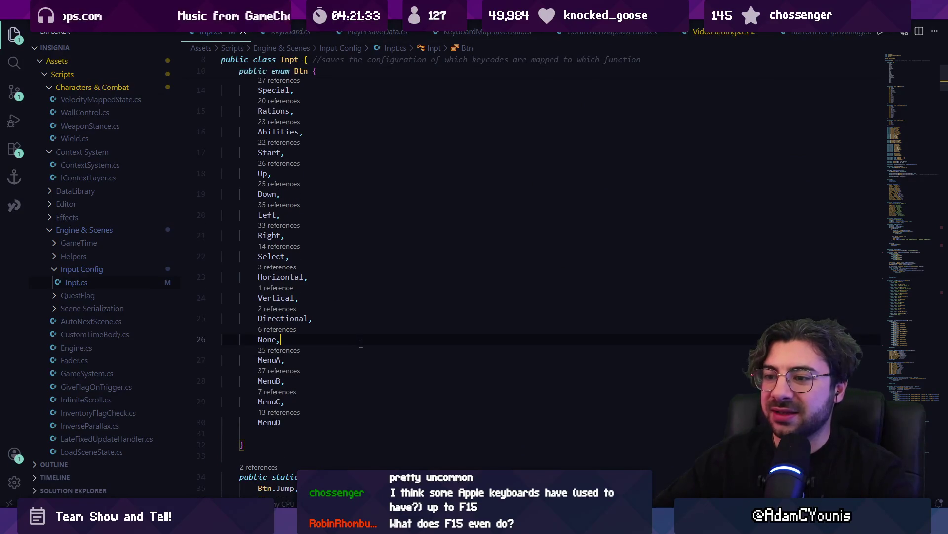
{"action": "left_click", "coordinate": [363, 341]}
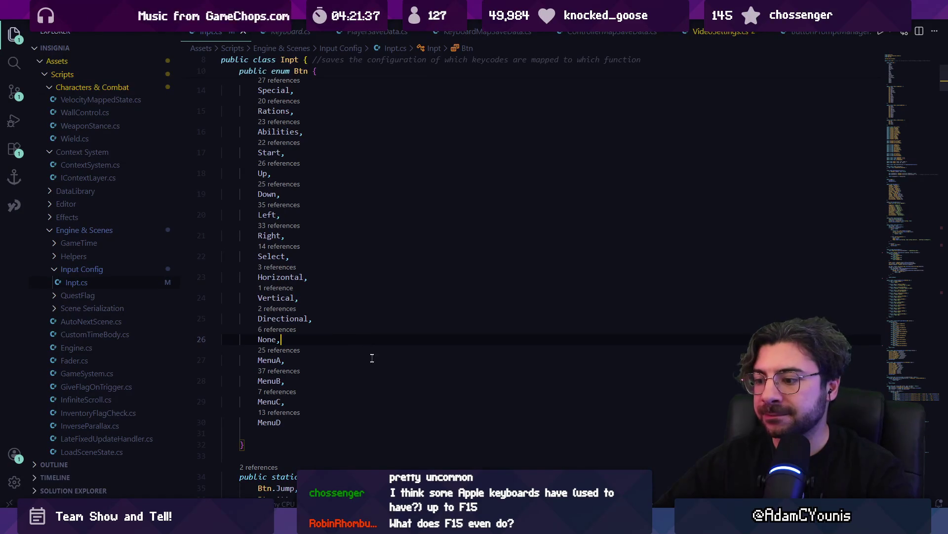
{"action": "scroll", "coordinate": [390, 343], "scroll_direction": "up", "scroll_amount": 3}
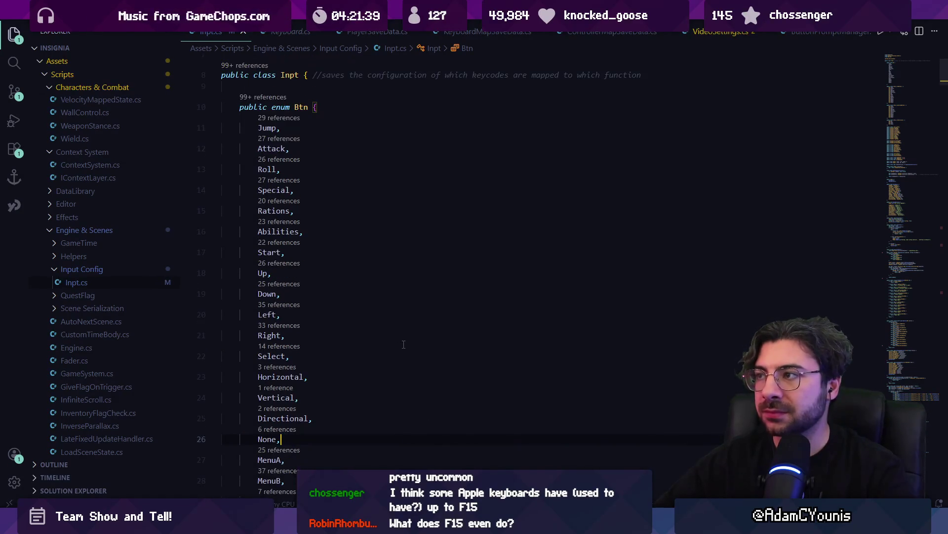
{"action": "key", "text": "alt+Tab"}
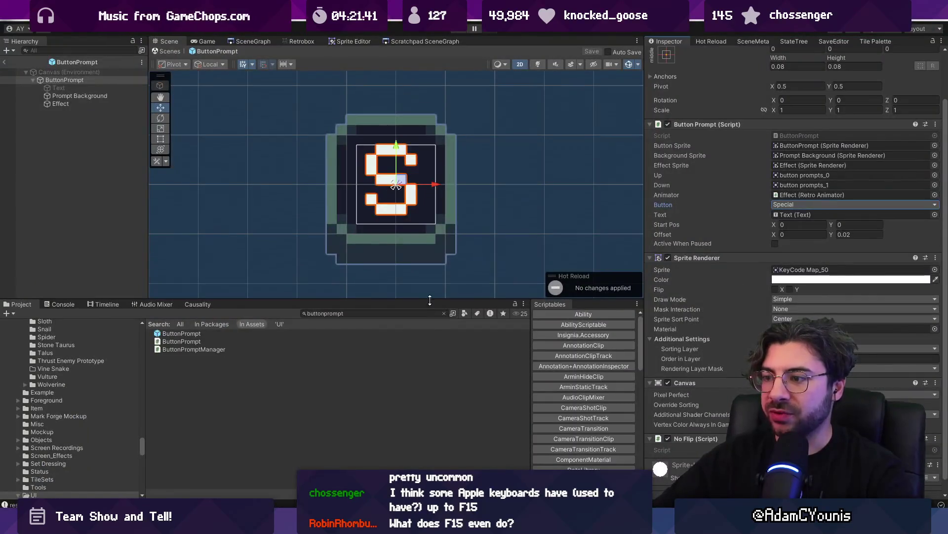
Step: Enlarge the scene view and exit the ButtonPrompt prefab to the Ohrenstead scene
{"action": "left_click_drag", "start_coordinate": [430, 300], "coordinate": [430, 378]}
{"action": "left_click_drag", "start_coordinate": [645, 302], "coordinate": [710, 296]}
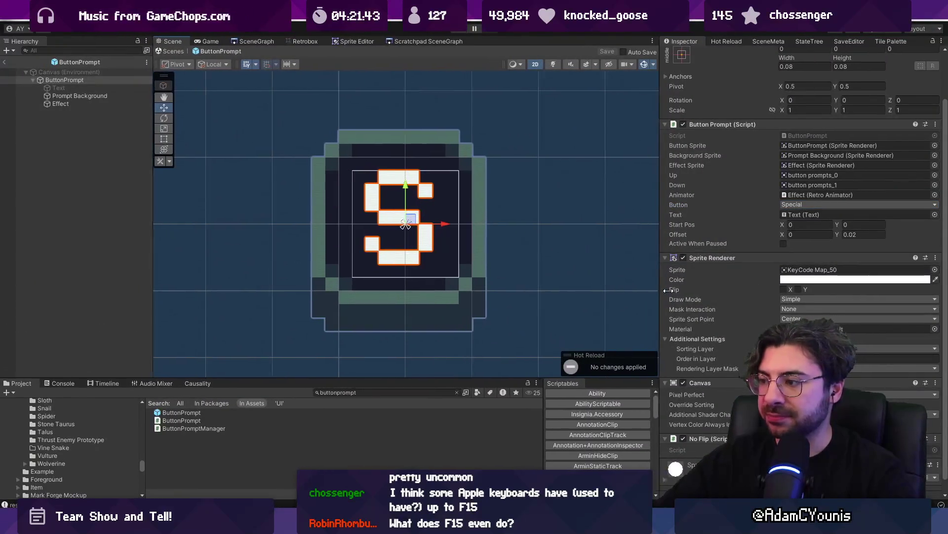
{"action": "left_click", "coordinate": [185, 51]}
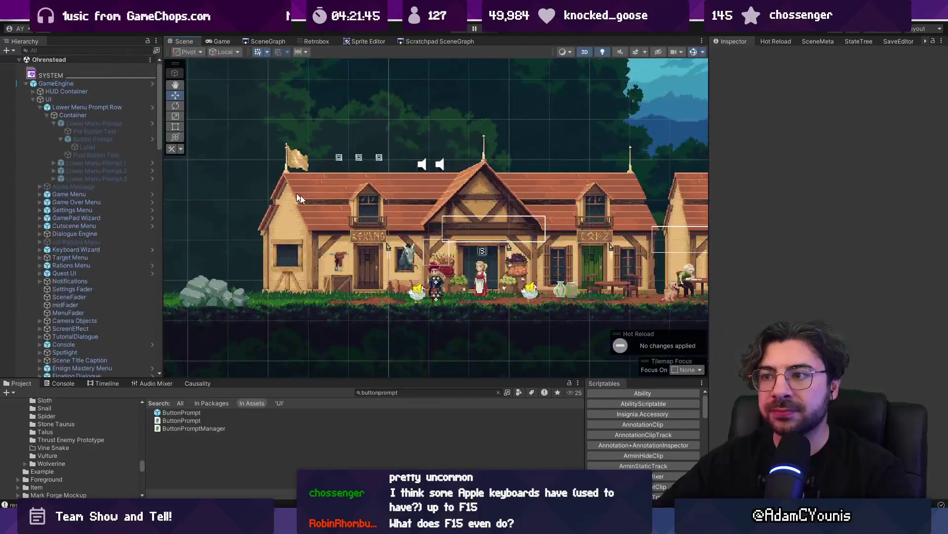
Step: Clear the 'buttonprompt' Project search and switch to Figma's Input Models page
{"action": "key", "text": "alt+Tab"}
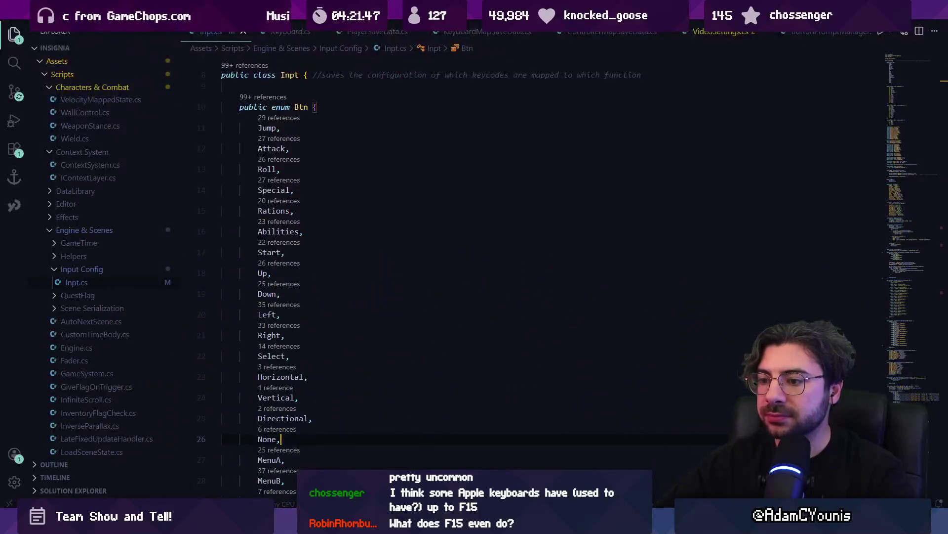
{"action": "key", "text": "alt+Tab"}
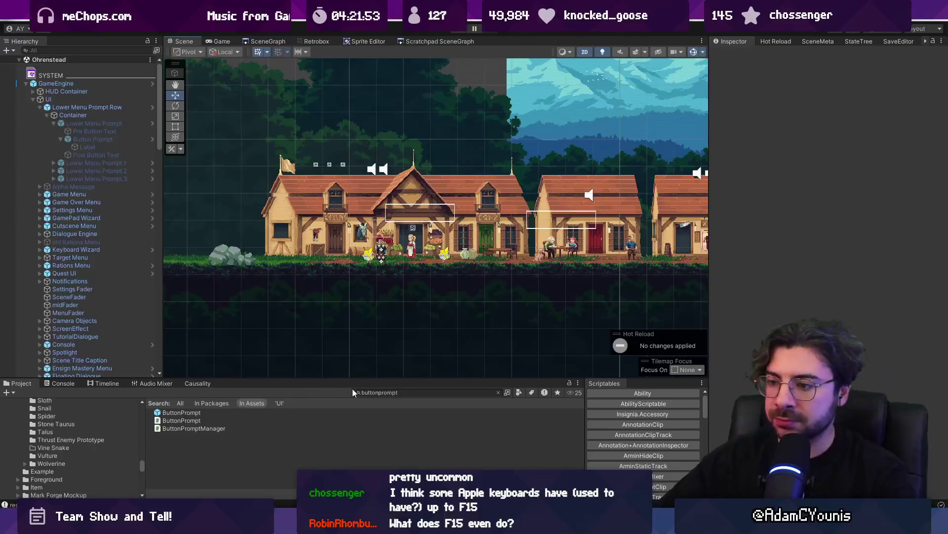
{"action": "left_click", "coordinate": [499, 393]}
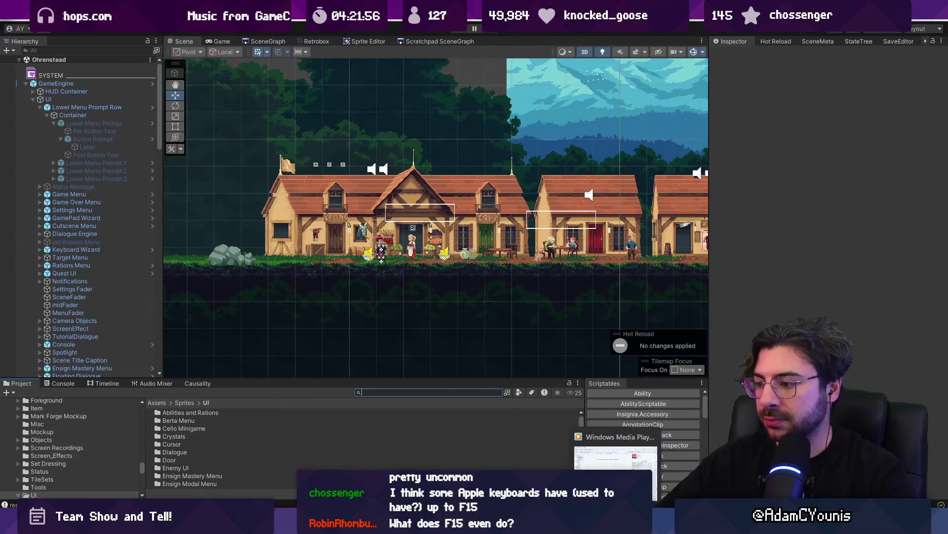
{"action": "left_click", "coordinate": [432, 459]}
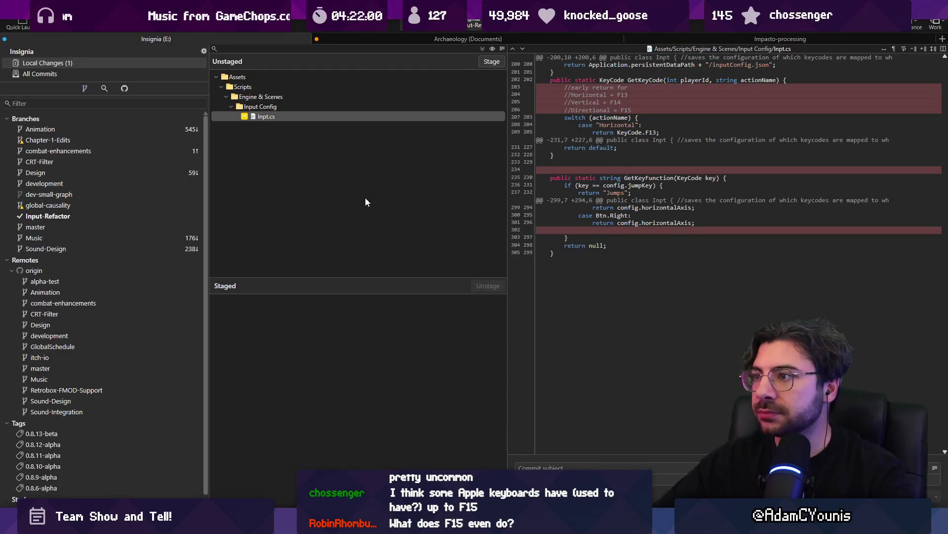
{"action": "key", "text": "alt+Tab"}
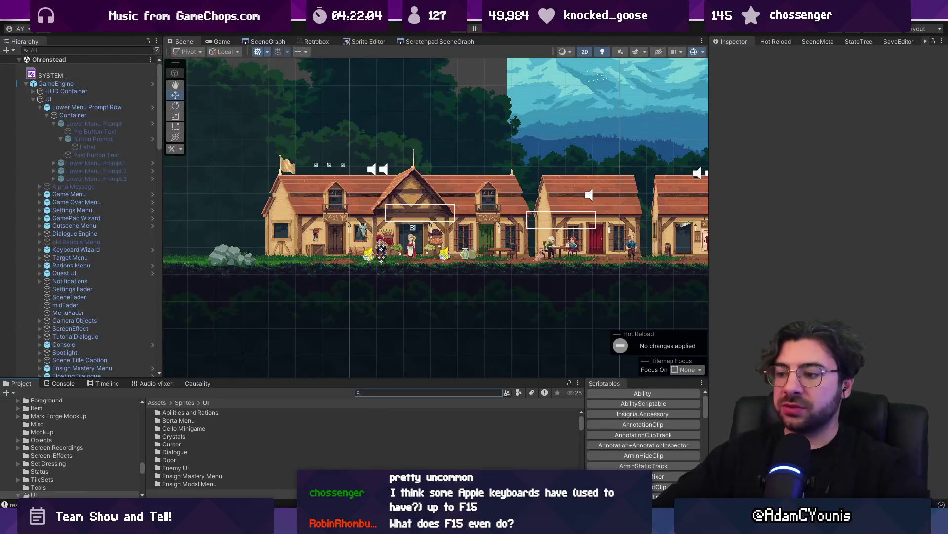
{"action": "key", "text": "alt+Tab"}
{"action": "scroll", "coordinate": [362, 251], "scroll_direction": "down", "scroll_amount": 8}
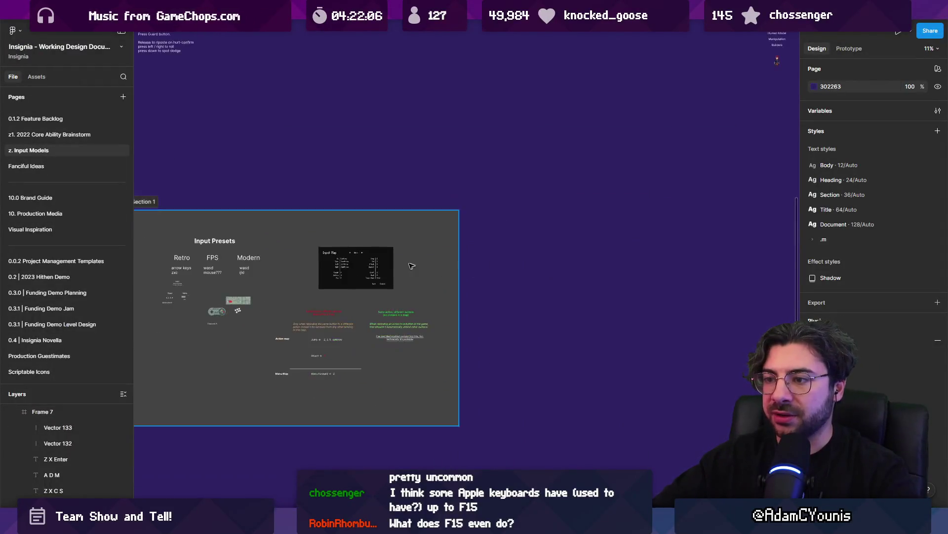
Step: Return to the z. Input Models page and select the Bugs board, Frame 229
{"action": "left_click_drag", "start_coordinate": [756, 297], "coordinate": [559, 296]}
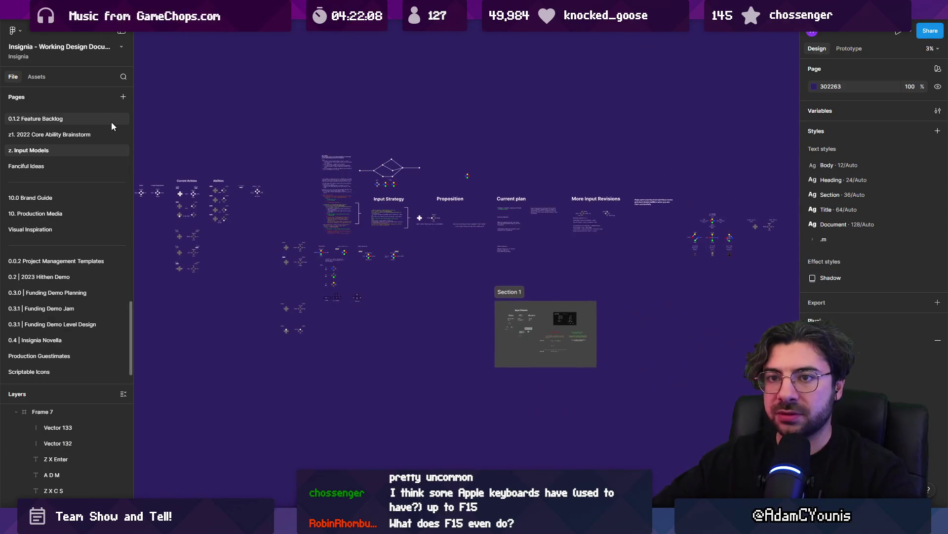
{"action": "scroll", "coordinate": [88, 122], "scroll_direction": "up", "scroll_amount": 10}
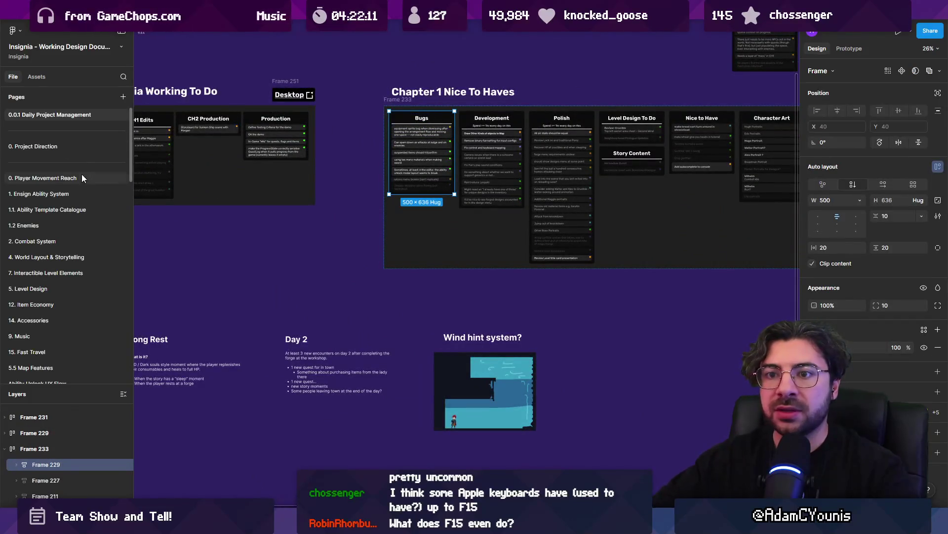
{"action": "left_click", "coordinate": [59, 146]}
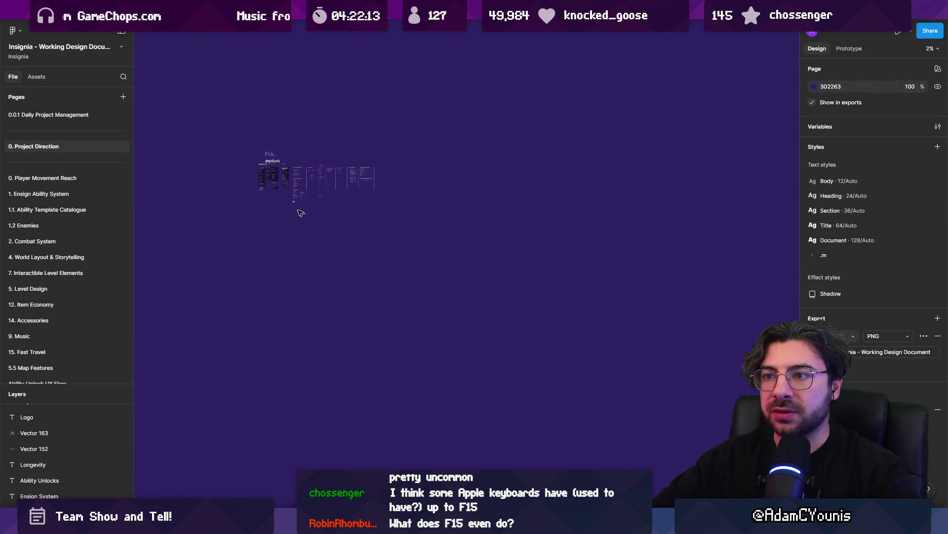
{"action": "scroll", "coordinate": [84, 326], "scroll_direction": "down", "scroll_amount": 10}
{"action": "left_click", "coordinate": [74, 249]}
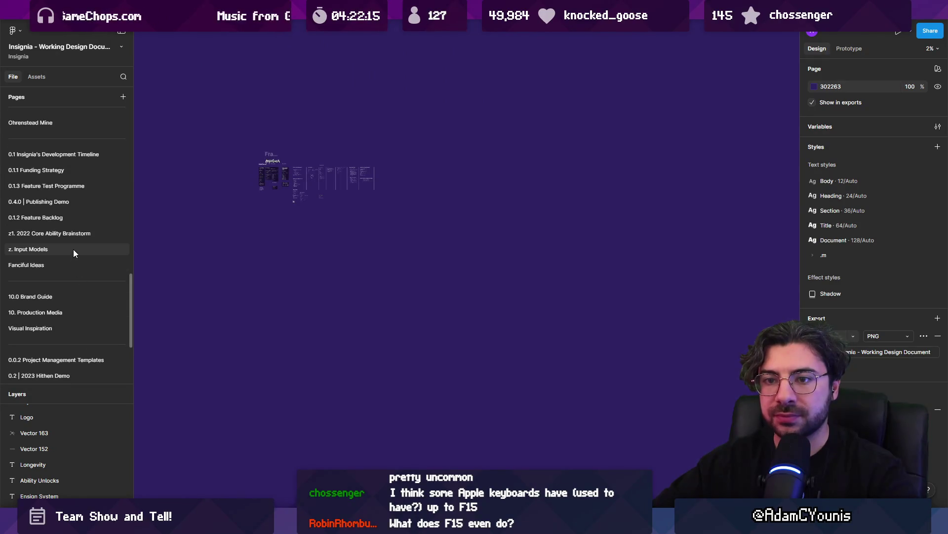
{"action": "scroll", "coordinate": [587, 313], "scroll_direction": "up", "scroll_amount": 10}
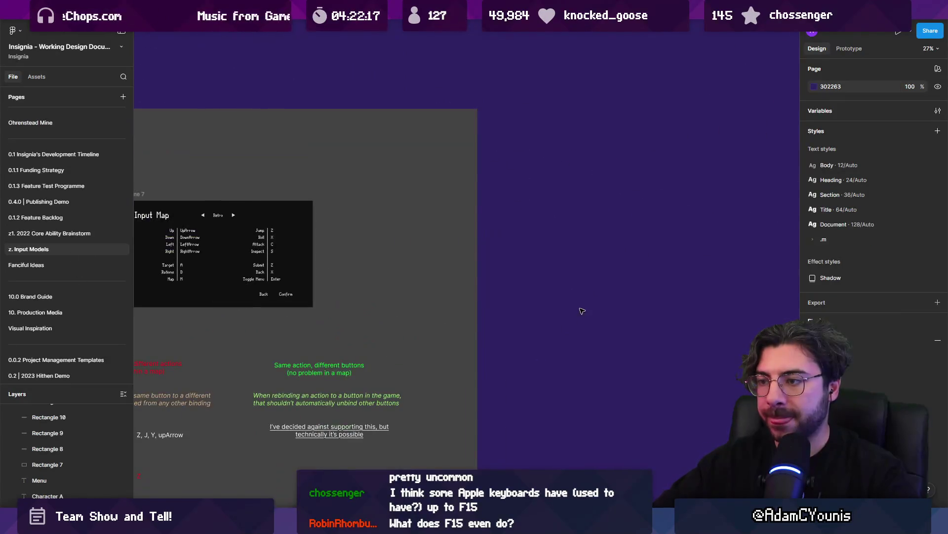
{"action": "left_click", "coordinate": [467, 272]}
{"action": "scroll", "coordinate": [736, 284], "scroll_direction": "down", "scroll_amount": 5}
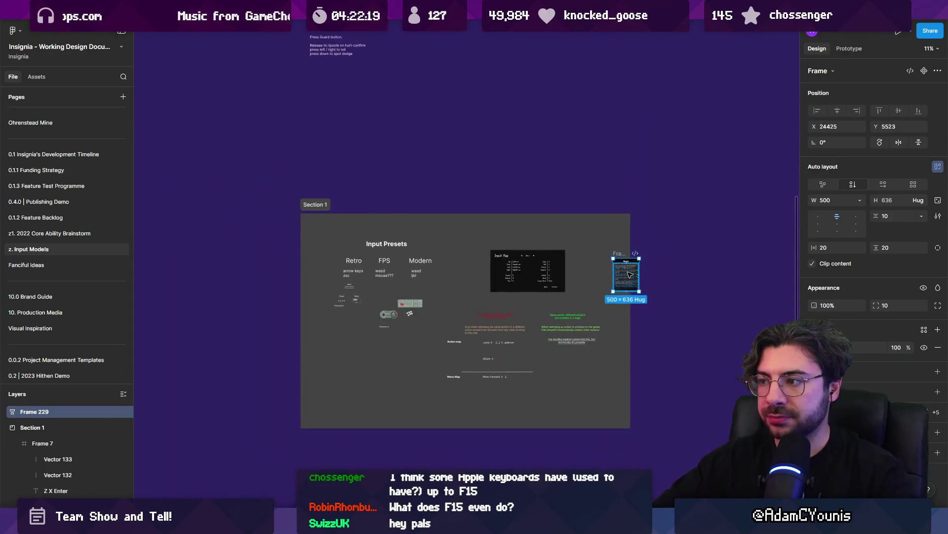
Step: Move Frame 229 into Section 1's top-left corner and shift the Input Presets content aside
{"action": "mouse_move", "coordinate": [640, 277]}
{"action": "left_mouse_down"}
{"action": "mouse_move", "coordinate": [326, 255]}
{"action": "mouse_move", "coordinate": [319, 275]}
{"action": "left_mouse_up"}
{"action": "mouse_move", "coordinate": [333, 193]}
{"action": "left_mouse_down"}
{"action": "mouse_move", "coordinate": [432, 391]}
{"action": "mouse_move", "coordinate": [402, 309]}
{"action": "mouse_move", "coordinate": [407, 319]}
{"action": "left_mouse_up"}
{"action": "left_click", "coordinate": [306, 253]}
{"action": "left_click", "coordinate": [306, 234]}
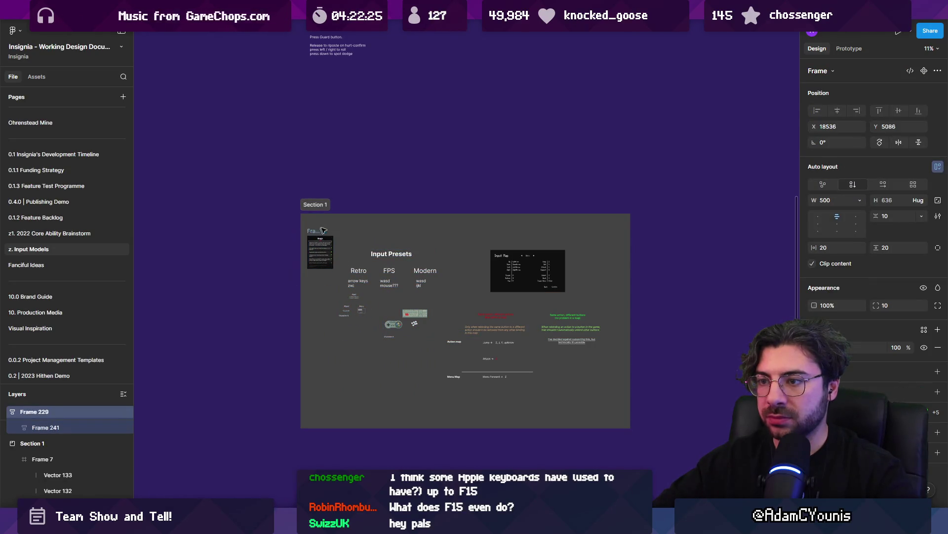
{"action": "scroll", "coordinate": [313, 226], "scroll_direction": "up", "scroll_amount": 5}
{"action": "scroll", "coordinate": [356, 247], "scroll_direction": "up", "scroll_amount": 4}
{"action": "double_click", "coordinate": [354, 211]}
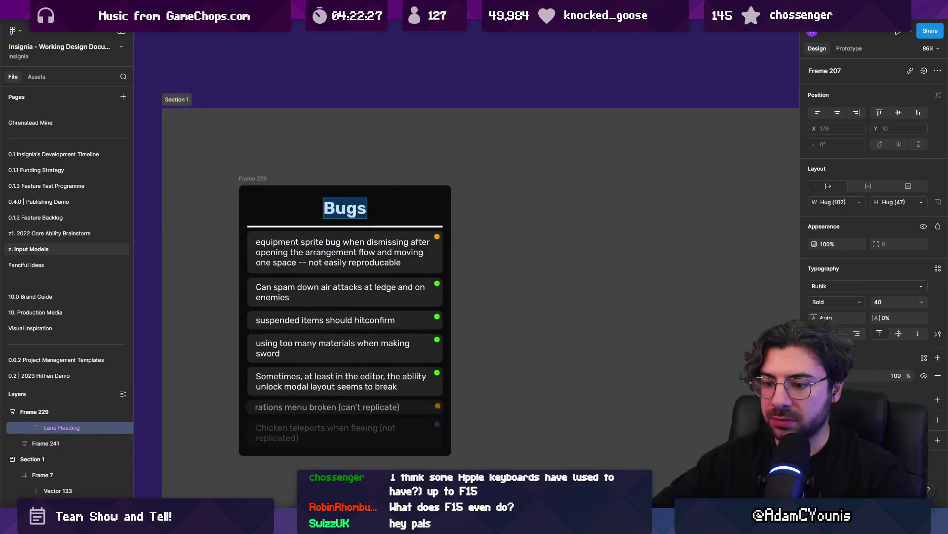
Step: Title the board 'Input Refactor' and make the first task 'Support multiple input binding presets'
{"action": "type", "text": "Input Refactor"}
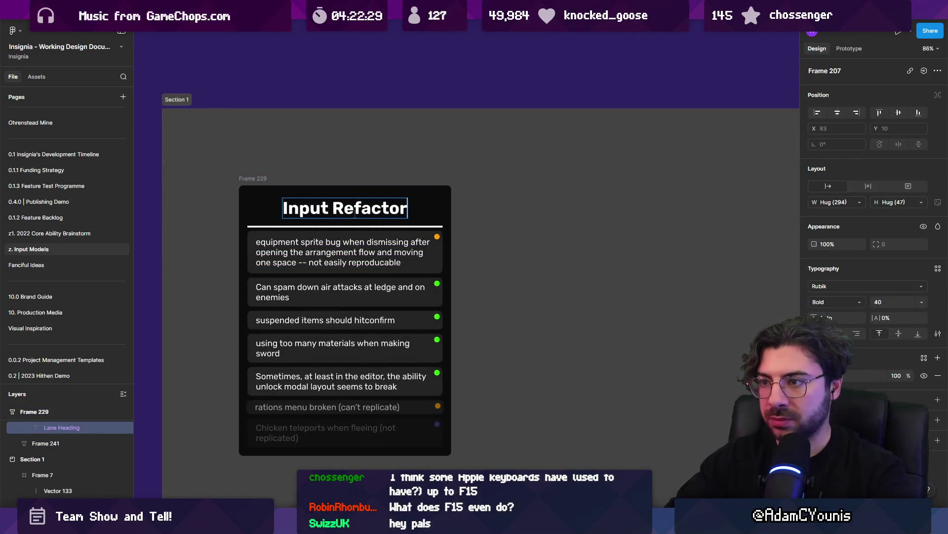
{"action": "left_click", "coordinate": [335, 262]}
{"action": "double_click", "coordinate": [335, 262]}
{"action": "scroll", "coordinate": [258, 300], "scroll_direction": "up", "scroll_amount": 4}
{"action": "key", "text": "Return"}
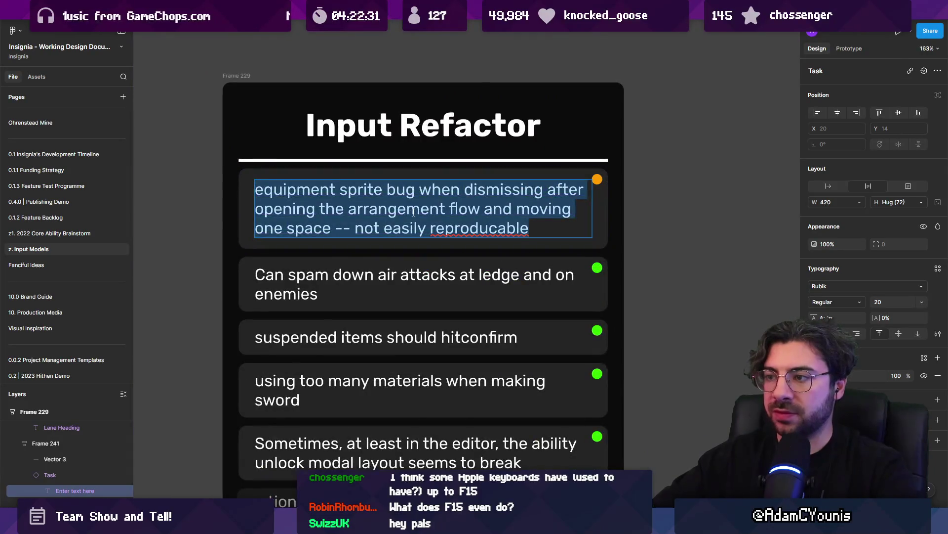
{"action": "type", "text": "Supo"}
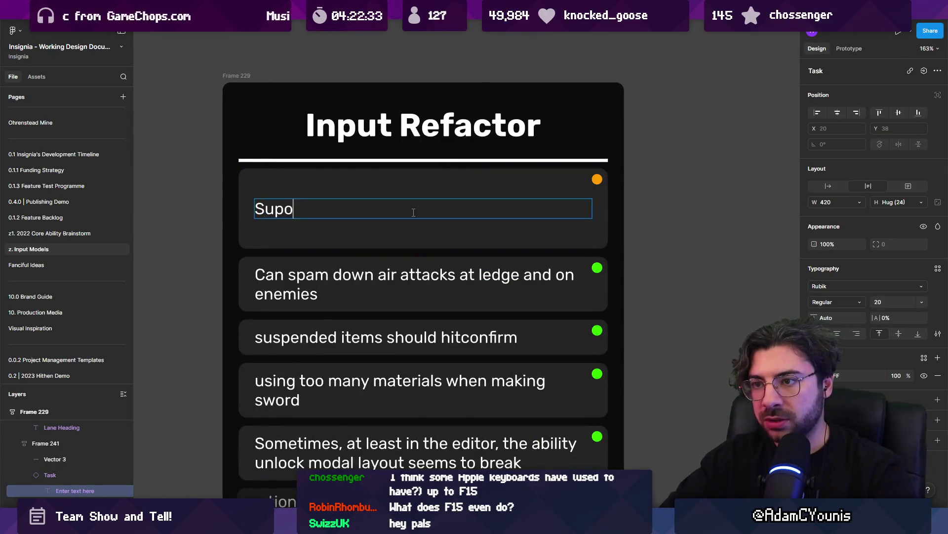
{"action": "key", "text": "BackSpace"}
{"action": "type", "text": "port multiple input "}
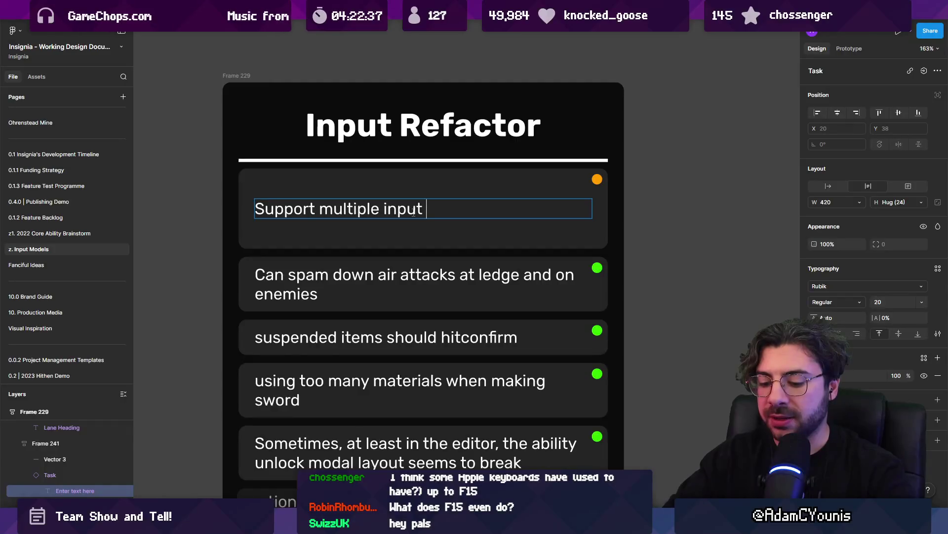
{"action": "type", "text": "mappings"}
{"action": "key", "text": "ctrl+shift+Left"}
{"action": "type", "text": "biundings"}
{"action": "key", "text": "ctrl+shift+Left"}
{"action": "type", "text": "bdin"}
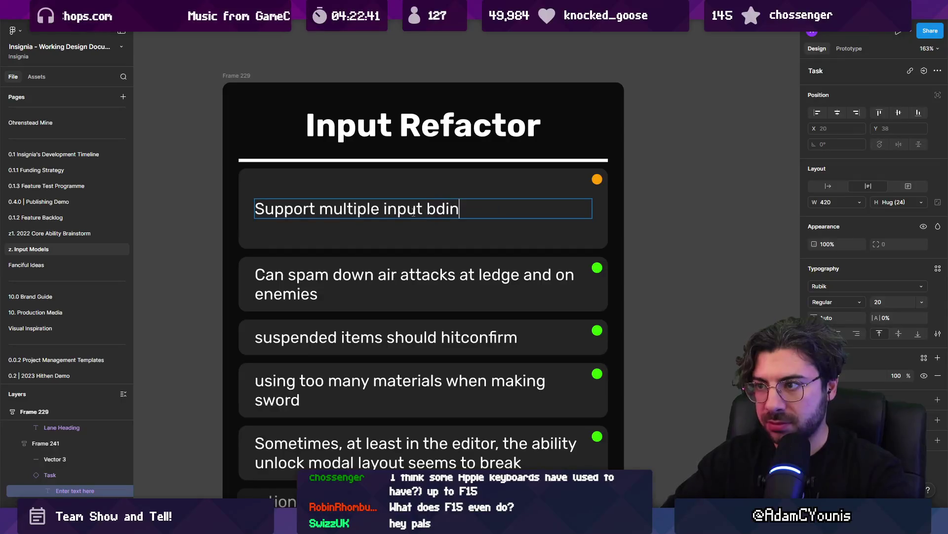
{"action": "key", "text": "BackSpace"}
{"action": "key", "text": "BackSpace"}
{"action": "key", "text": "BackSpace"}
{"action": "type", "text": "indings"}
{"action": "key", "text": "BackSpace"}
{"action": "type", "text": "pre"}
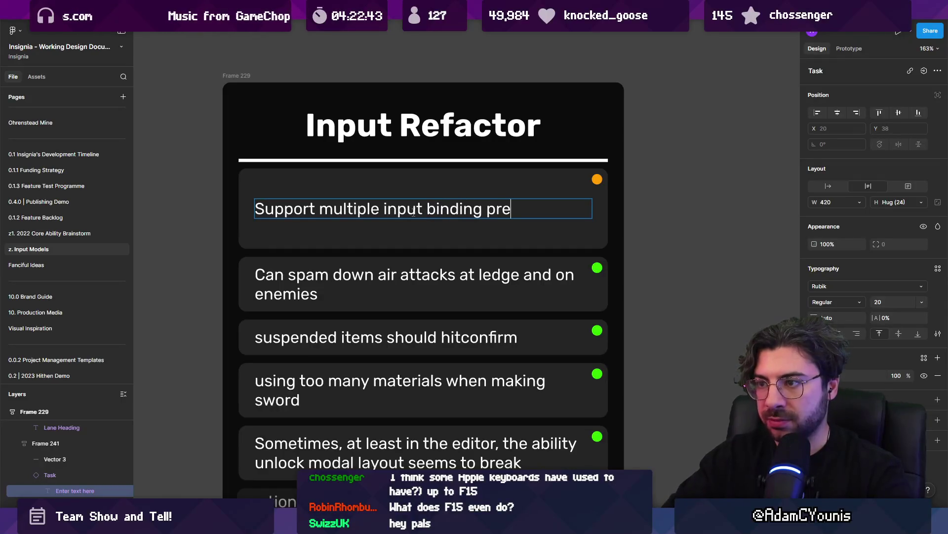
{"action": "type", "text": "etsts"}
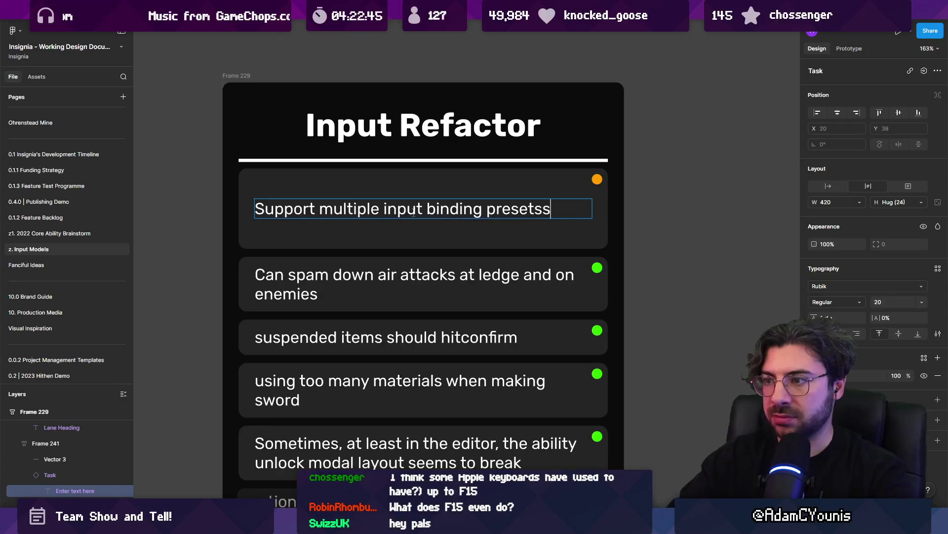
{"action": "key", "text": "Escape"}
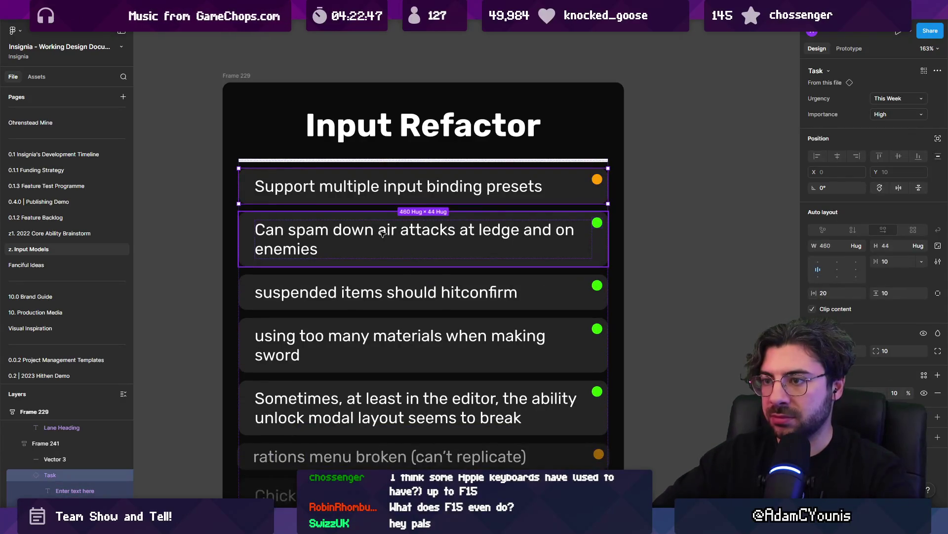
Step: Rewrite the second task as 'Support custom user binding'
{"action": "double_click", "coordinate": [382, 233]}
{"action": "key", "text": "Return"}
{"action": "type", "text": "Supporet"}
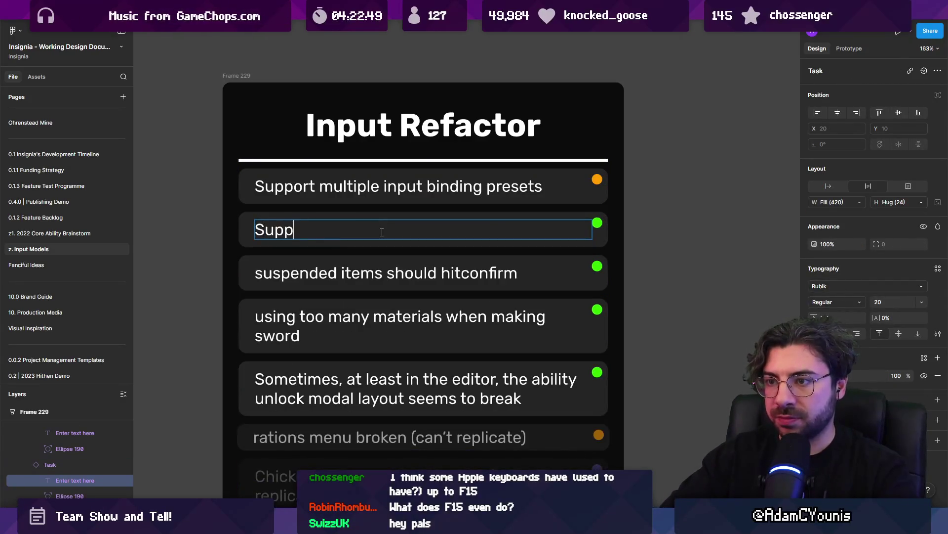
{"action": "key", "text": "BackSpace"}
{"action": "key", "text": "BackSpace"}
{"action": "type", "text": "t c"}
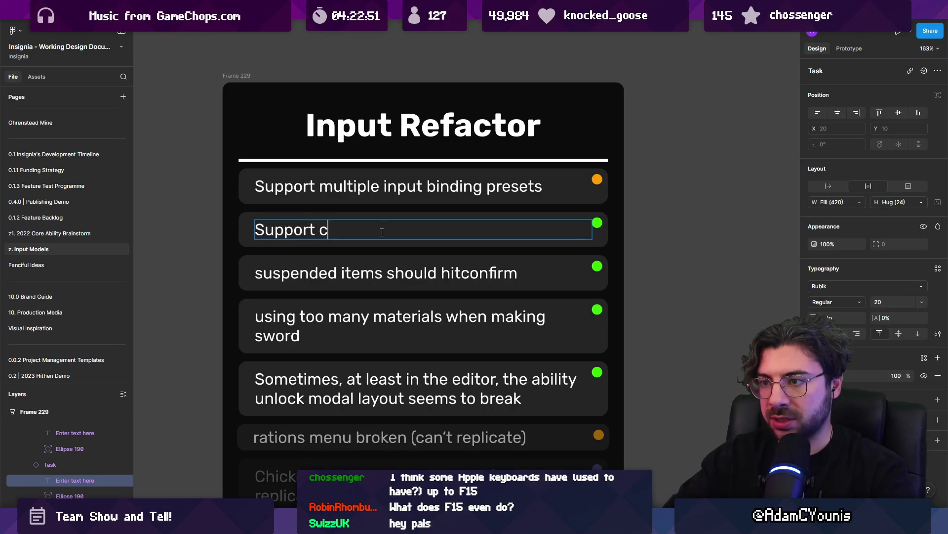
{"action": "type", "text": "ustom usermul"}
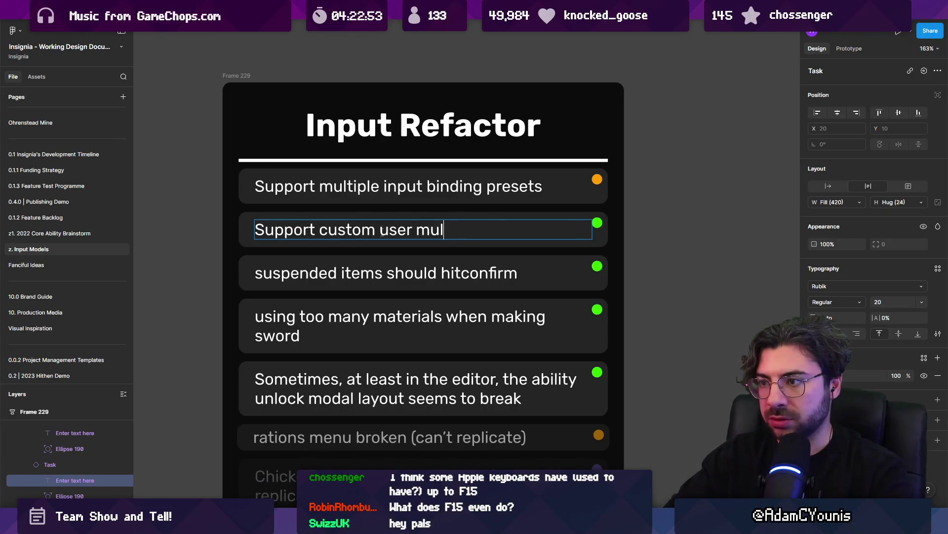
{"action": "type", "text": "bdinging"}
{"action": "key", "text": "BackSpace"}
{"action": "key", "text": "BackSpace"}
{"action": "key", "text": "BackSpace"}
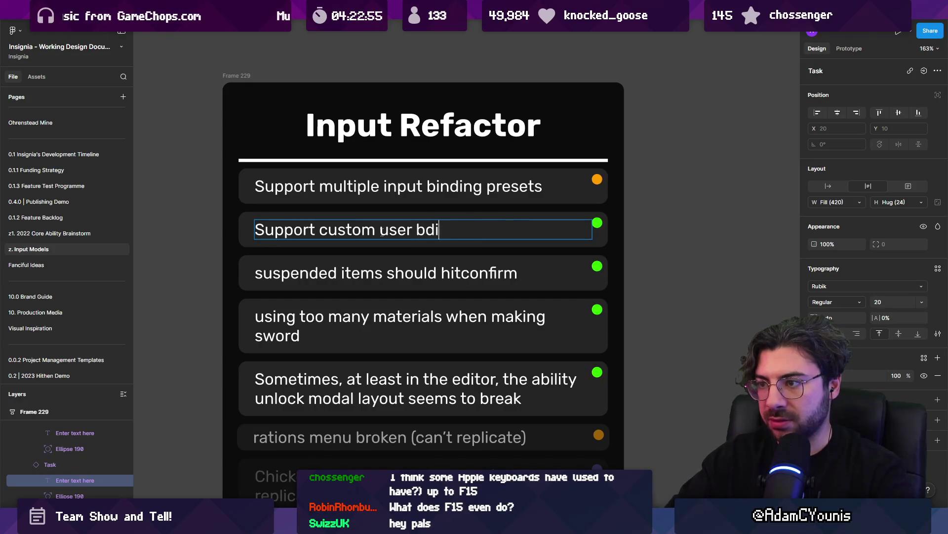
{"action": "type", "text": "nding re"}
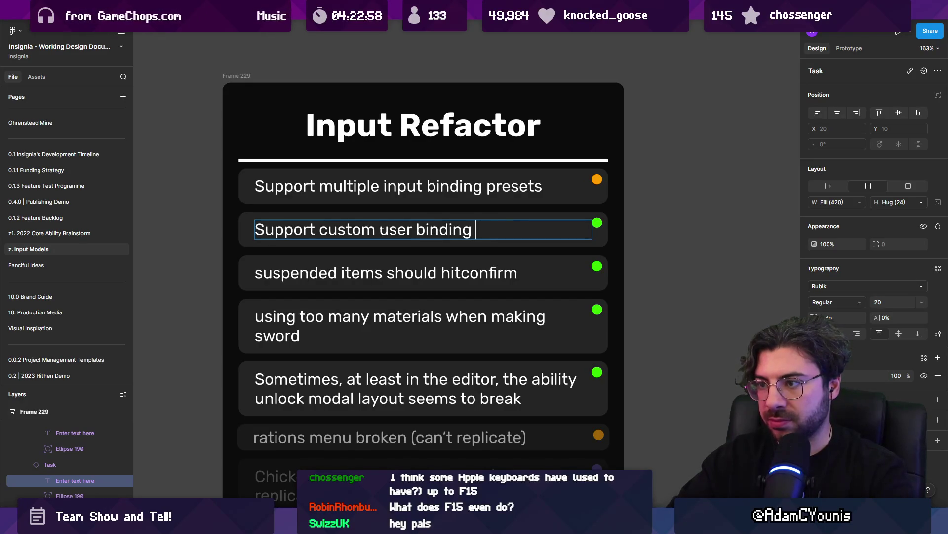
Step: Set the third and fourth tasks: 'Reimplement interface for user input rebinding' and 'Provide artwork for map'
{"action": "double_click", "coordinate": [332, 275]}
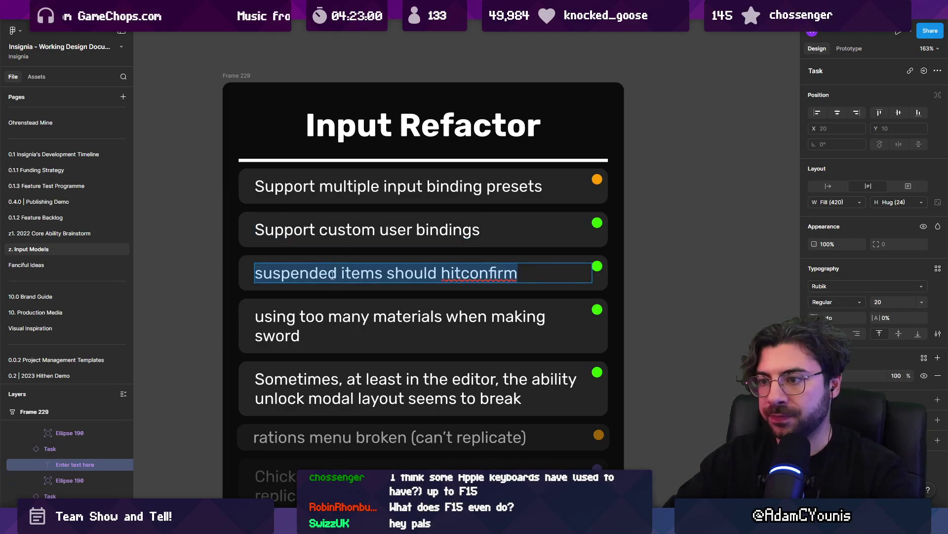
{"action": "type", "text": "Reimplement in"}
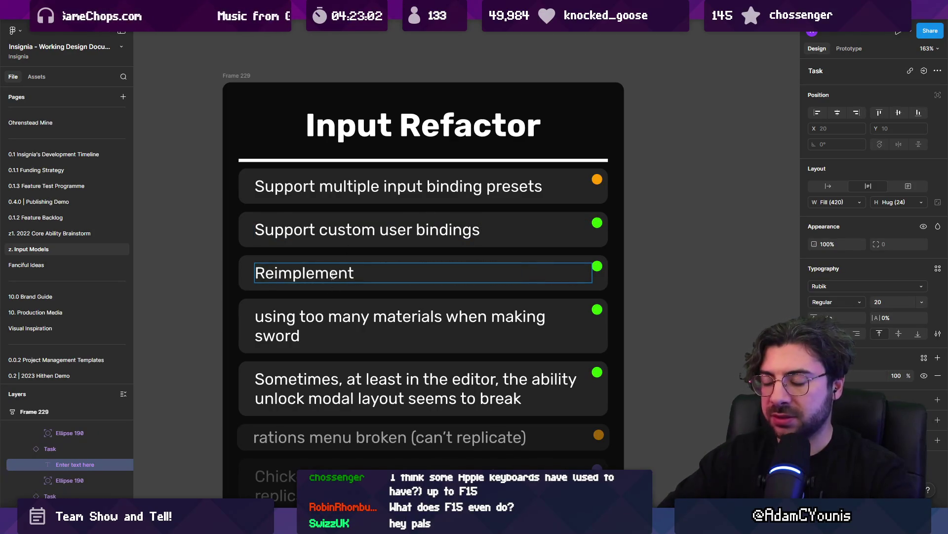
{"action": "type", "text": "terface for "}
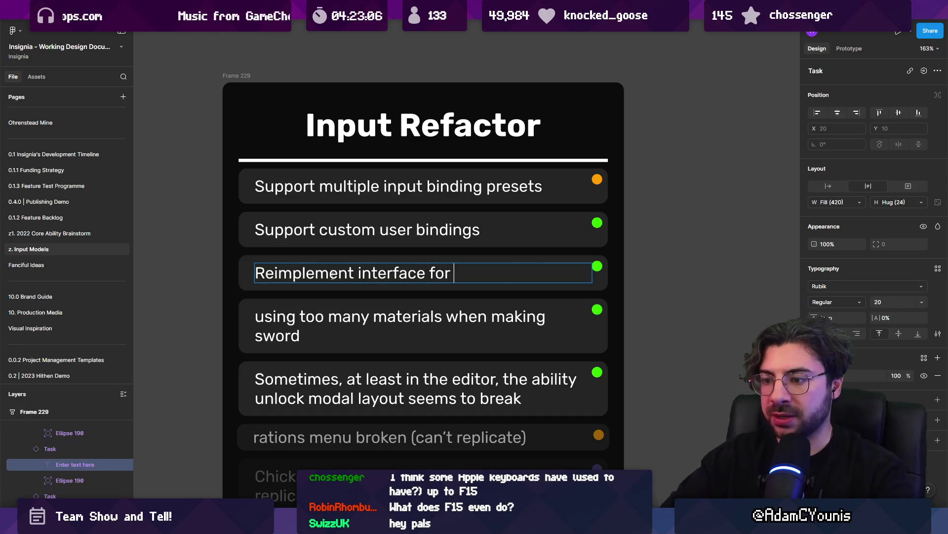
{"action": "type", "text": "user input rebinding"}
{"action": "triple_click", "coordinate": [338, 340]}
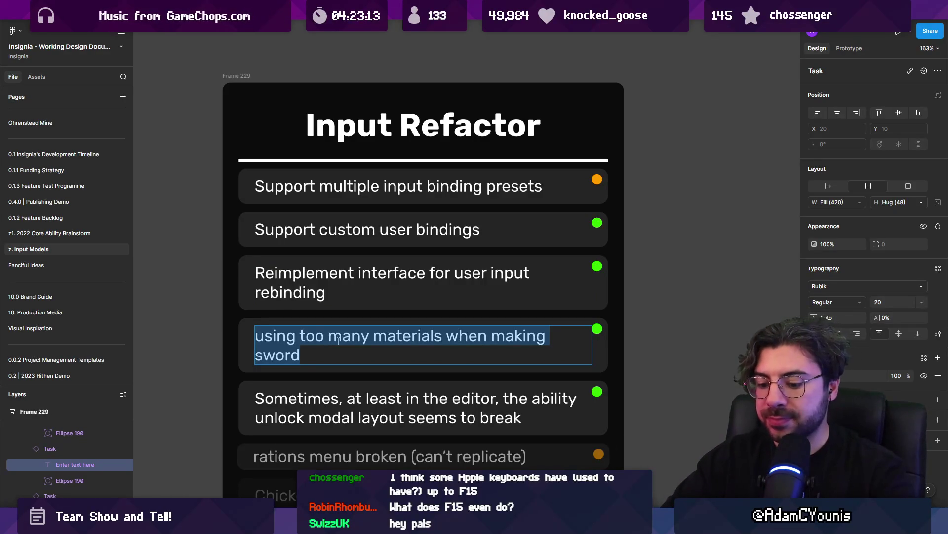
{"action": "type", "text": "Provide aw"}
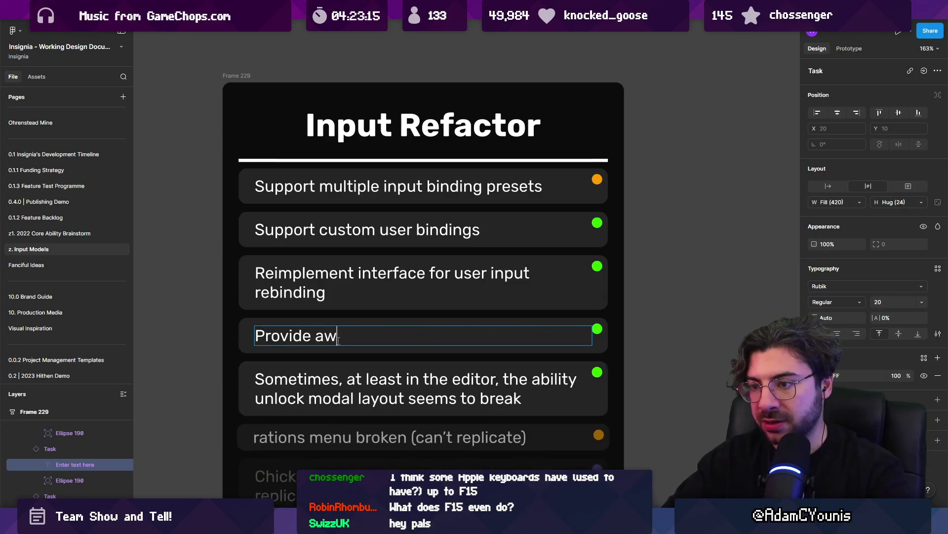
{"action": "key", "text": "BackSpace"}
{"action": "key", "text": "BackSpace"}
{"action": "type", "text": "rt"}
{"action": "type", "text": "twa"}
{"action": "type", "text": "ork for"}
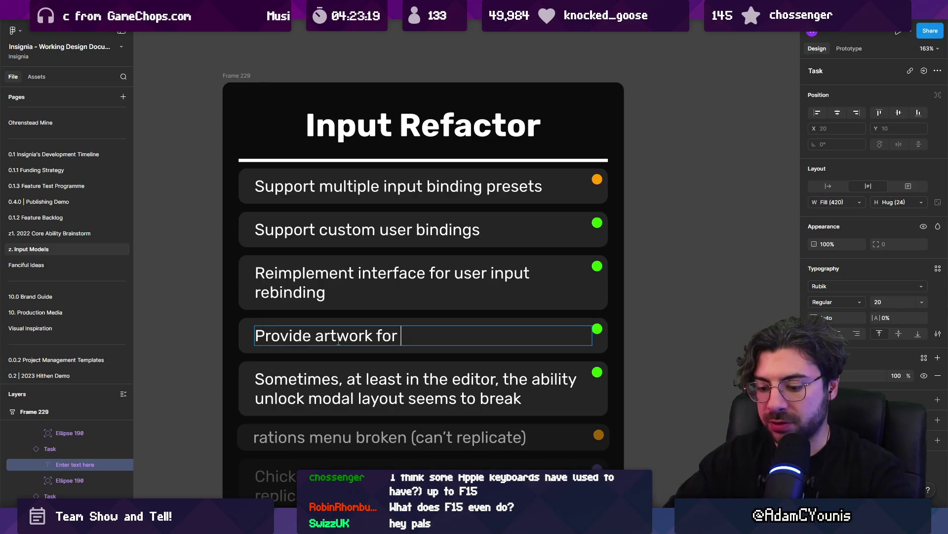
{"action": "type", "text": "map screen"}
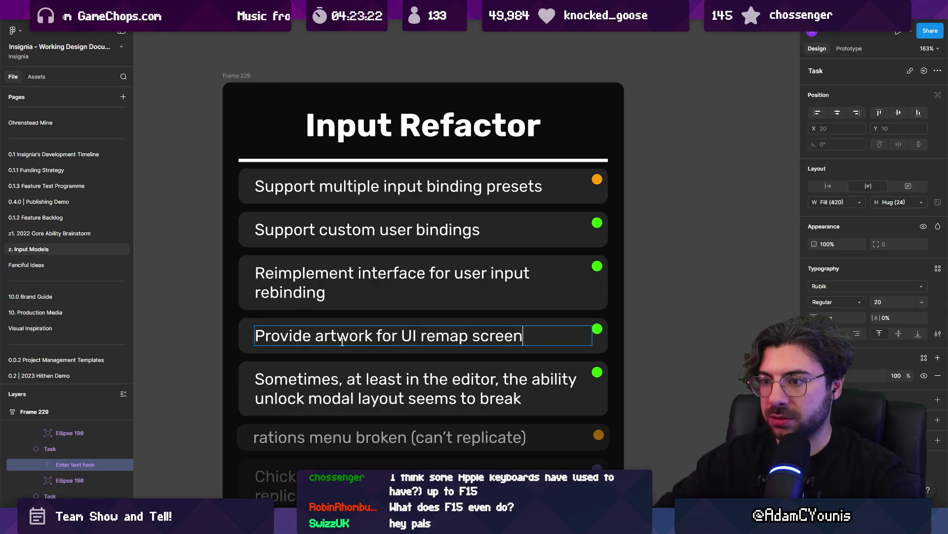
{"action": "scroll", "coordinate": [342, 341], "scroll_direction": "down", "scroll_amount": 10}
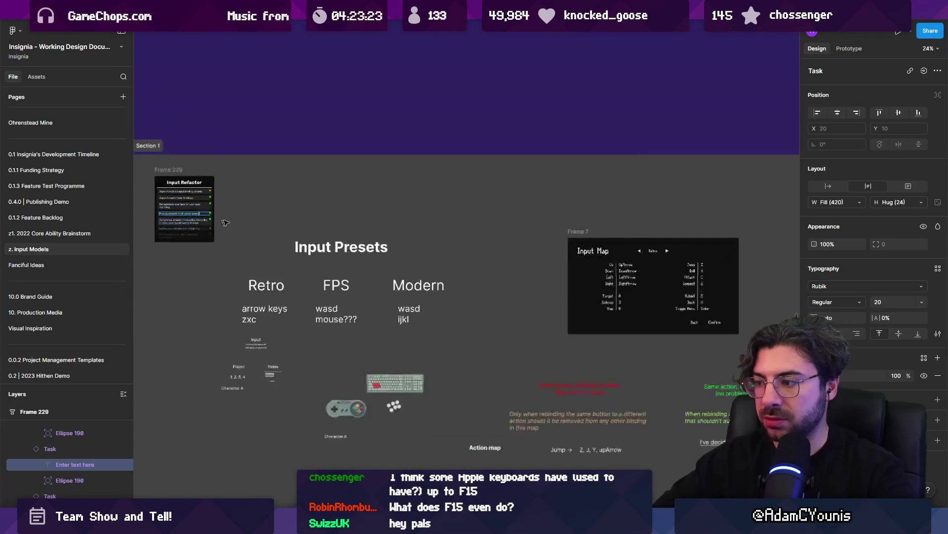
Step: Delete the Sometimes, rations and Chicken bug rows from the board
{"action": "scroll", "coordinate": [353, 278], "scroll_direction": "up", "scroll_amount": 5}
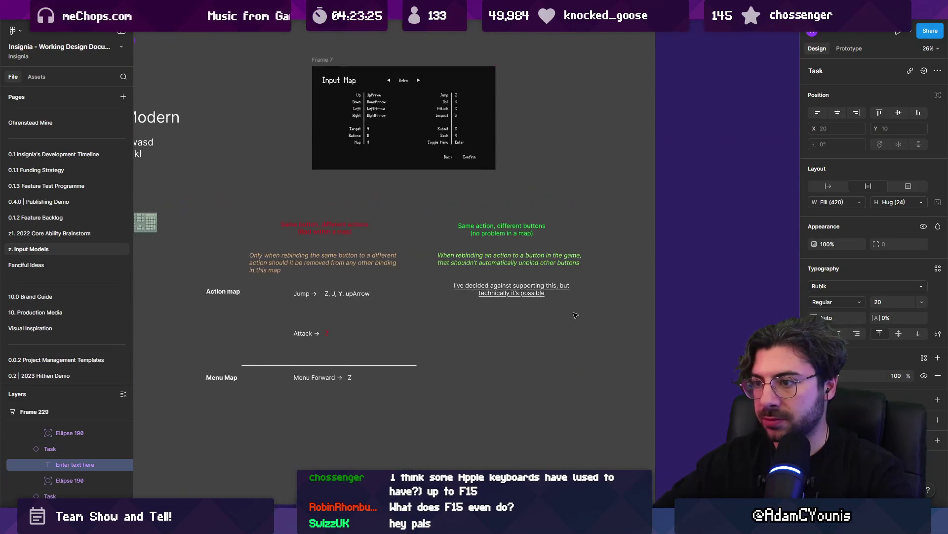
{"action": "scroll", "coordinate": [445, 217], "scroll_direction": "up", "scroll_amount": 6}
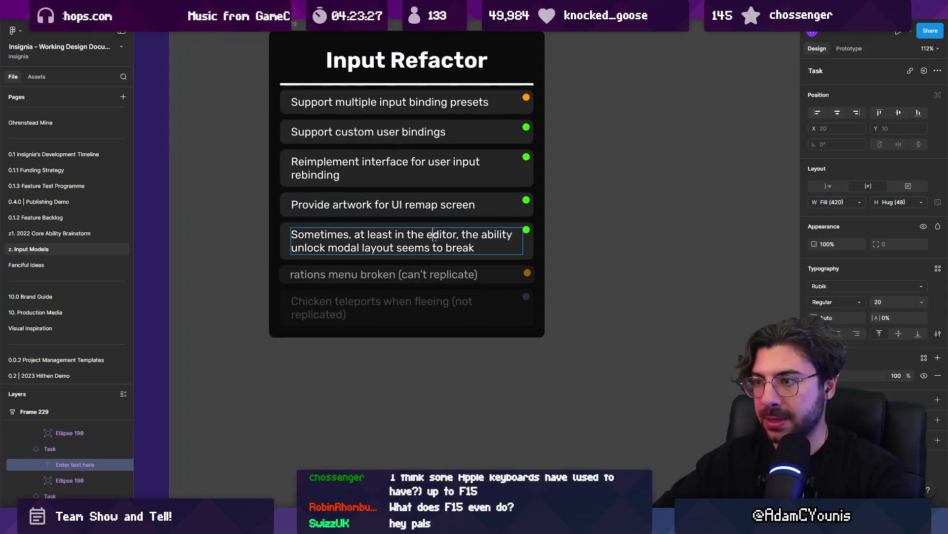
{"action": "left_click", "coordinate": [515, 258]}
{"action": "left_click", "coordinate": [523, 277], "text": "shift"}
{"action": "left_click", "coordinate": [532, 311], "text": "shift"}
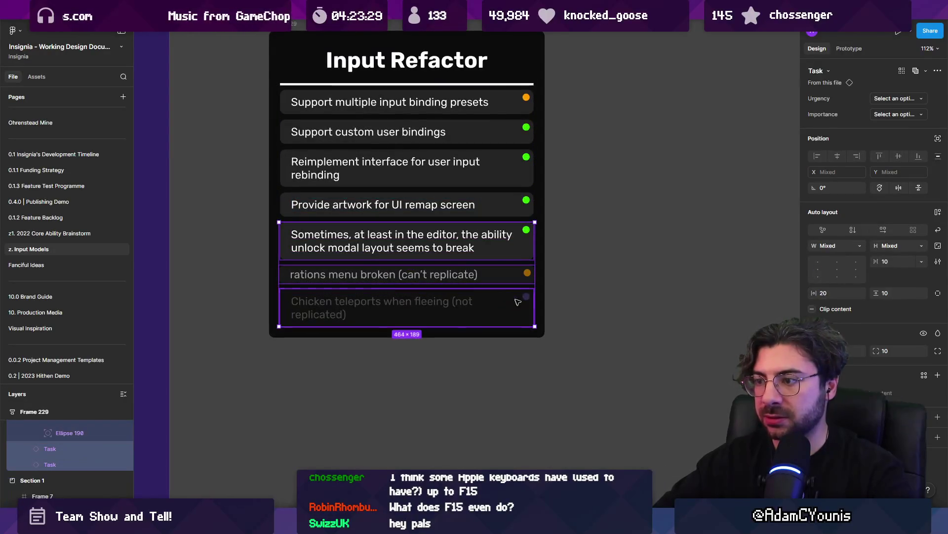
{"action": "key", "text": "Delete"}
Step: Duplicate the last task row to create a fifth task
{"action": "scroll", "coordinate": [401, 295], "scroll_direction": "down", "scroll_amount": 4}
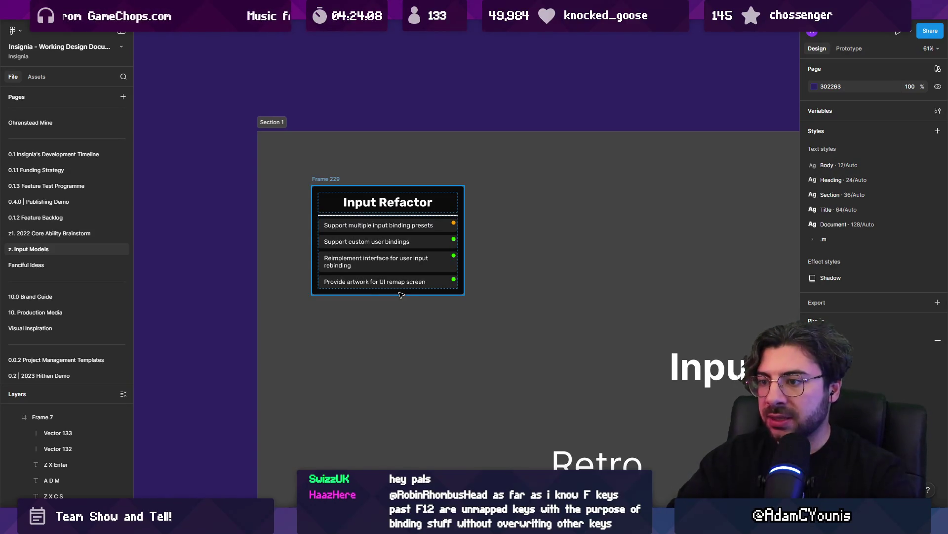
{"action": "left_click", "coordinate": [427, 285]}
{"action": "key", "text": "ctrl+d"}
Step: Rename the fifth task to 'Support player 2 inputs'
{"action": "scroll", "coordinate": [371, 294], "scroll_direction": "up", "scroll_amount": 5}
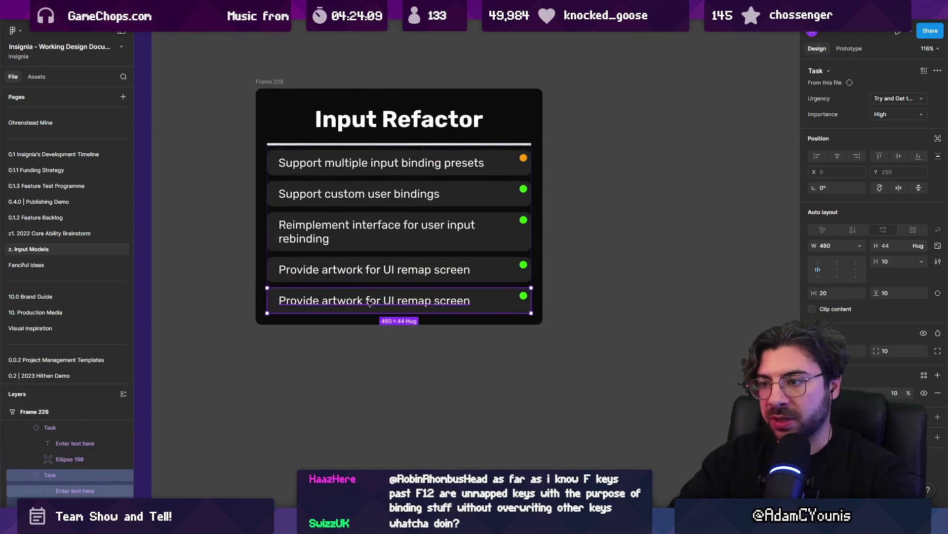
{"action": "double_click", "coordinate": [369, 302]}
{"action": "type", "text": "Support pl"}
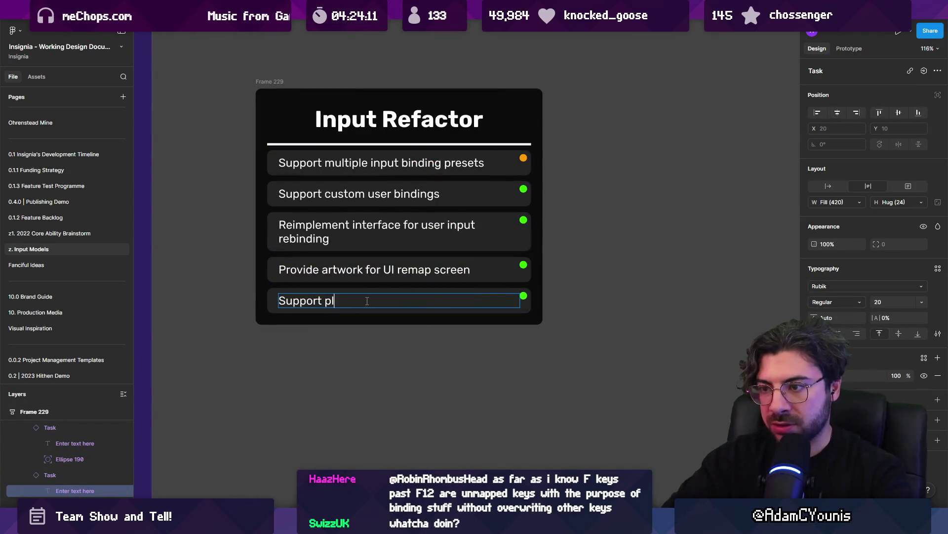
{"action": "type", "text": "ayer 2 inputs"}
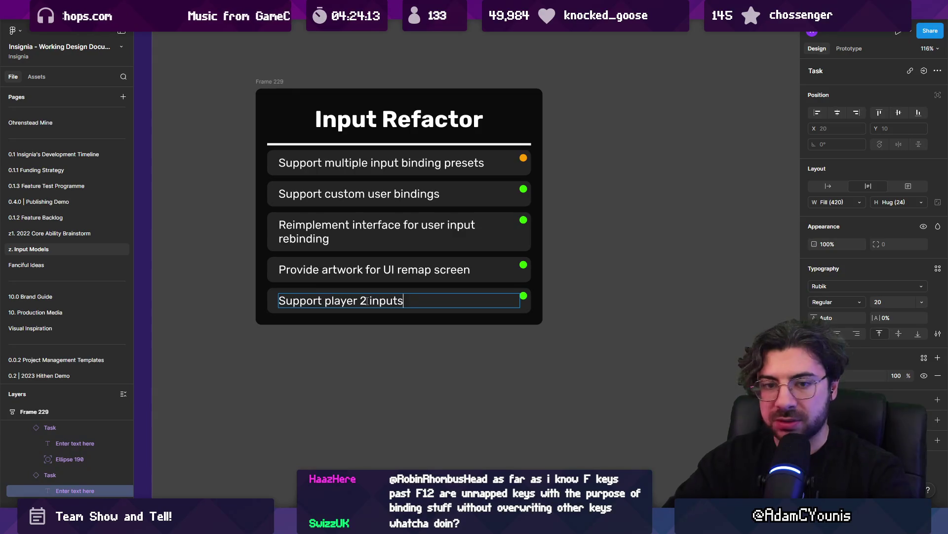
{"action": "key", "text": "Escape"}
{"action": "key", "text": "Escape"}
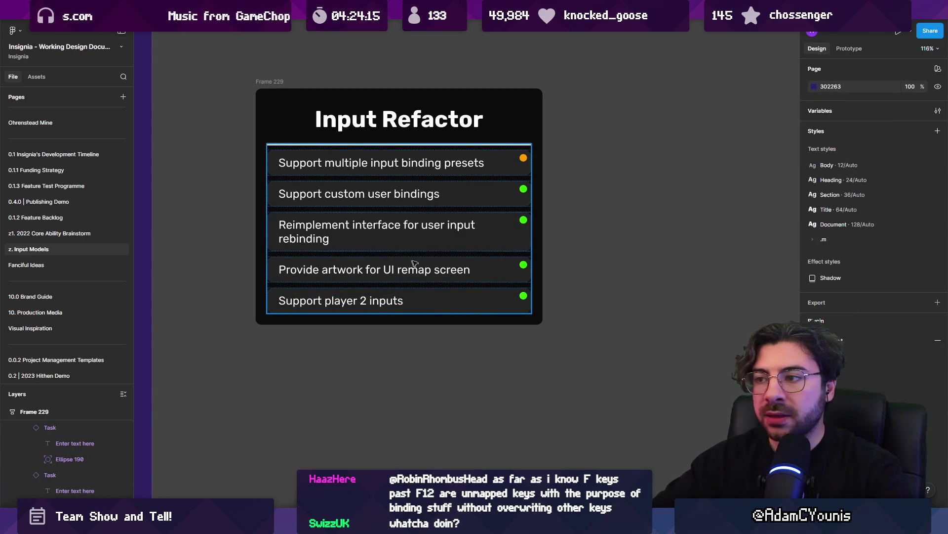
Step: Set all five tasks to Unvalidated urgency and Medium importance
{"action": "left_click", "coordinate": [423, 297]}
{"action": "key", "text": "Return"}
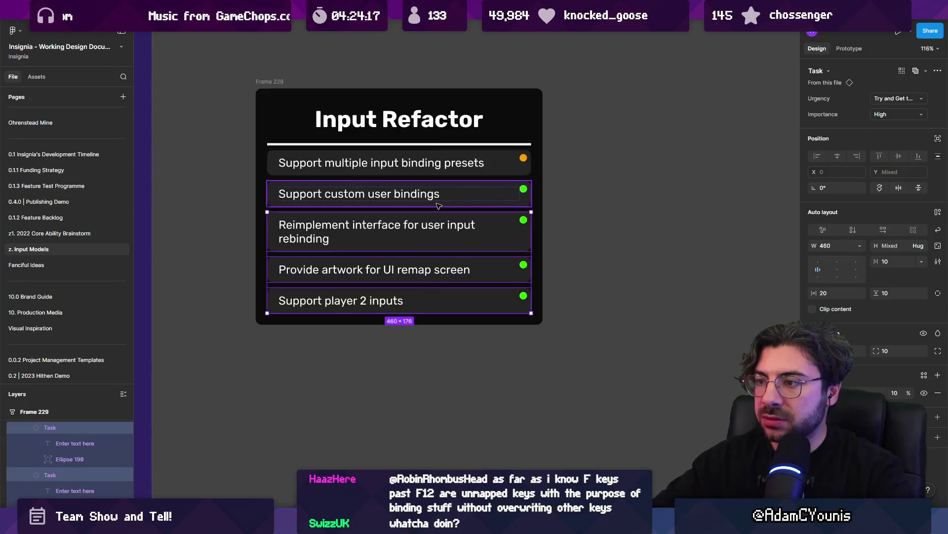
{"action": "left_click", "coordinate": [897, 98]}
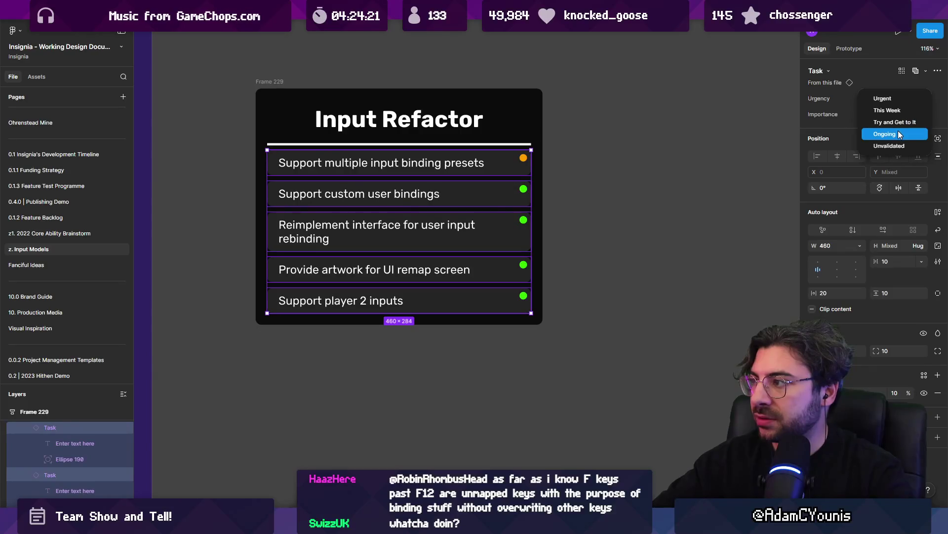
{"action": "left_click", "coordinate": [893, 144]}
{"action": "left_click", "coordinate": [893, 113]}
{"action": "left_click", "coordinate": [893, 123]}
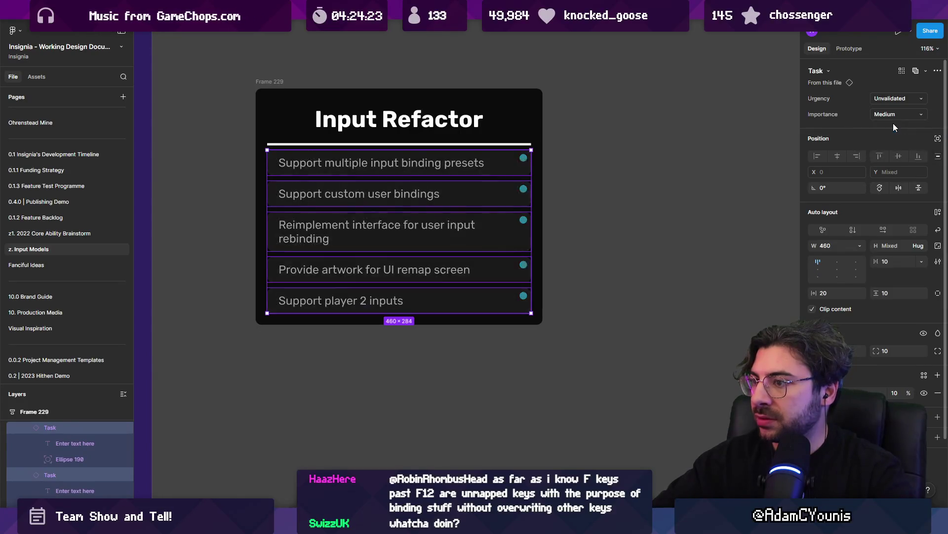
{"action": "scroll", "coordinate": [561, 184], "scroll_direction": "down", "scroll_amount": 5}
{"action": "left_click", "coordinate": [296, 194]}
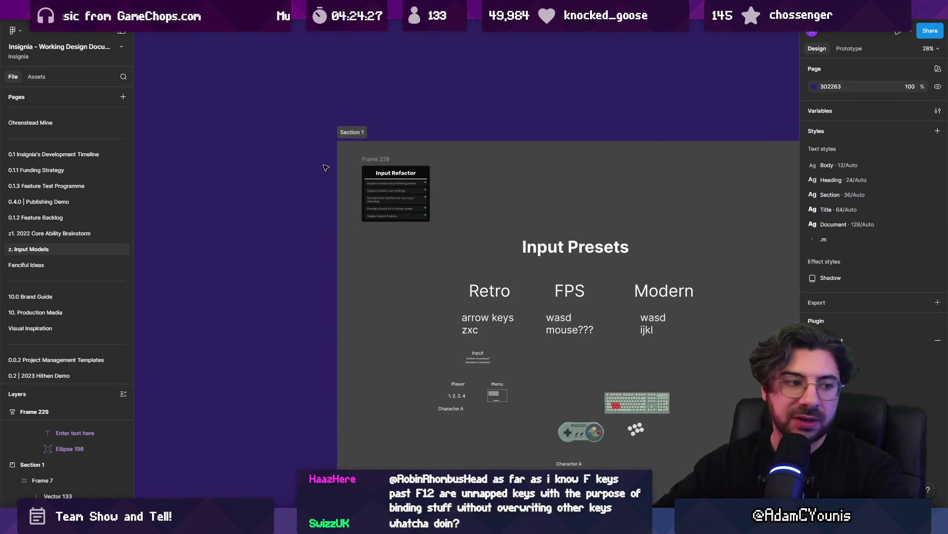
Step: Pan and zoom over Section 1's input design, then switch to the Unity editor
{"action": "scroll", "coordinate": [326, 165], "scroll_direction": "down", "scroll_amount": 3}
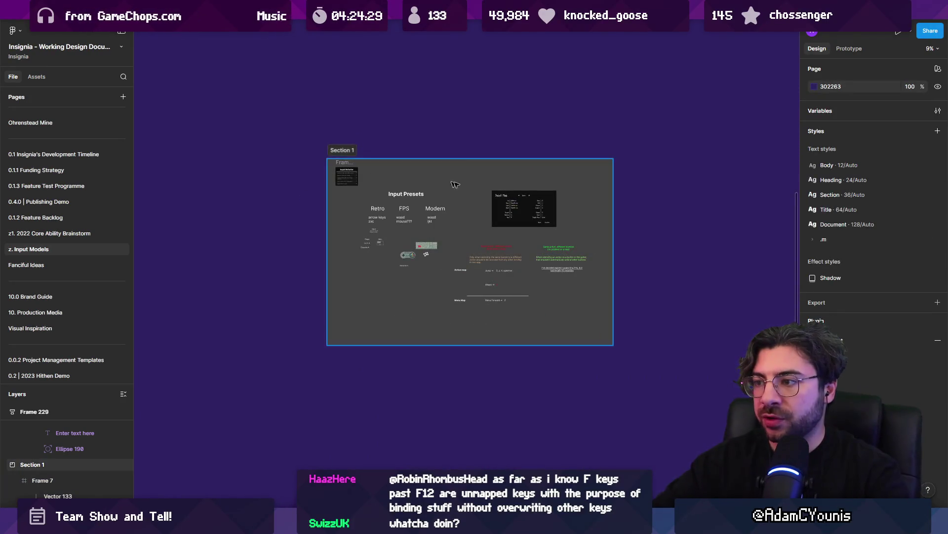
{"action": "scroll", "coordinate": [346, 168], "scroll_direction": "up", "scroll_amount": 2}
{"action": "mouse_move", "coordinate": [302, 127]}
{"action": "left_mouse_down"}
{"action": "mouse_move", "coordinate": [391, 171]}
{"action": "mouse_move", "coordinate": [383, 150]}
{"action": "left_mouse_up"}
{"action": "scroll", "coordinate": [414, 194], "scroll_direction": "up", "scroll_amount": 2}
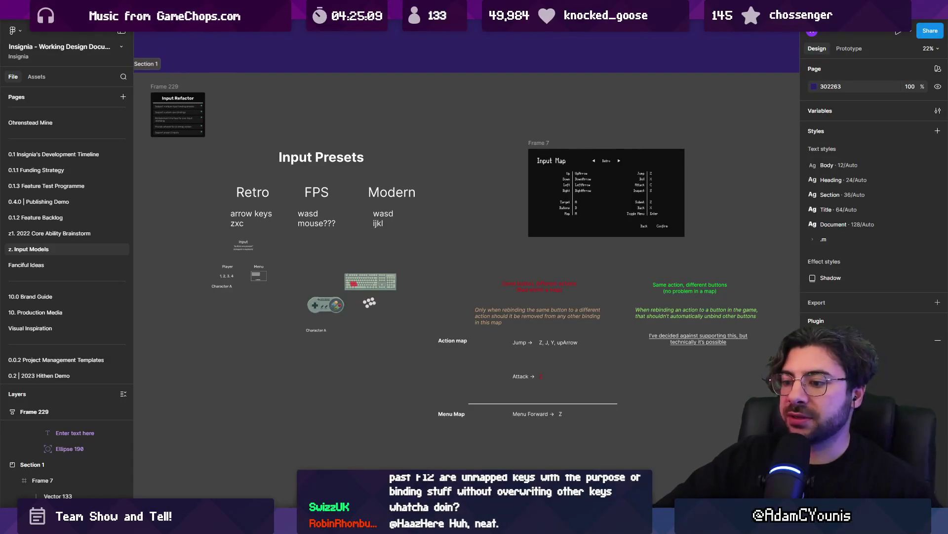
{"action": "key", "text": "alt+Tab"}
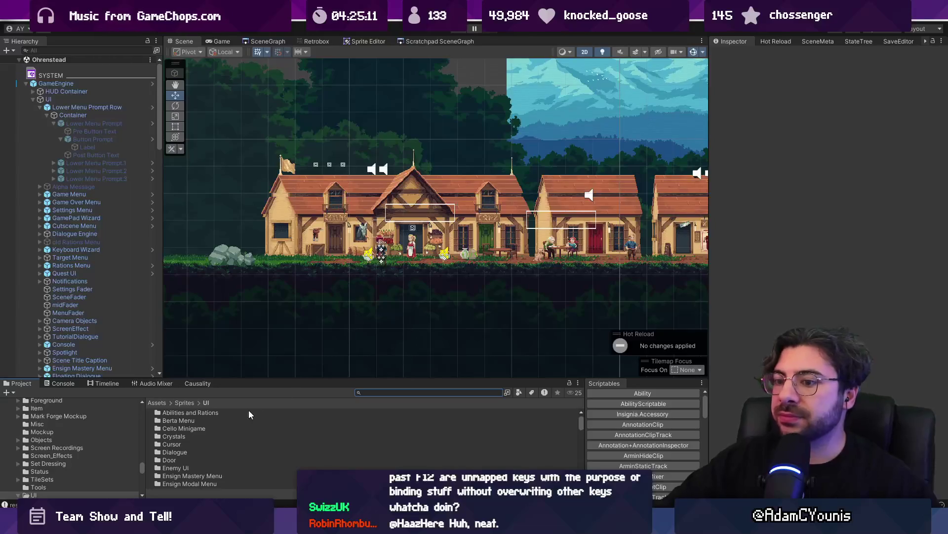
Step: Find the Insignia Rewired Input Manager prefab via a 'rewired' project search and open its Rewired Editor
{"action": "left_click", "coordinate": [393, 391]}
{"action": "type", "text": "rewired"}
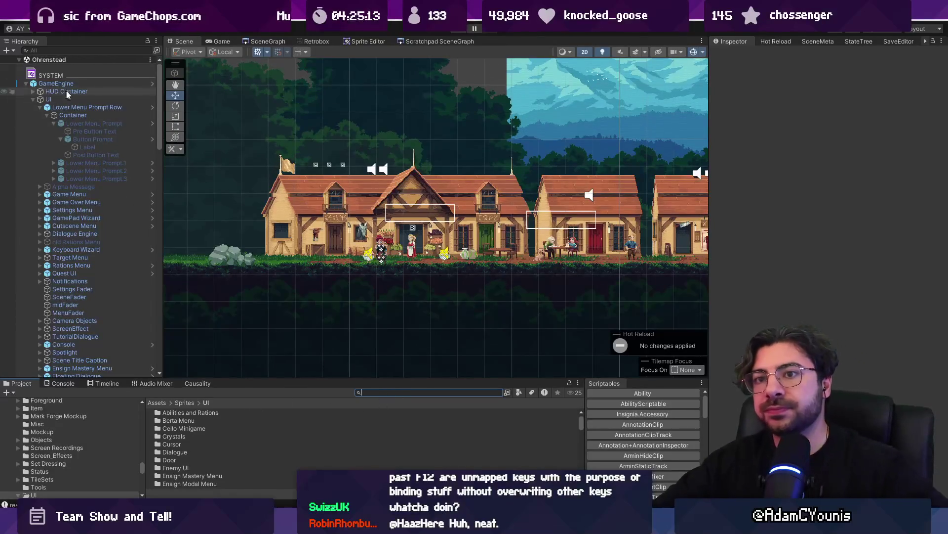
{"action": "double_click", "coordinate": [224, 467]}
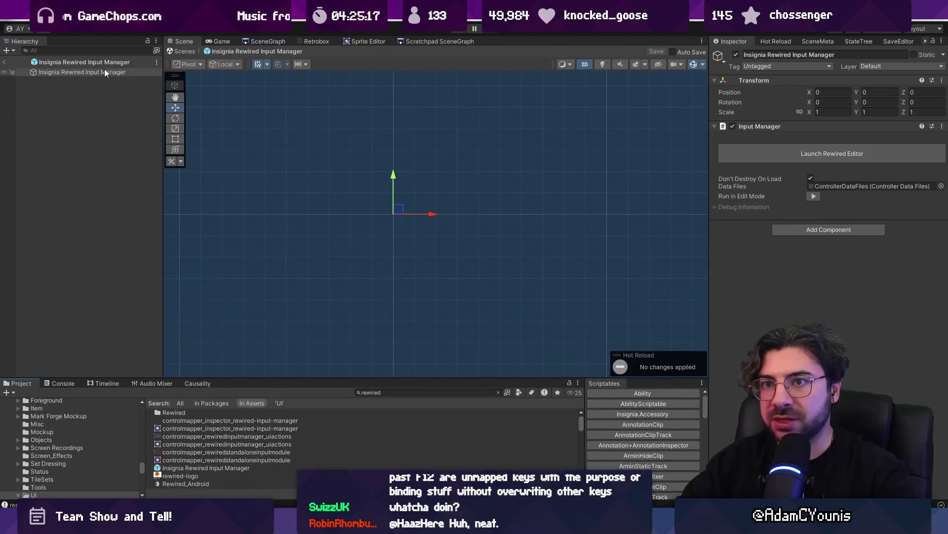
{"action": "left_click", "coordinate": [808, 153]}
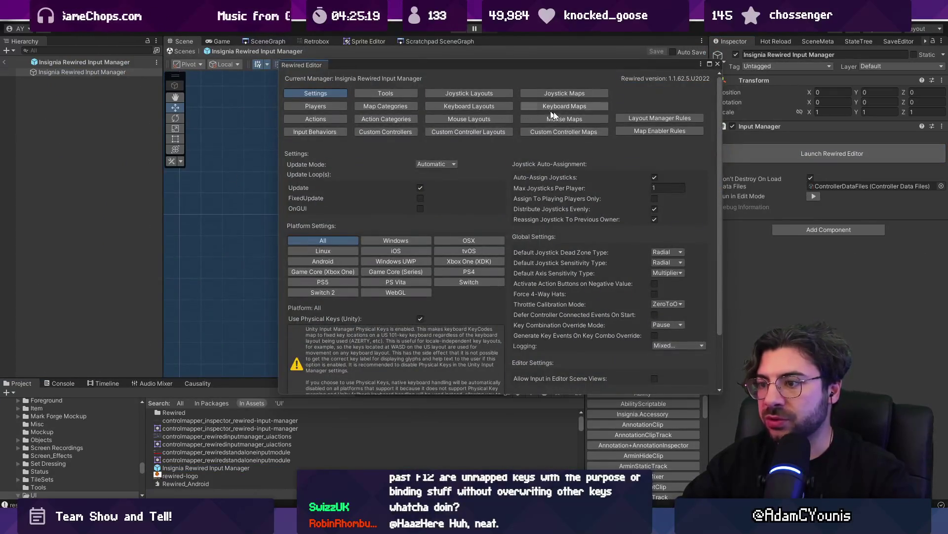
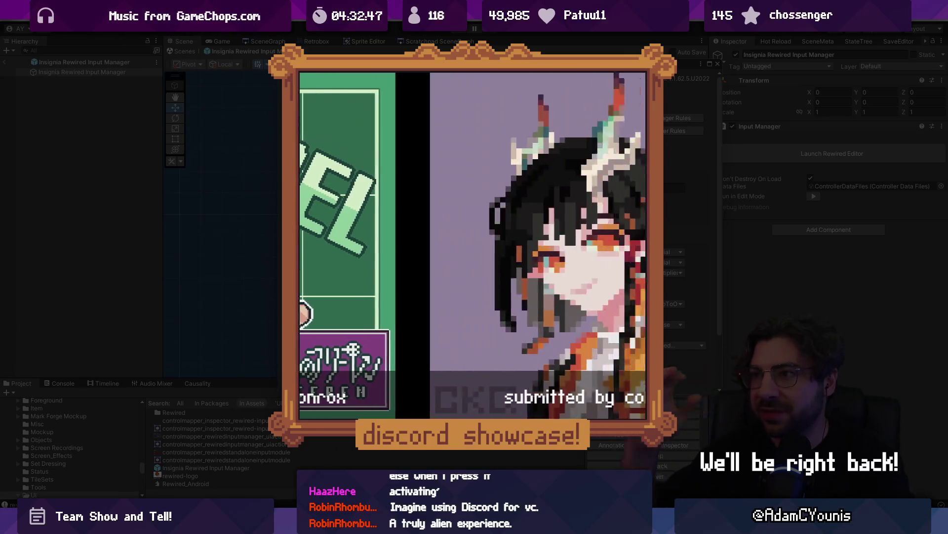
Step: Leave prefab mode for the Ohrenstead scene view and enlarge the Console showing the MenuA KeyNotFound errors
{"action": "left_click", "coordinate": [190, 51]}
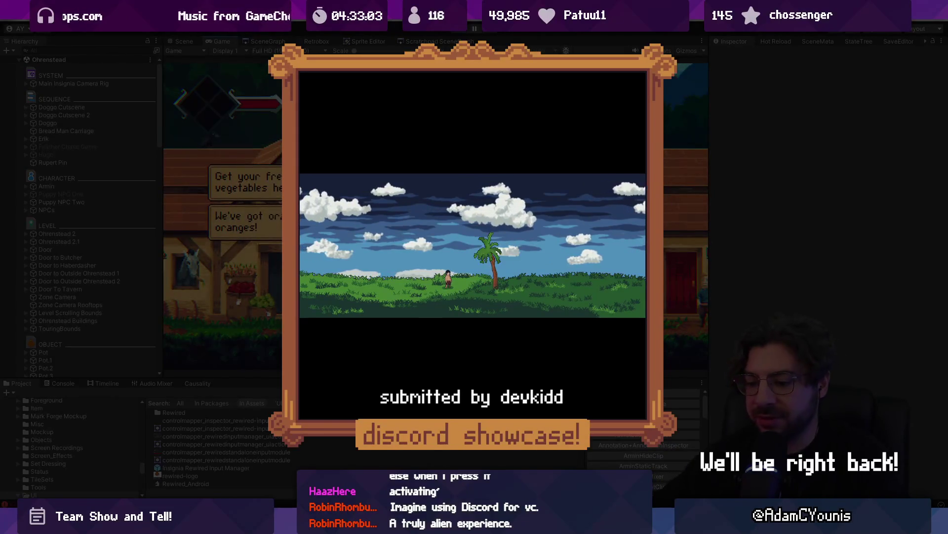
{"action": "key", "text": "ctrl+p"}
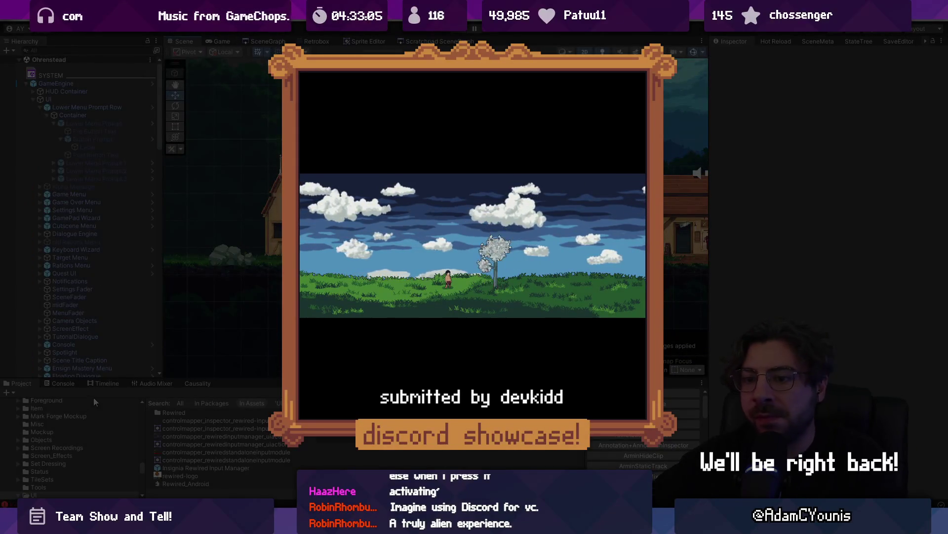
{"action": "left_click", "coordinate": [59, 382]}
{"action": "left_click_drag", "start_coordinate": [49, 379], "coordinate": [49, 266]}
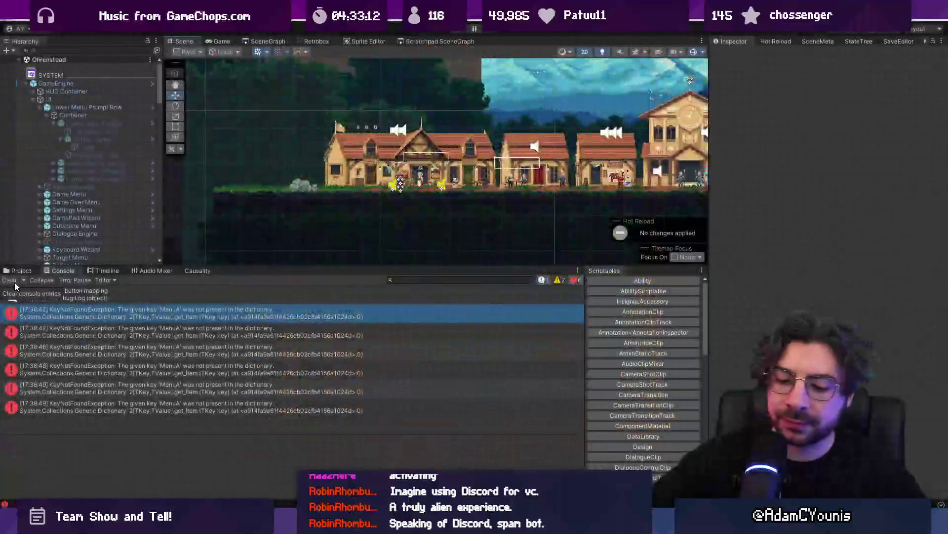
Step: Compare the stack traces of the two KeyNotFound errors in the Console
{"action": "left_click", "coordinate": [209, 332]}
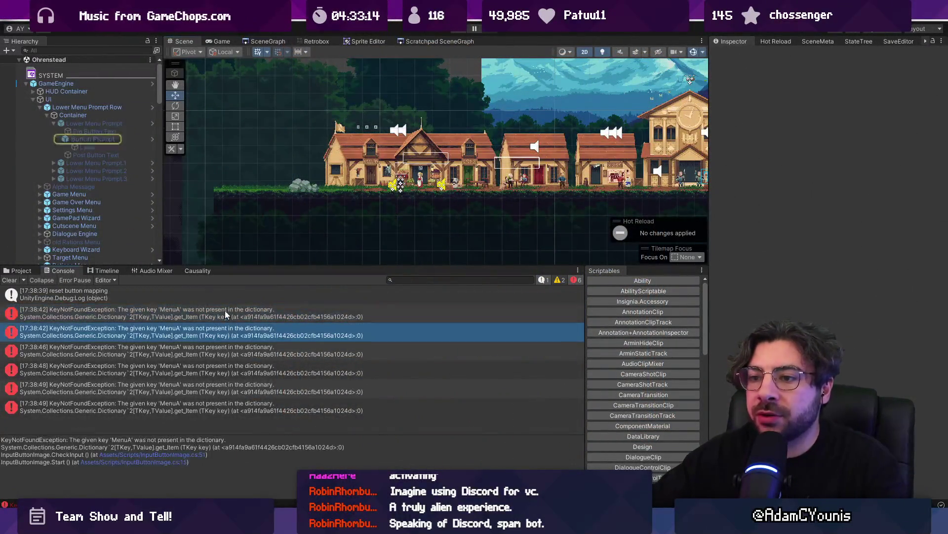
{"action": "left_click", "coordinate": [225, 314]}
{"action": "left_click", "coordinate": [218, 330]}
{"action": "left_click", "coordinate": [226, 315]}
{"action": "left_click", "coordinate": [214, 330]}
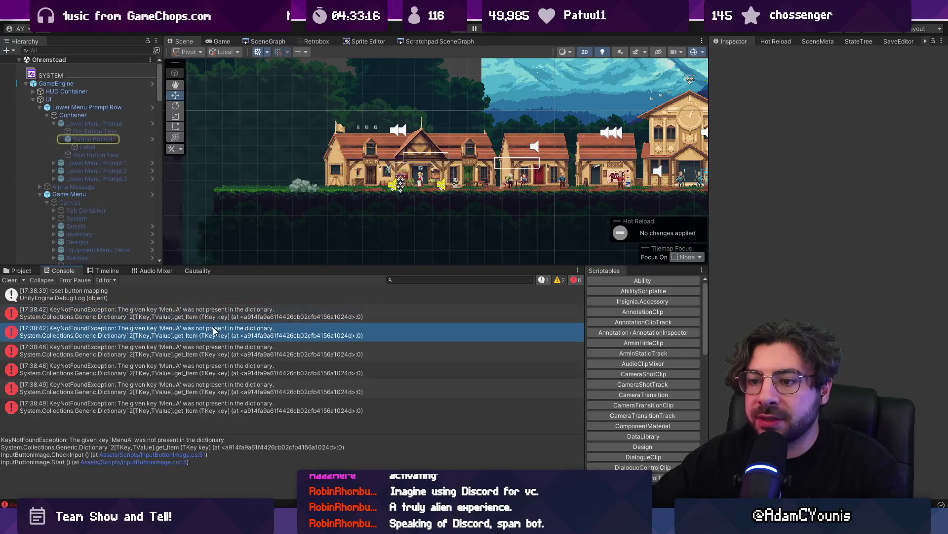
Step: Replay the game, open the Journal to reproduce the MenuA error, and open the failing InputButtonImage.cs line
{"action": "left_click", "coordinate": [459, 31]}
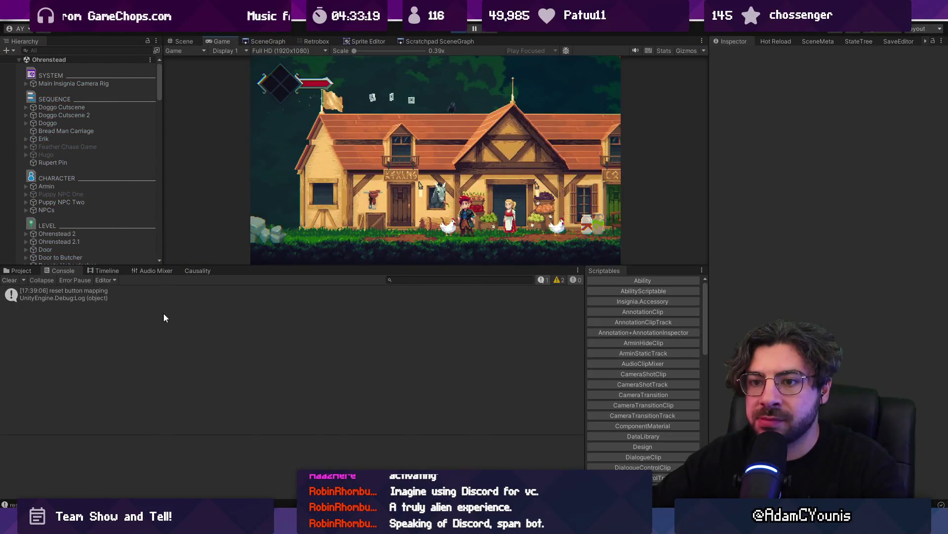
{"action": "key", "text": "Escape"}
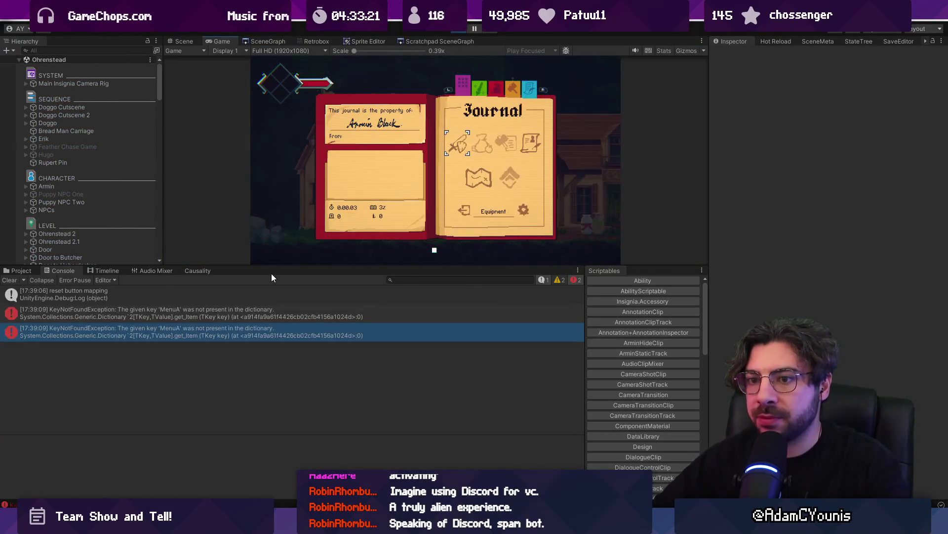
{"action": "left_click", "coordinate": [218, 311]}
{"action": "left_click", "coordinate": [199, 454]}
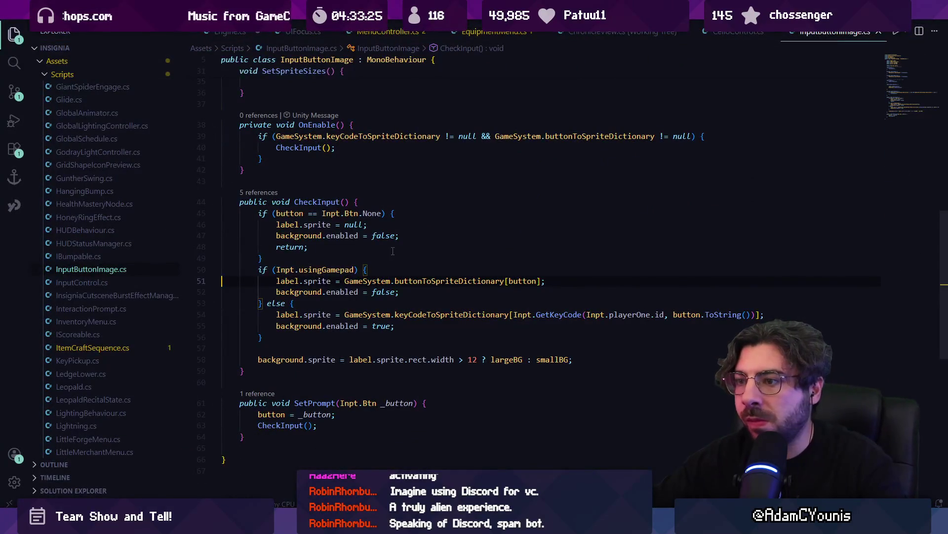
Step: Trace buttonToSpriteDictionary references to the GetButtonSpriteDictionary definition in ButtonPromptManager.cs
{"action": "left_click", "coordinate": [396, 281]}
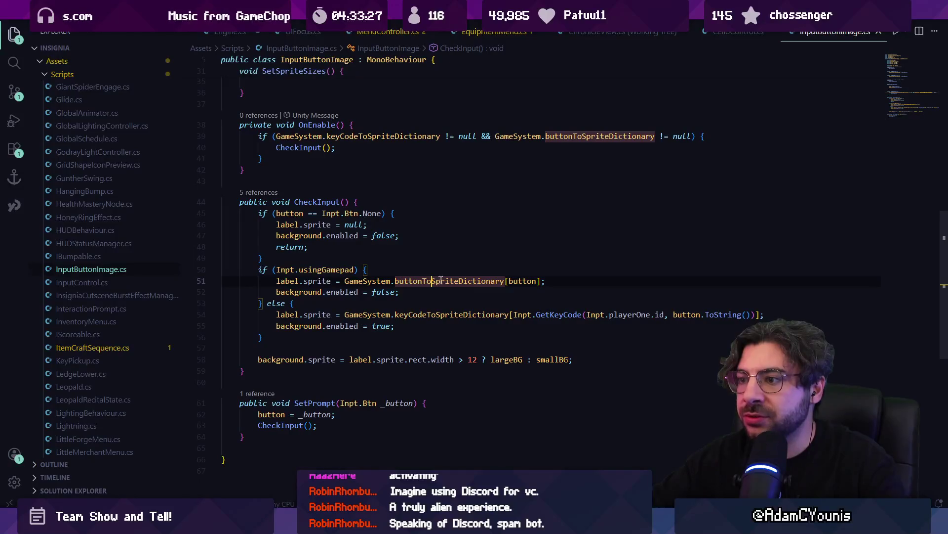
{"action": "left_click", "coordinate": [497, 281], "text": "ctrl"}
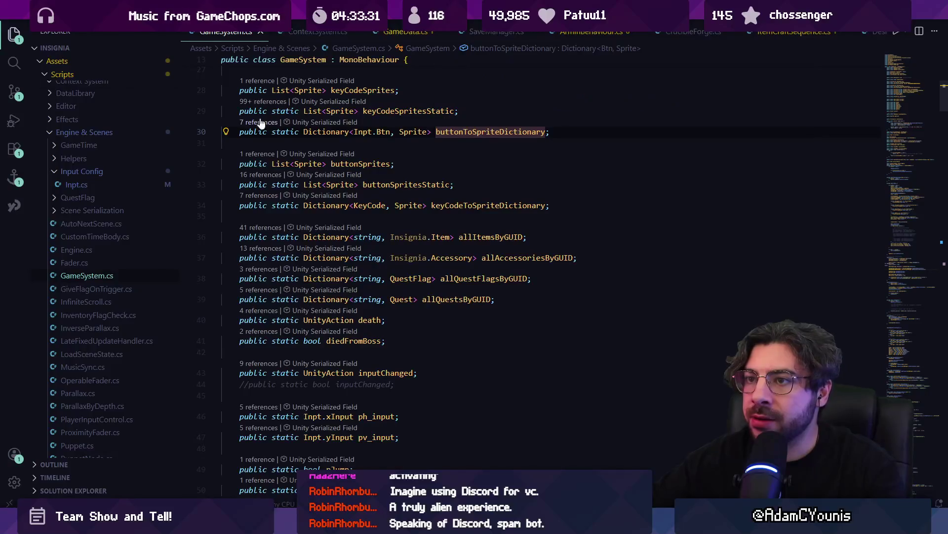
{"action": "left_click", "coordinate": [489, 131], "text": "ctrl"}
{"action": "left_click", "coordinate": [588, 217]}
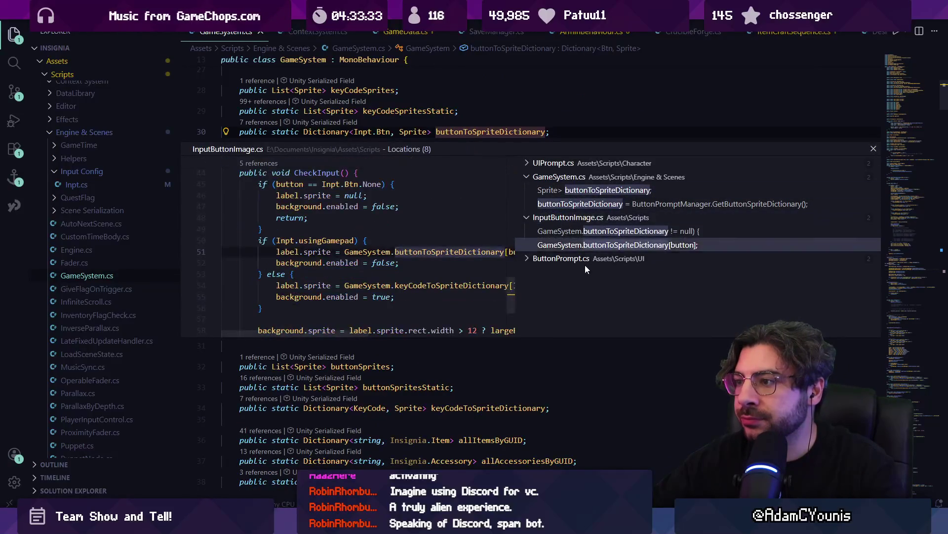
{"action": "left_click", "coordinate": [586, 259]}
{"action": "left_click", "coordinate": [594, 275]}
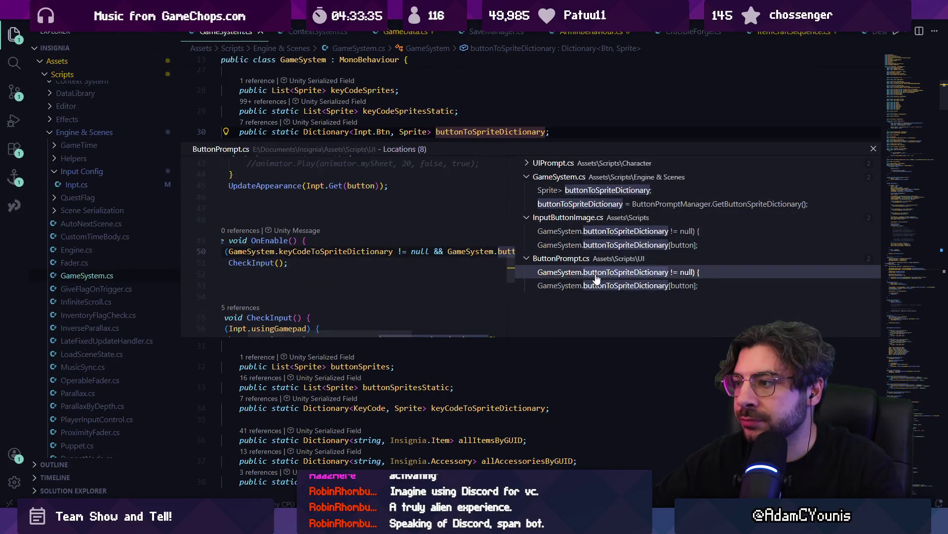
{"action": "left_click", "coordinate": [547, 163]}
{"action": "left_click", "coordinate": [589, 177]}
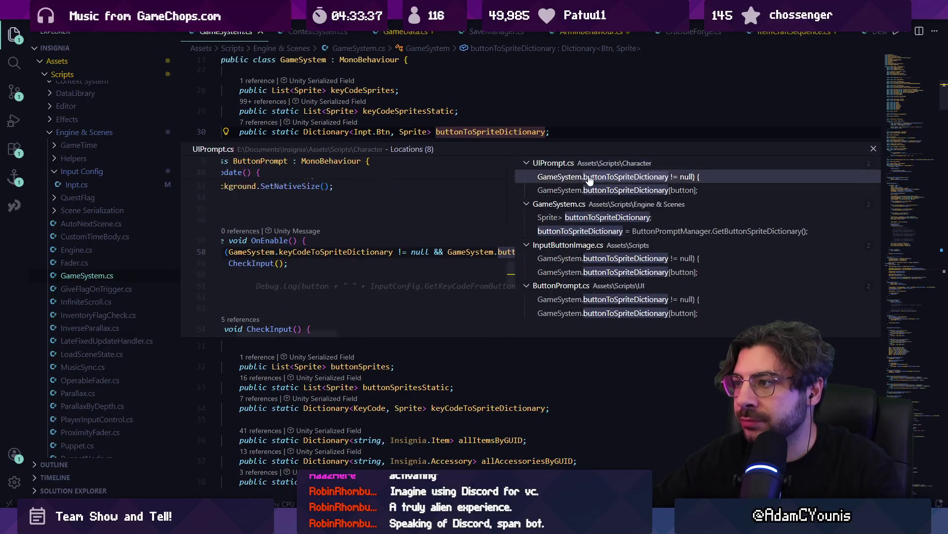
{"action": "left_click", "coordinate": [598, 231]}
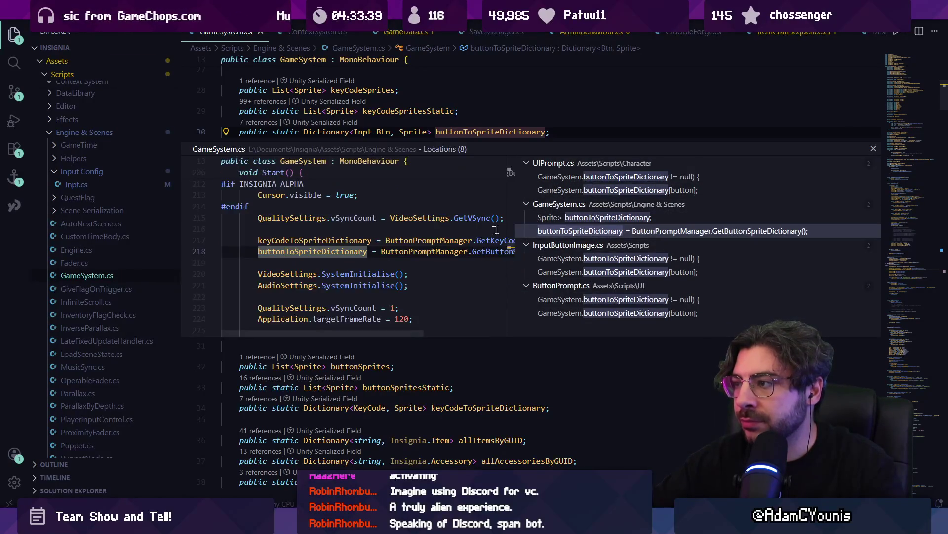
{"action": "double_click", "coordinate": [496, 230]}
{"action": "left_click", "coordinate": [514, 279], "text": "ctrl"}
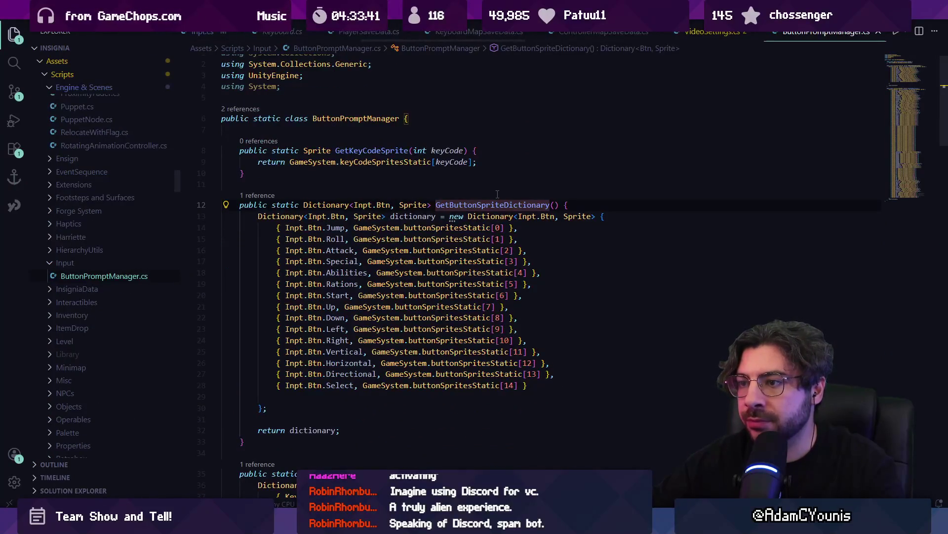
Step: Duplicate the Jump through Abilities dictionary entries on a new line after Select
{"action": "left_click", "coordinate": [554, 384]}
{"action": "key", "text": "Return"}
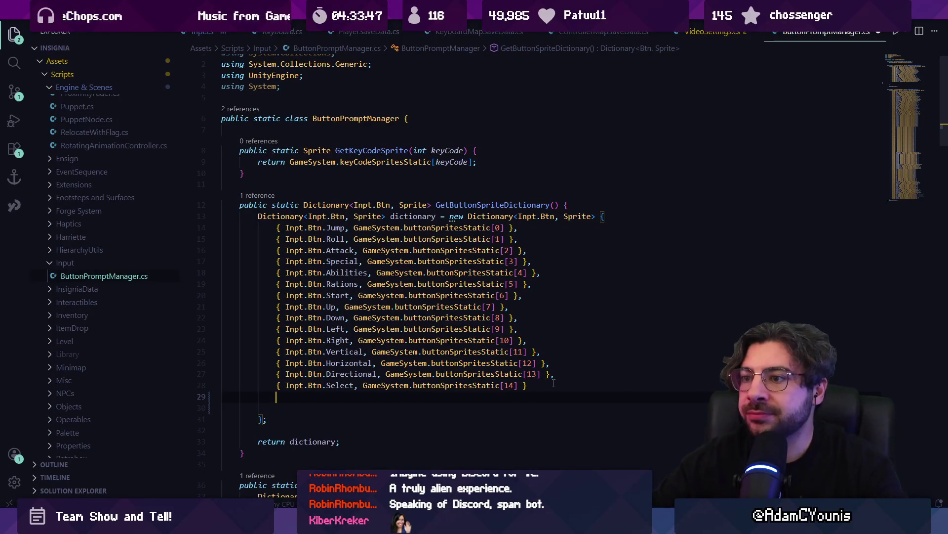
{"action": "mouse_move", "coordinate": [541, 270]}
{"action": "left_mouse_down"}
{"action": "mouse_move", "coordinate": [237, 239]}
{"action": "mouse_move", "coordinate": [248, 225]}
{"action": "left_mouse_up"}
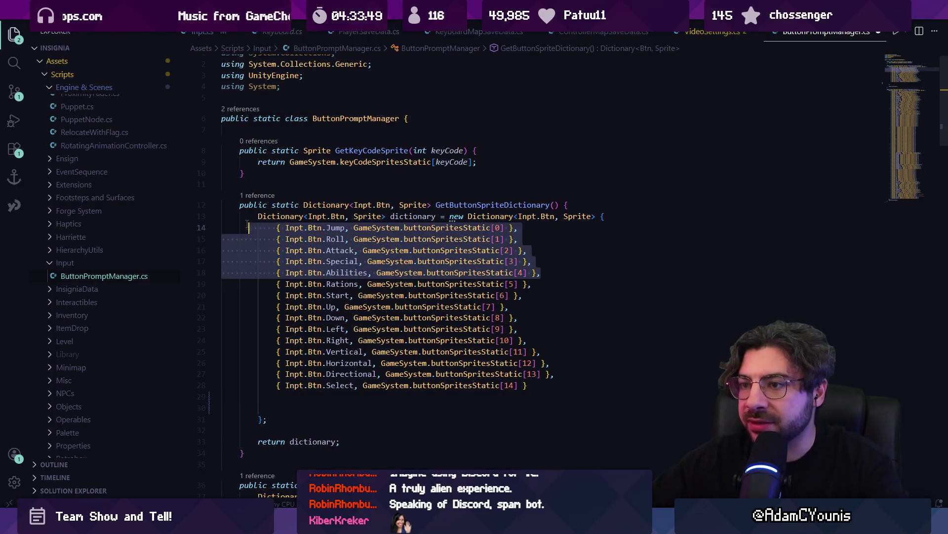
{"action": "key", "text": "ctrl+c"}
{"action": "left_click", "coordinate": [295, 400]}
{"action": "key", "text": "ctrl+v"}
{"action": "left_click", "coordinate": [311, 389]}
{"action": "key", "text": "shift+Tab"}
Step: Rename the pasted entry keys to MenuA, then undo those replacements
{"action": "double_click", "coordinate": [332, 391]}
{"action": "type", "text": "MenuA"}
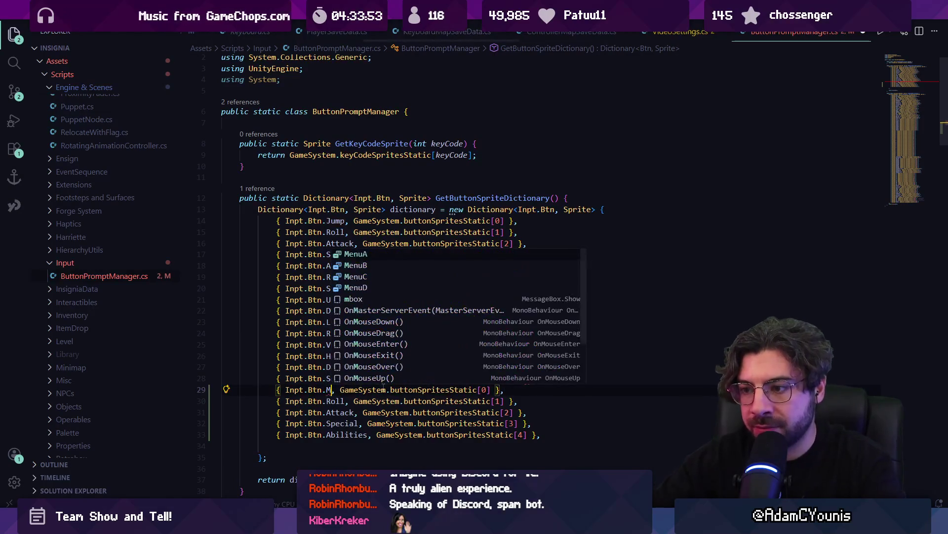
{"action": "double_click", "coordinate": [338, 389]}
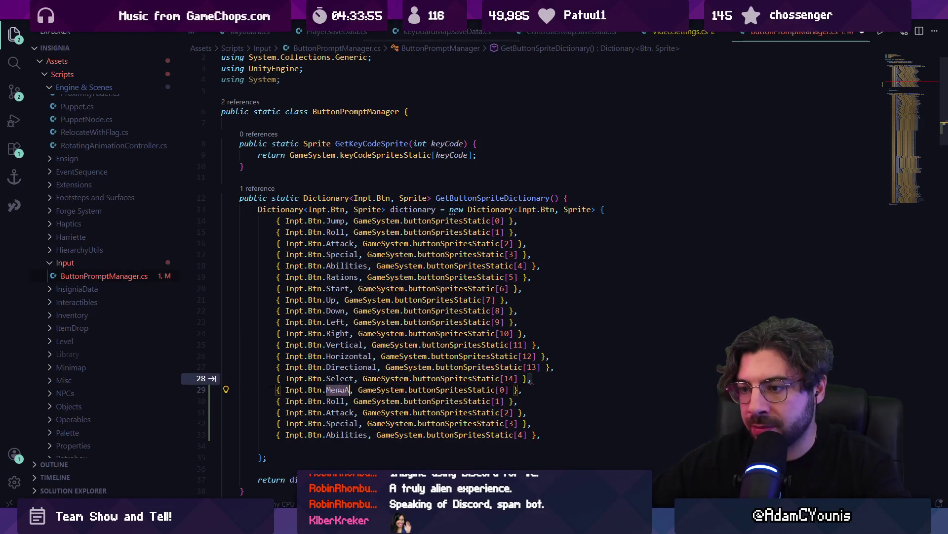
{"action": "key", "text": "ctrl+c"}
{"action": "double_click", "coordinate": [336, 401]}
{"action": "key", "text": "ctrl+v"}
{"action": "double_click", "coordinate": [338, 412]}
{"action": "key", "text": "ctrl+v"}
{"action": "double_click", "coordinate": [341, 422]}
{"action": "key", "text": "ctrl+v"}
{"action": "double_click", "coordinate": [346, 434]}
{"action": "key", "text": "ctrl+v"}
{"action": "left_click", "coordinate": [276, 401]}
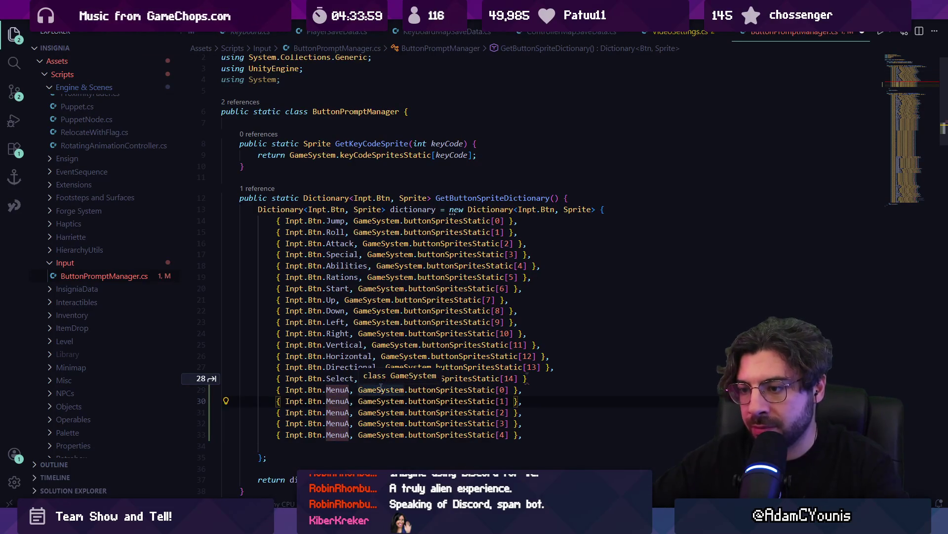
{"action": "key", "text": "ctrl+z"}
{"action": "key", "text": "ctrl+z"}
{"action": "key", "text": "ctrl+z"}
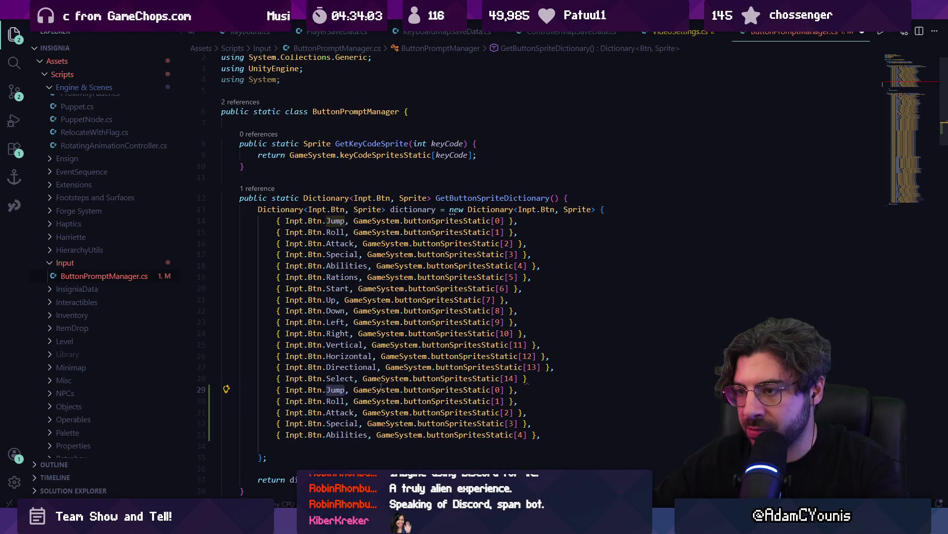
Step: Drop the extra Abilities entry and rename the copies to MenuA, MenuB, MenuC and MenuD
{"action": "triple_click", "coordinate": [424, 436]}
{"action": "key", "text": "BackSpace"}
{"action": "type", "text": ","}
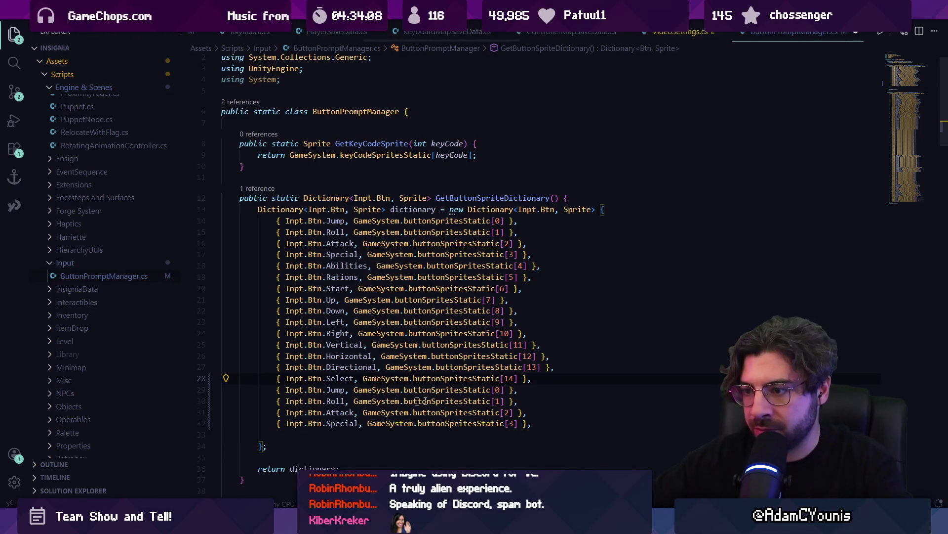
{"action": "double_click", "coordinate": [336, 389]}
{"action": "type", "text": "MenuA"}
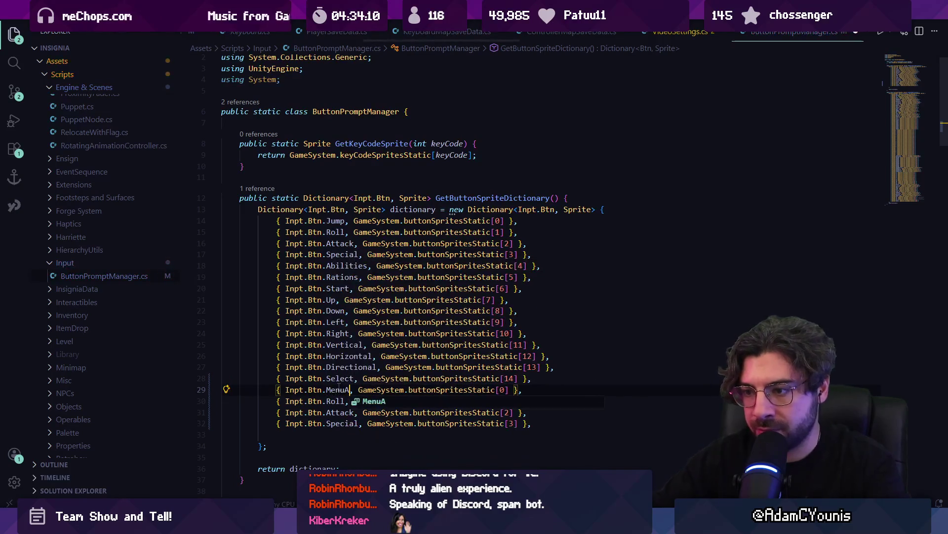
{"action": "key", "text": "Tab"}
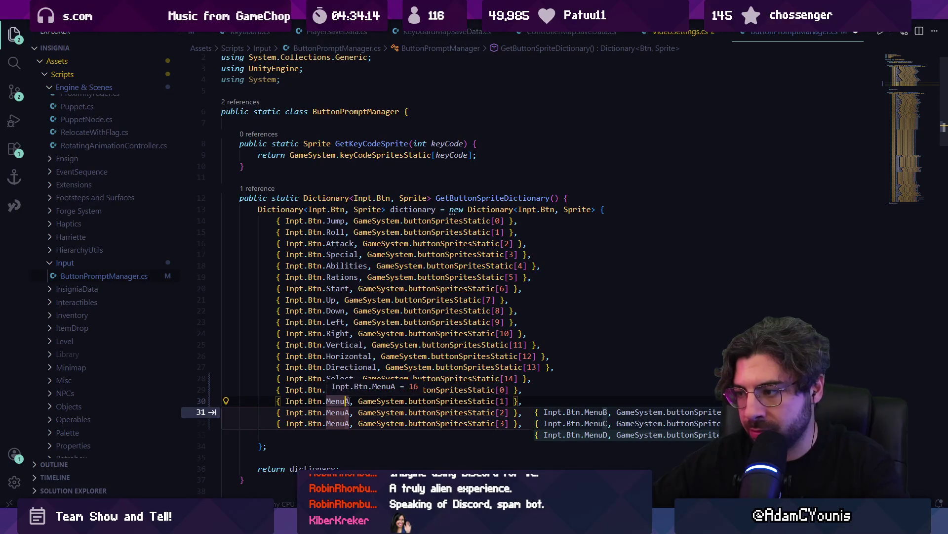
{"action": "key", "text": "Tab"}
{"action": "scroll", "coordinate": [425, 420], "scroll_direction": "down", "scroll_amount": 1}
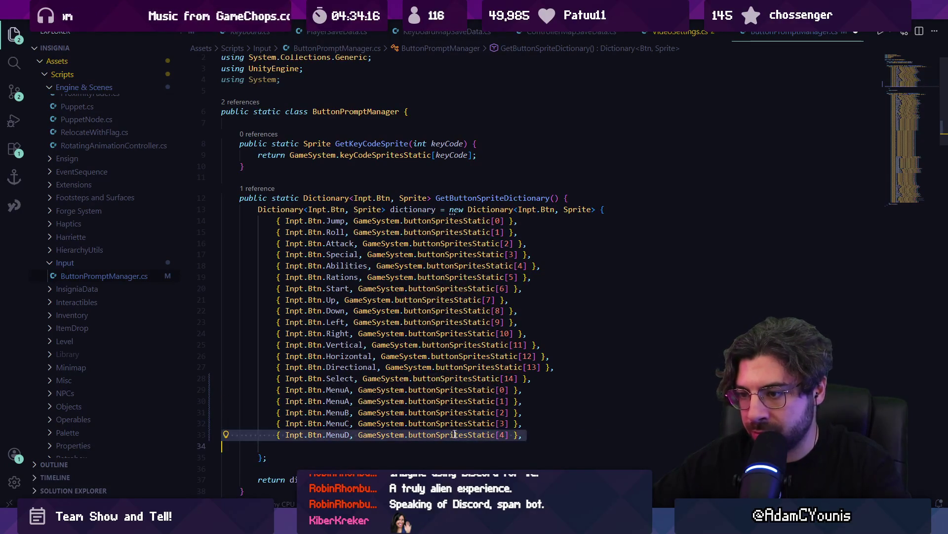
{"action": "left_click", "coordinate": [455, 434]}
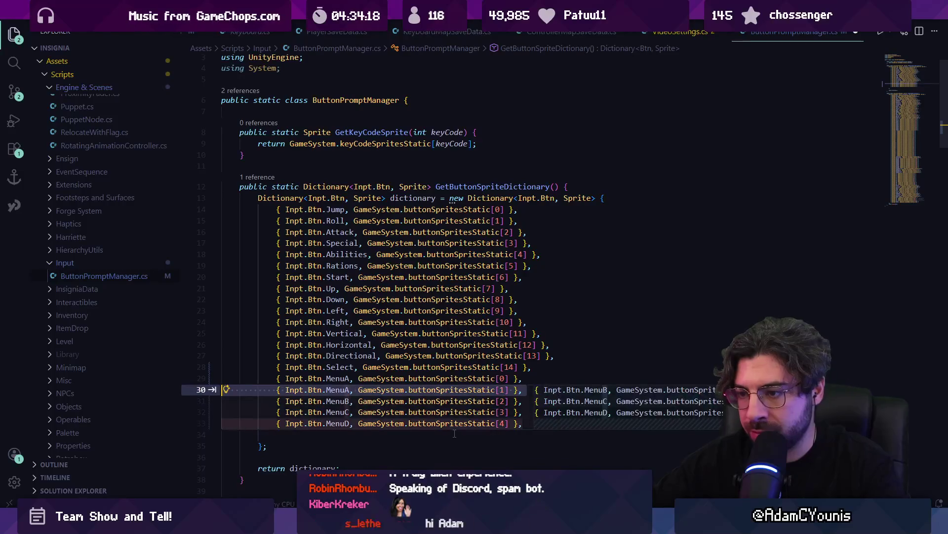
{"action": "key", "text": "shift+Up"}
{"action": "key", "text": "BackSpace"}
Step: Set the MenuB, MenuC and MenuD sprite indices to 1, 2 and 3
{"action": "double_click", "coordinate": [503, 390]}
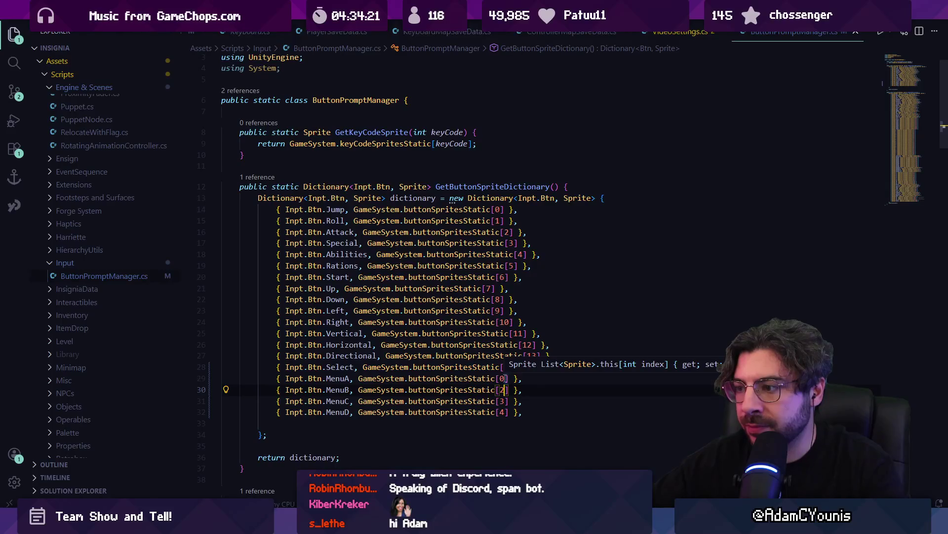
{"action": "type", "text": "12"}
{"action": "key", "text": "Down"}
{"action": "key", "text": "Delete"}
{"action": "type", "text": "3"}
{"action": "key", "text": "alt+Tab"}
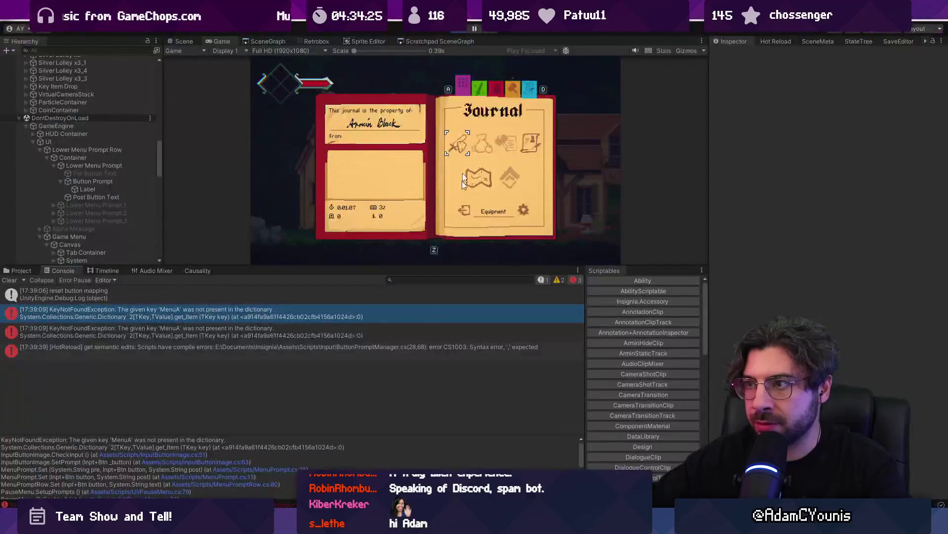
Step: Restart Play mode, move the Graile Sword one slot right on the Equipment page, and re-equip it
{"action": "left_click", "coordinate": [455, 31]}
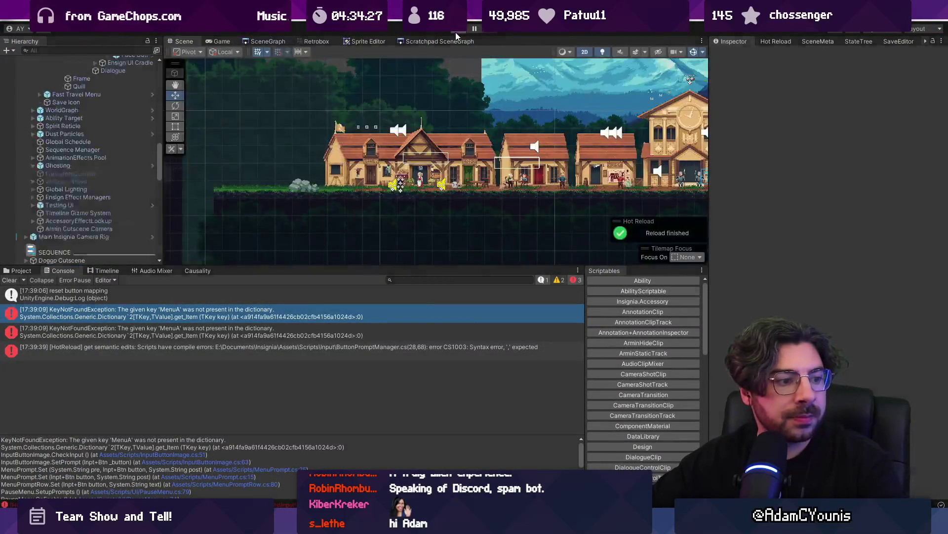
{"action": "left_click", "coordinate": [456, 32]}
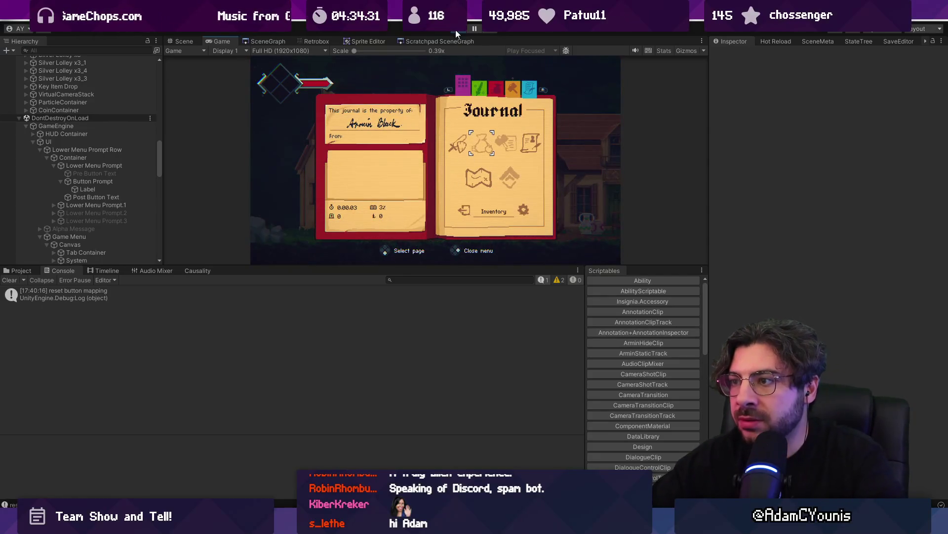
{"action": "key", "text": "Escape"}
{"action": "key", "text": "Escape"}
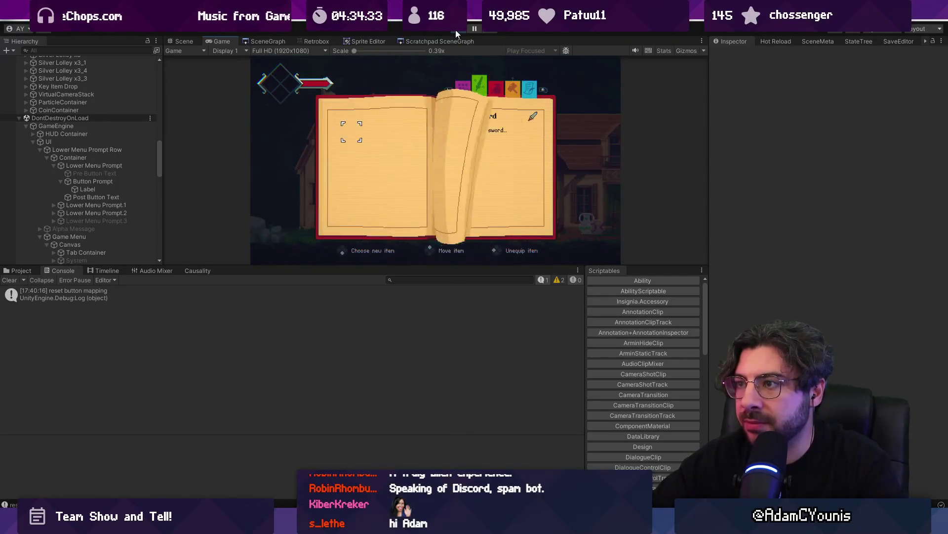
{"action": "key", "text": "x"}
{"action": "key", "text": "Right"}
{"action": "key", "text": "x"}
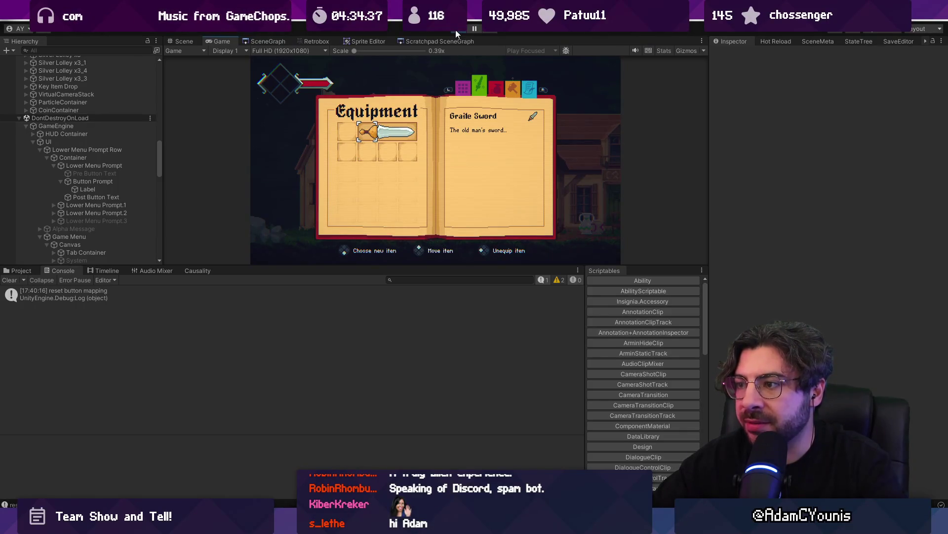
{"action": "key", "text": "c"}
{"action": "key", "text": "z"}
{"action": "key", "text": "z"}
{"action": "key", "text": "Escape"}
{"action": "key", "text": "Escape"}
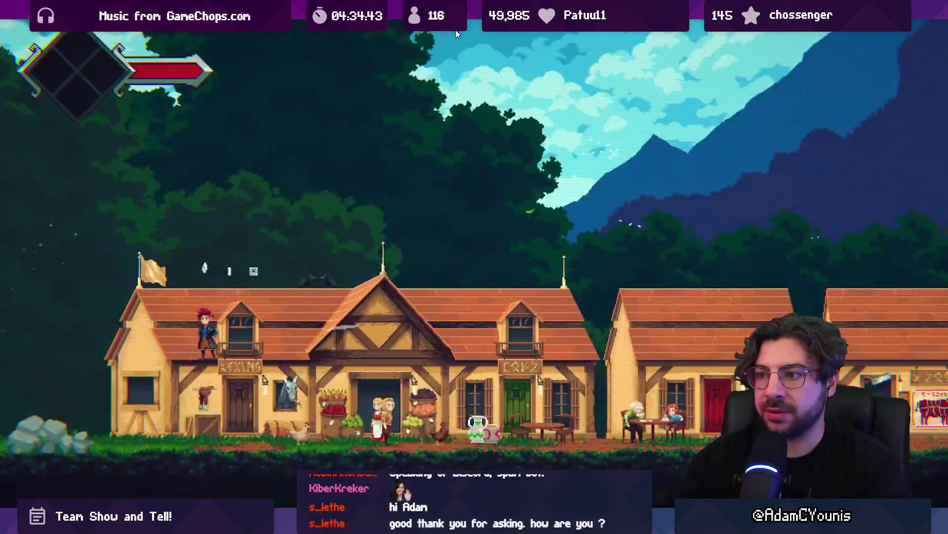
Step: Walk through the village and flip through the journal's Equipment, Quests and No Dogs Allowed pages
{"action": "key", "text": "Right"}
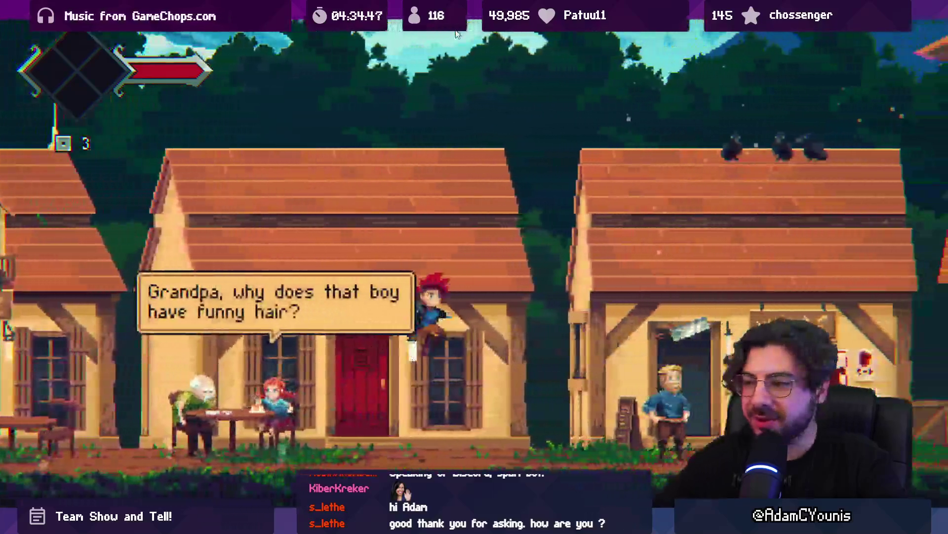
{"action": "key", "text": "Escape"}
{"action": "key", "text": "Return"}
{"action": "key", "text": "q"}
{"action": "key", "text": "e"}
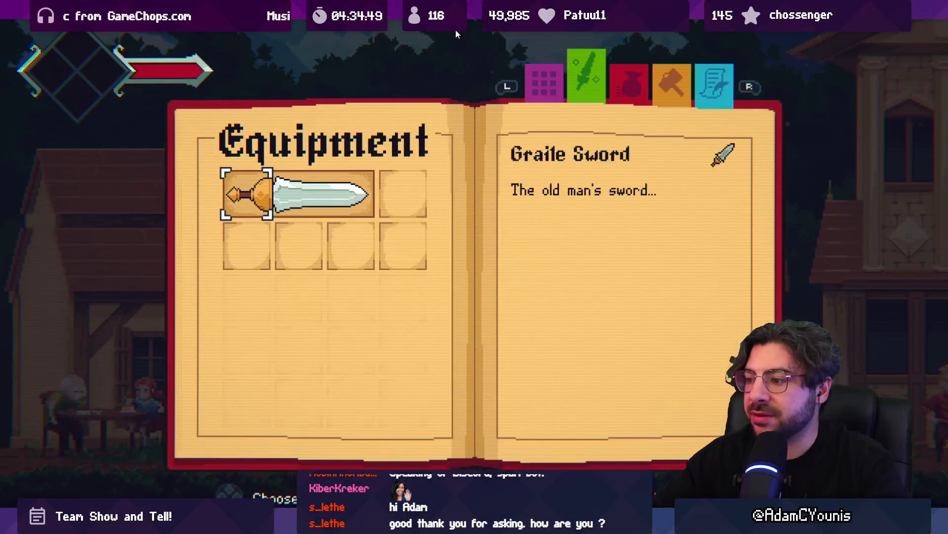
{"action": "key", "text": "q"}
{"action": "key", "text": "e"}
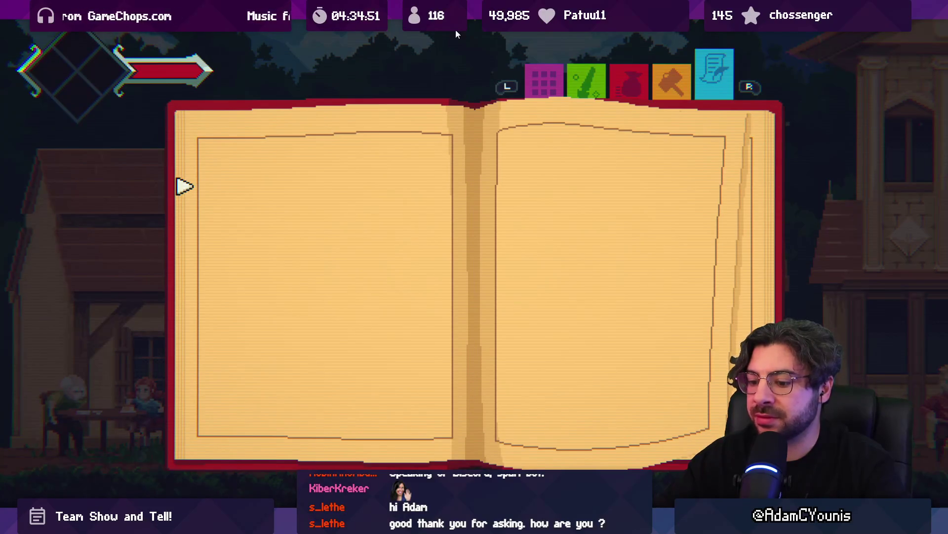
{"action": "key", "text": "shift+space"}
{"action": "key", "text": "shift+space"}
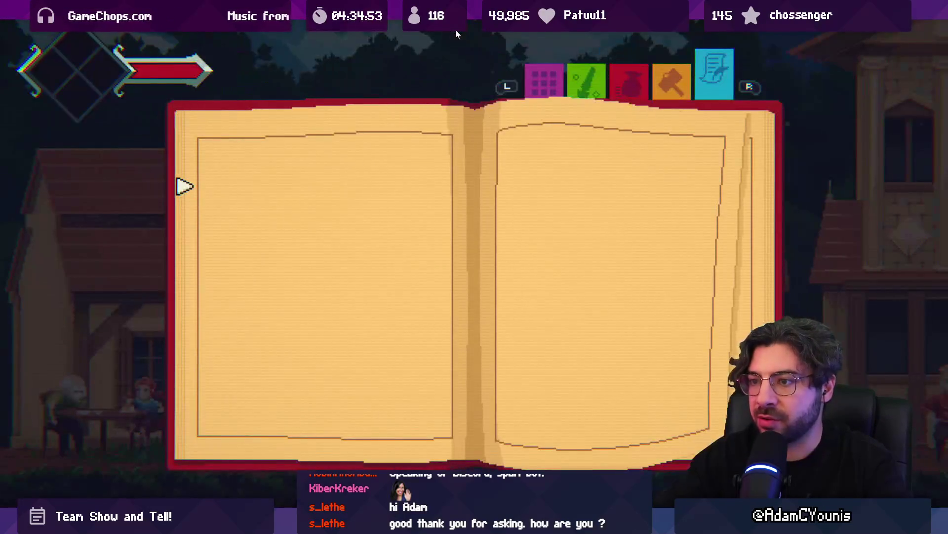
{"action": "key", "text": "Escape"}
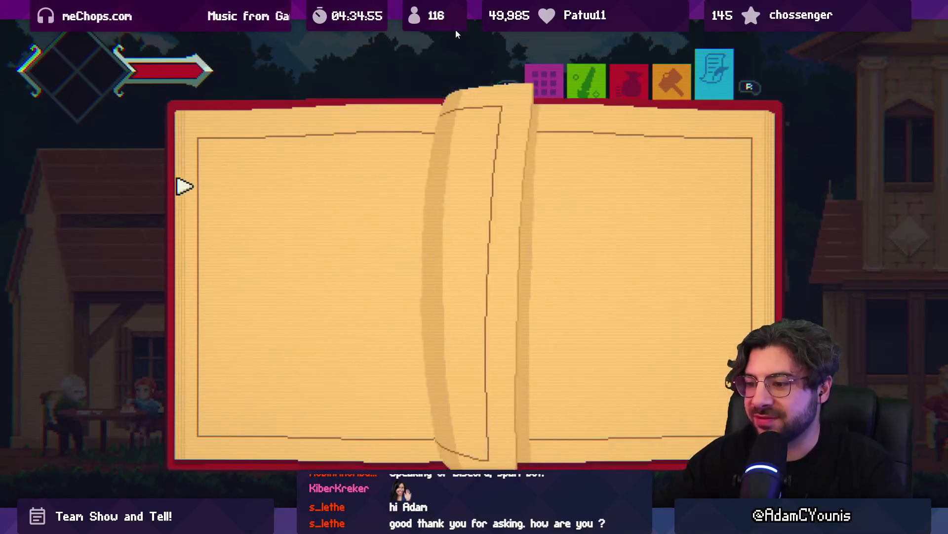
{"action": "key", "text": "e"}
{"action": "key", "text": "Escape"}
{"action": "key", "text": "e"}
{"action": "key", "text": "Escape"}
{"action": "key", "text": "e"}
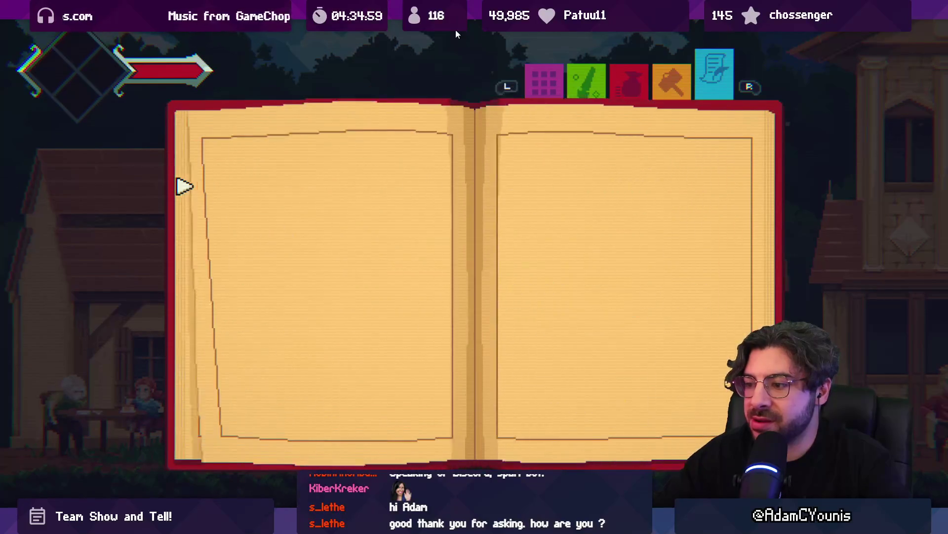
{"action": "key", "text": "Escape"}
{"action": "key", "text": "e"}
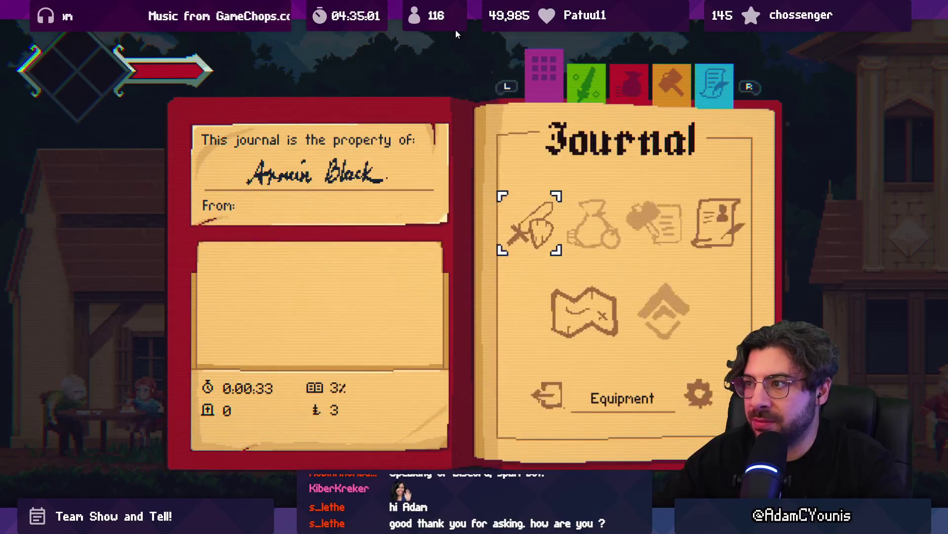
{"action": "key", "text": "Escape"}
Step: Check the game's Audio, Video and Keyboard settings screens from the journal
{"action": "key", "text": "Right"}
{"action": "key", "text": "Escape"}
{"action": "key", "text": "e"}
{"action": "key", "text": "Escape"}
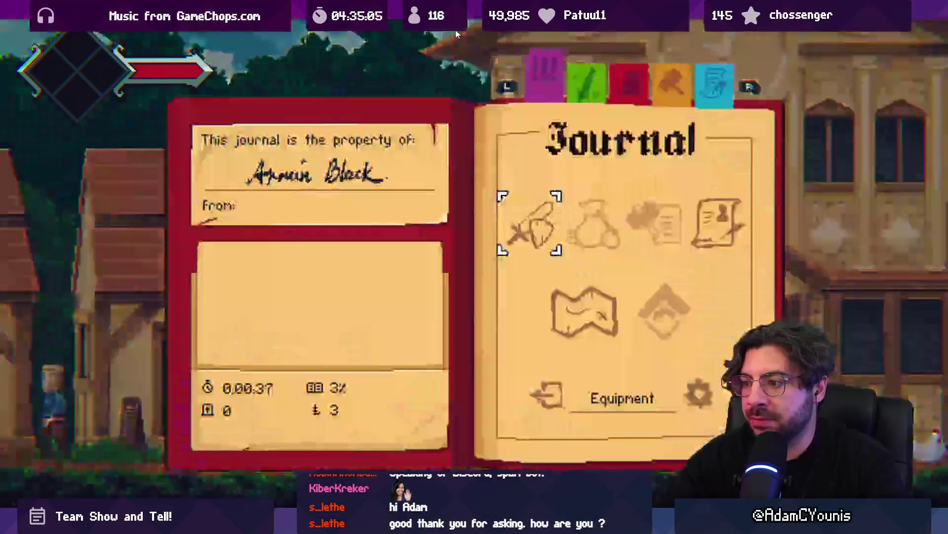
{"action": "key", "text": "Down"}
{"action": "key", "text": "Down"}
{"action": "key", "text": "Right"}
{"action": "key", "text": "Return"}
{"action": "key", "text": "Return"}
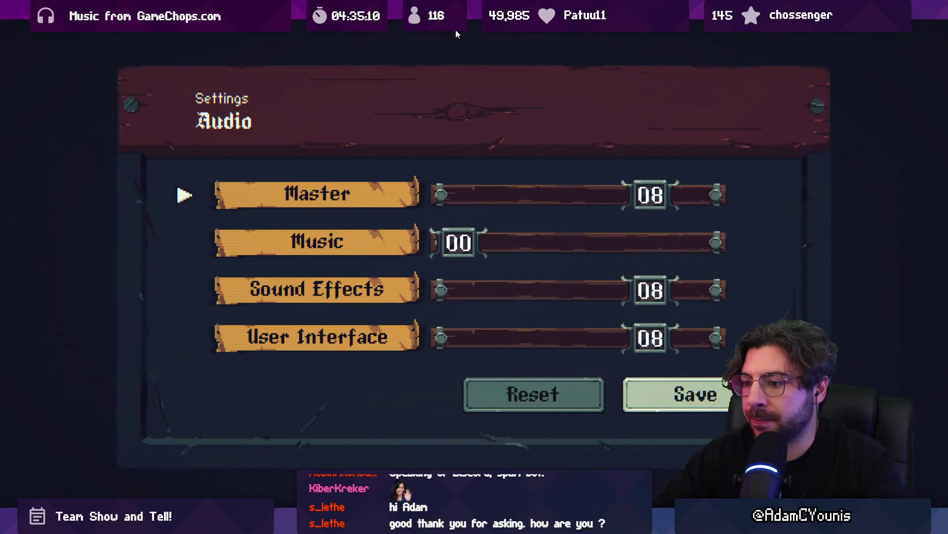
{"action": "key", "text": "Escape"}
{"action": "key", "text": "Down"}
{"action": "key", "text": "Return"}
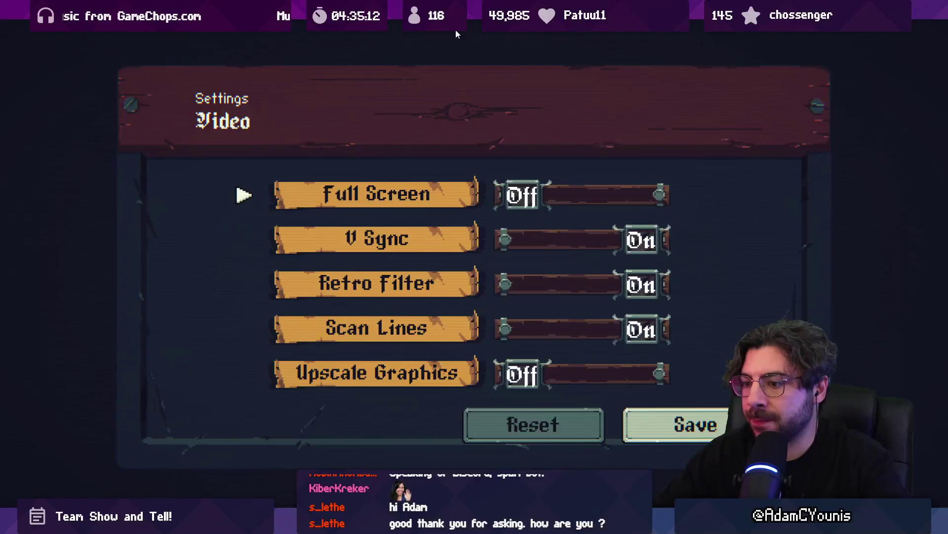
{"action": "key", "text": "Escape"}
{"action": "key", "text": "Return"}
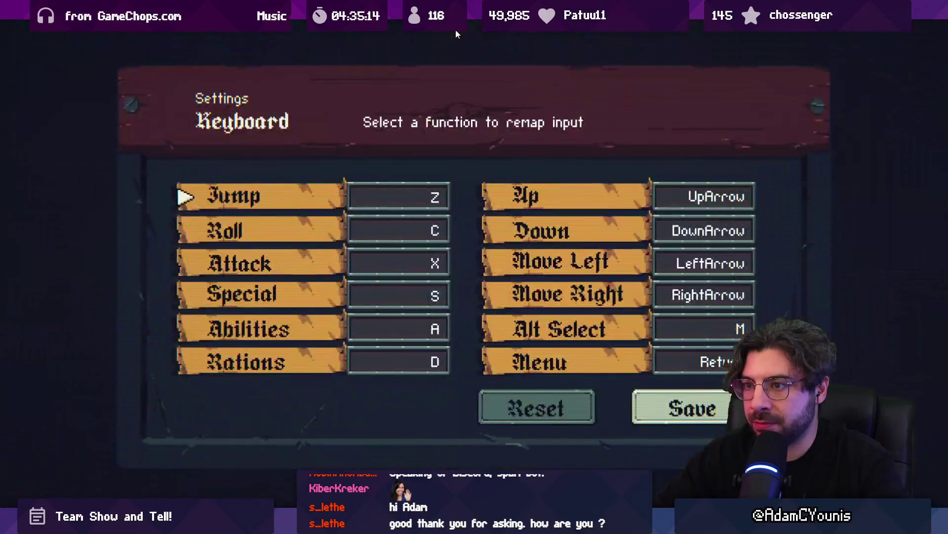
{"action": "key", "text": "Escape"}
{"action": "key", "text": "Escape"}
{"action": "key", "text": "Escape"}
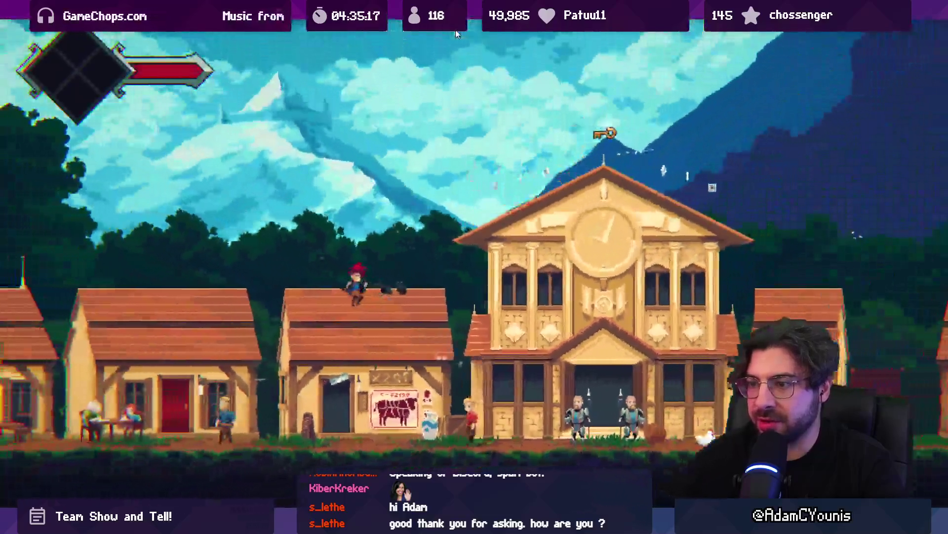
Step: Jump across the rooftops to the clock-tower key, then swing the sword by the well
{"action": "key", "text": "Right"}
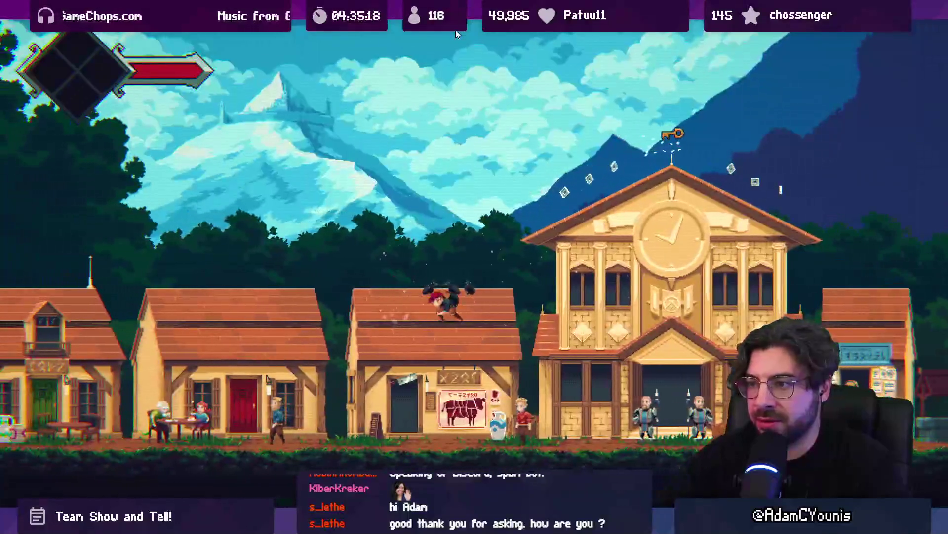
{"action": "key", "text": "space"}
{"action": "key", "text": "Right"}
{"action": "key", "text": "space"}
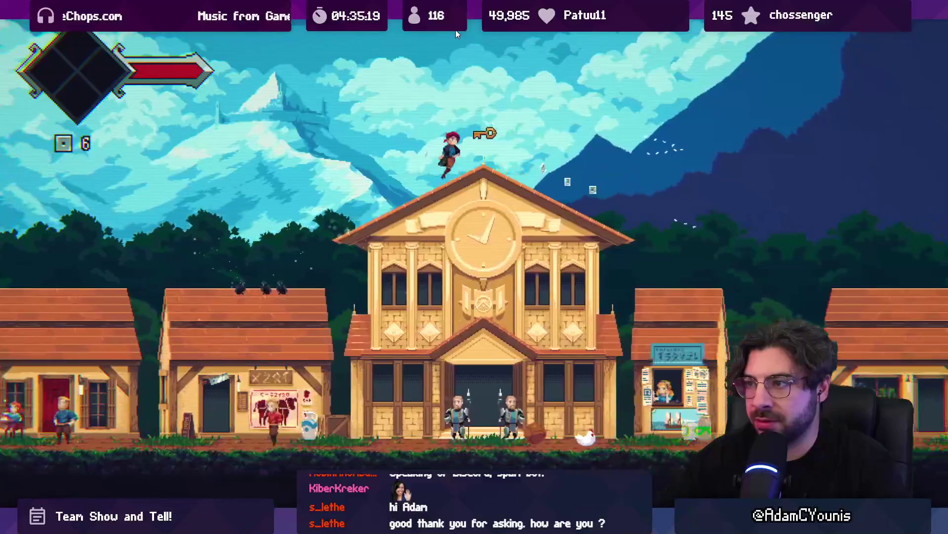
{"action": "key", "text": "Right"}
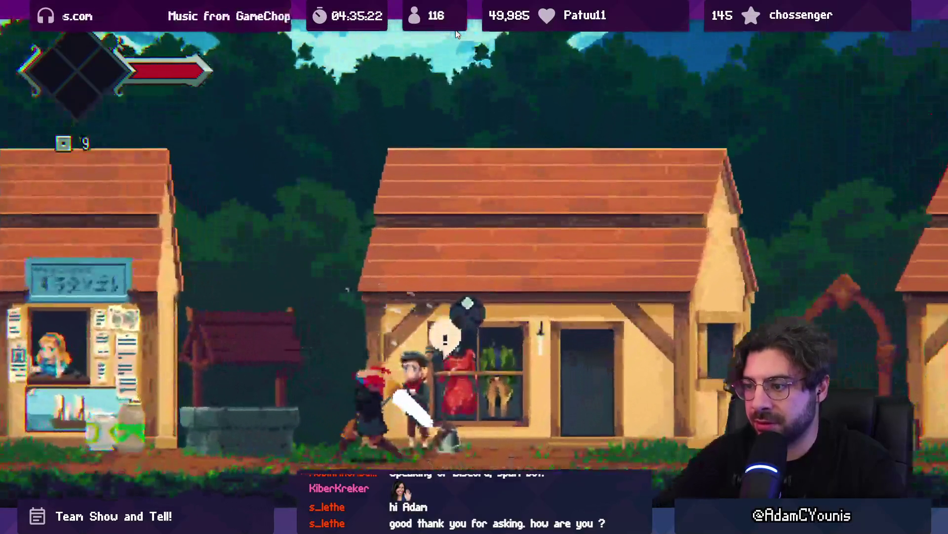
{"action": "key", "text": "Left"}
{"action": "key", "text": "x"}
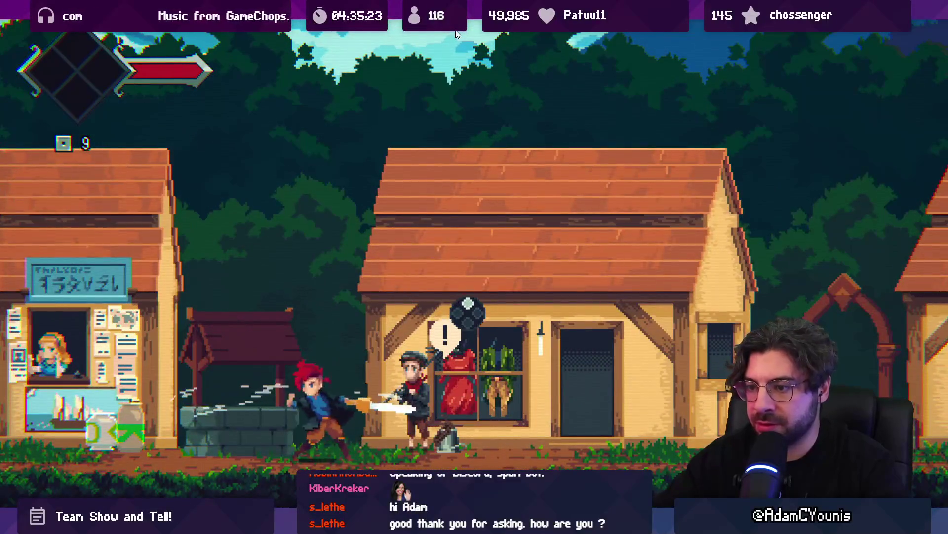
{"action": "key", "text": "Left"}
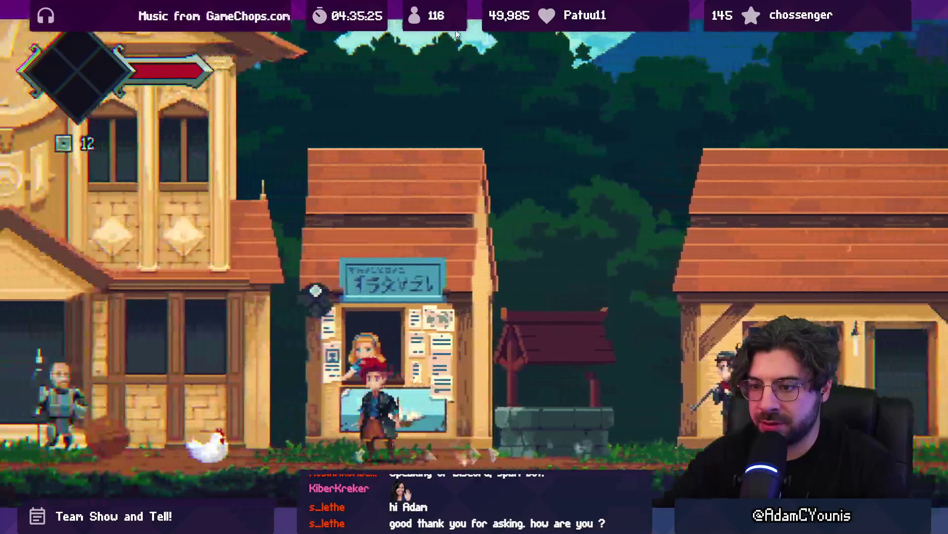
Step: Restore the editor layout and stage Inpt.cs and ButtonPromptManager.cs in Fork
{"action": "key", "text": "shift+space"}
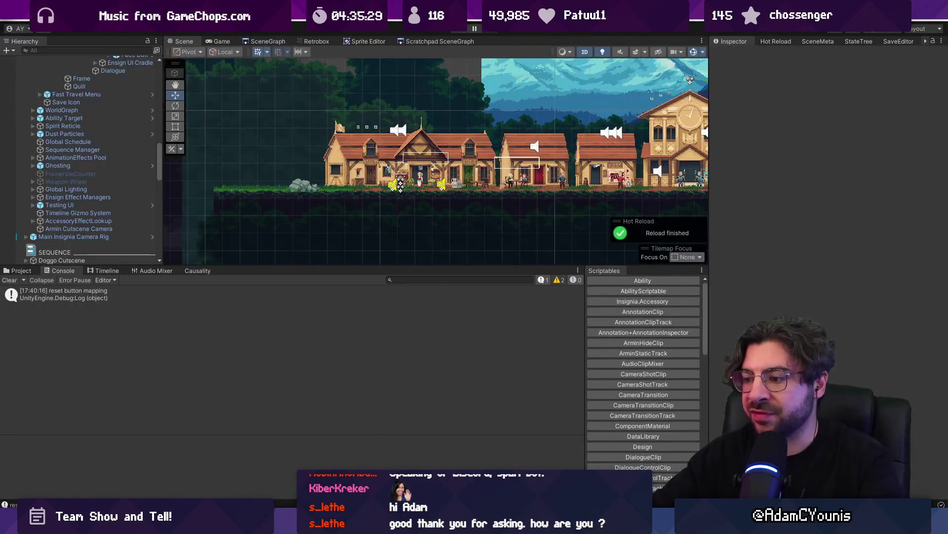
{"action": "key", "text": "alt+Tab"}
{"action": "key", "text": "ctrl+shift+s"}
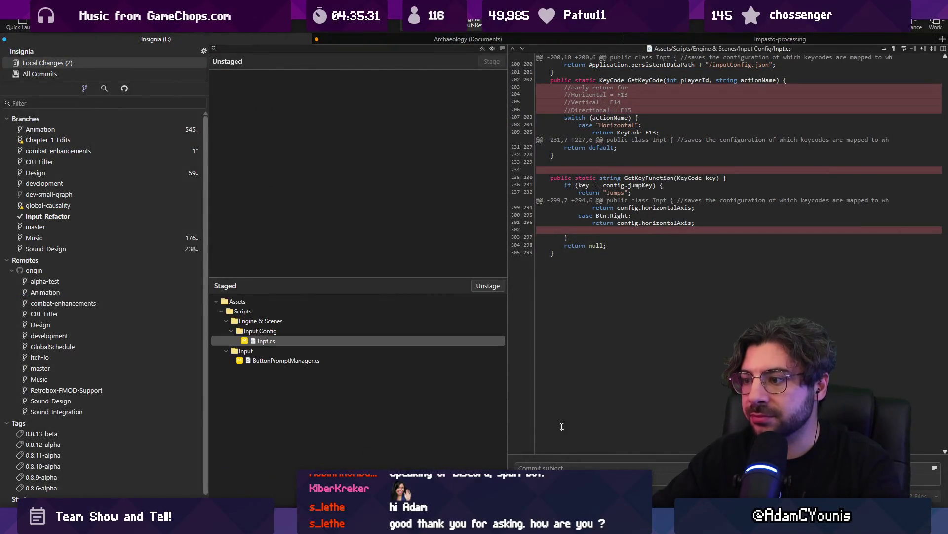
Step: Commit the staged scripts as 'Adds menu button icons to Gamepad sprites' and push Input-Refactor to origin
{"action": "type", "text": "Adds menu but"}
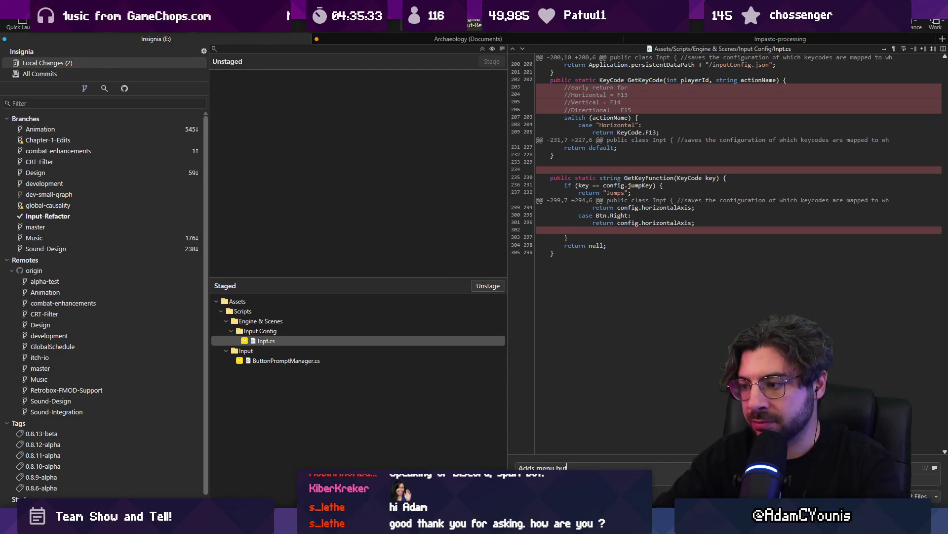
{"action": "type", "text": "ton icons to G"}
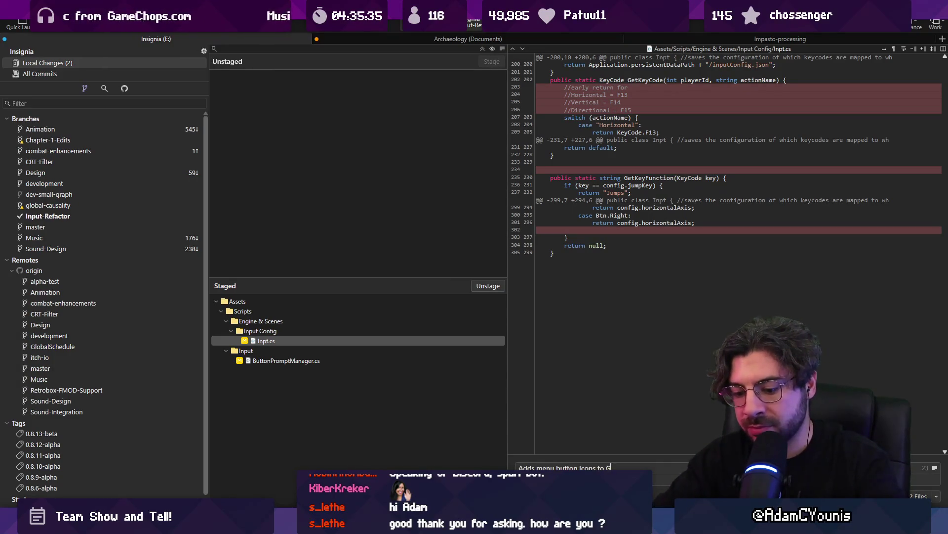
{"action": "type", "text": "amepad sprites"}
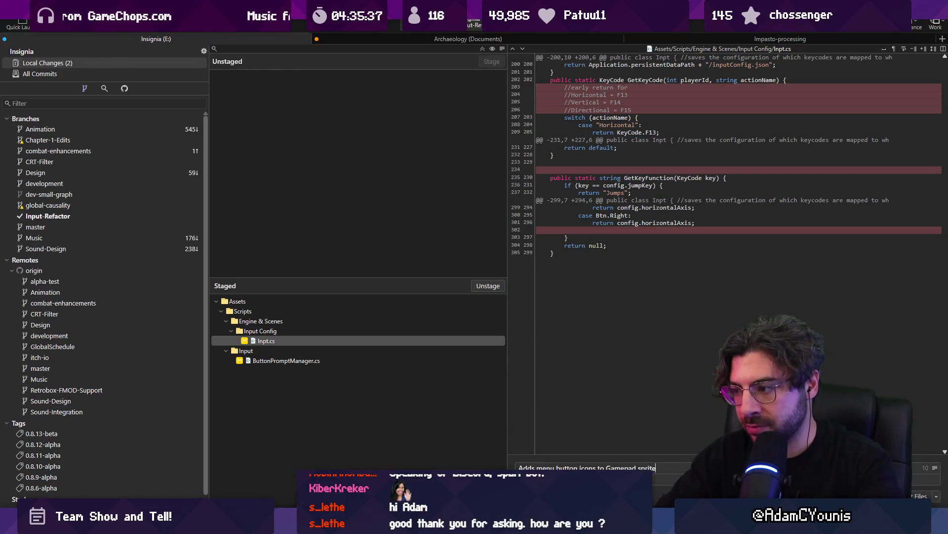
{"action": "key", "text": "ctrl+Return"}
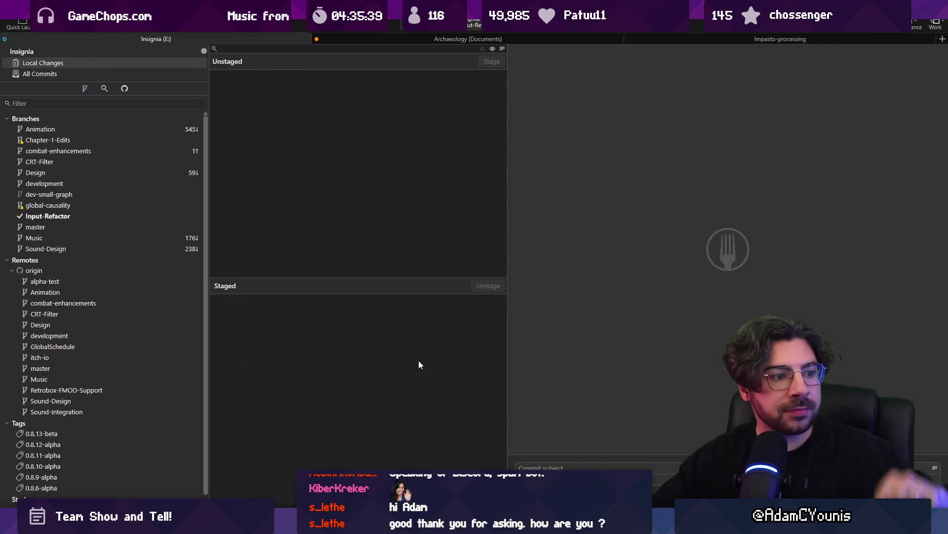
{"action": "left_click", "coordinate": [66, 73]}
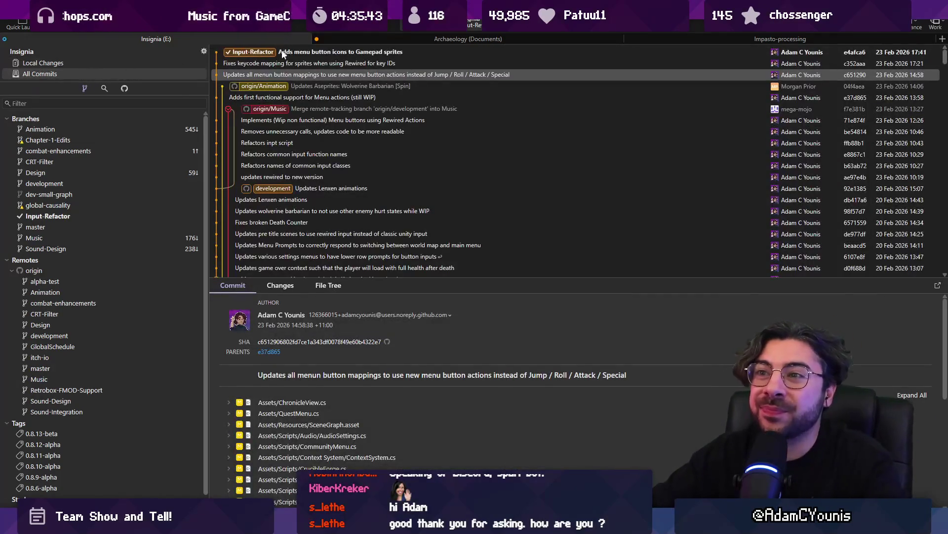
{"action": "left_click", "coordinate": [91, 20]}
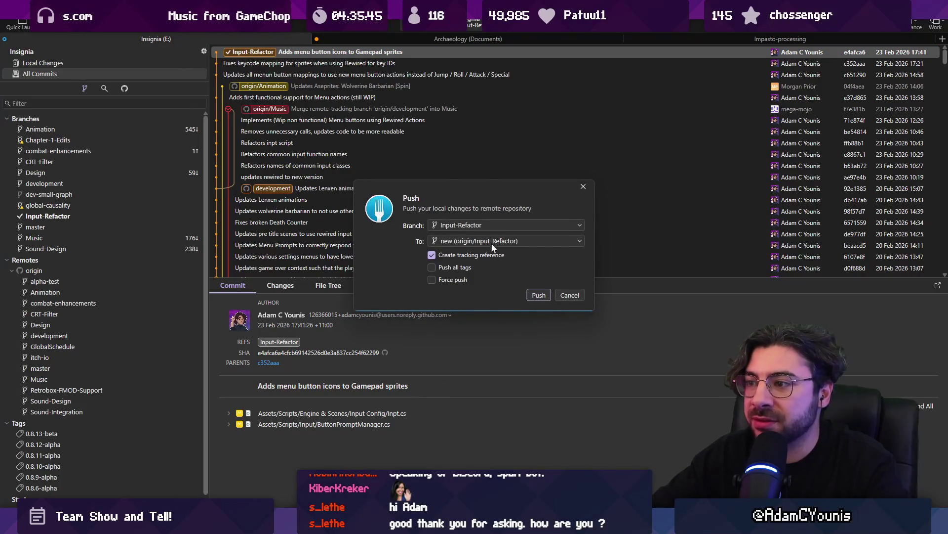
{"action": "left_click", "coordinate": [533, 295]}
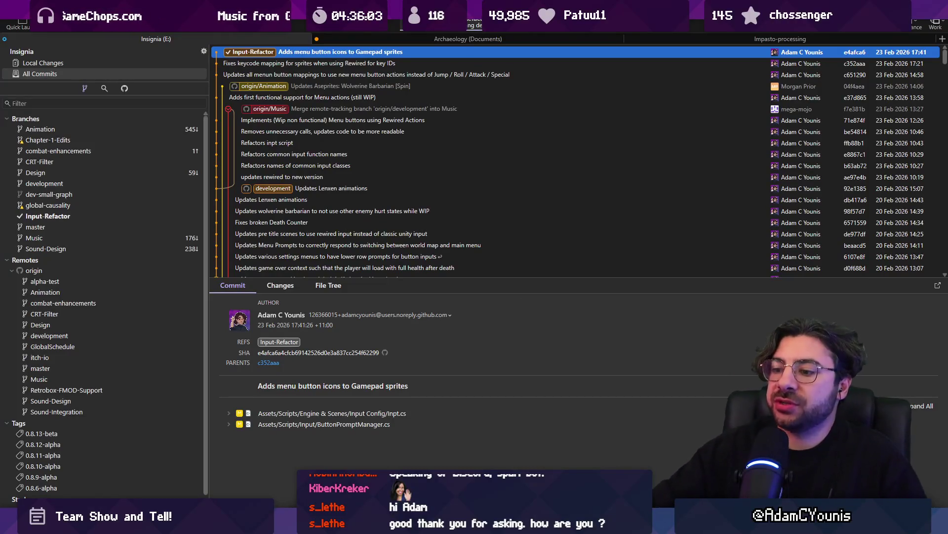
{"action": "key", "text": "alt+Tab"}
Step: Select and copy the 'Support player 2 inputs' task row in the Input Refactor list
{"action": "scroll", "coordinate": [395, 205], "scroll_direction": "up", "scroll_amount": 5}
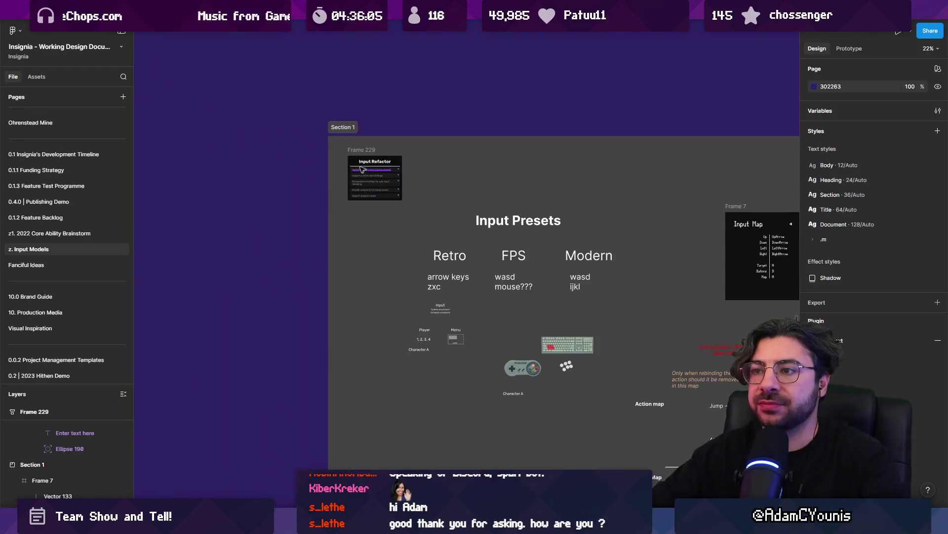
{"action": "scroll", "coordinate": [396, 206], "scroll_direction": "up", "scroll_amount": 5}
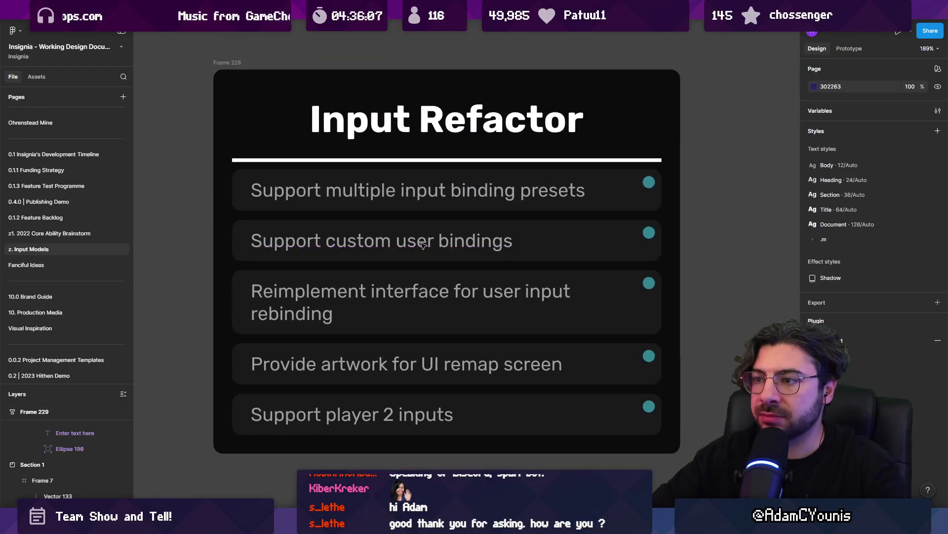
{"action": "double_click", "coordinate": [409, 173]}
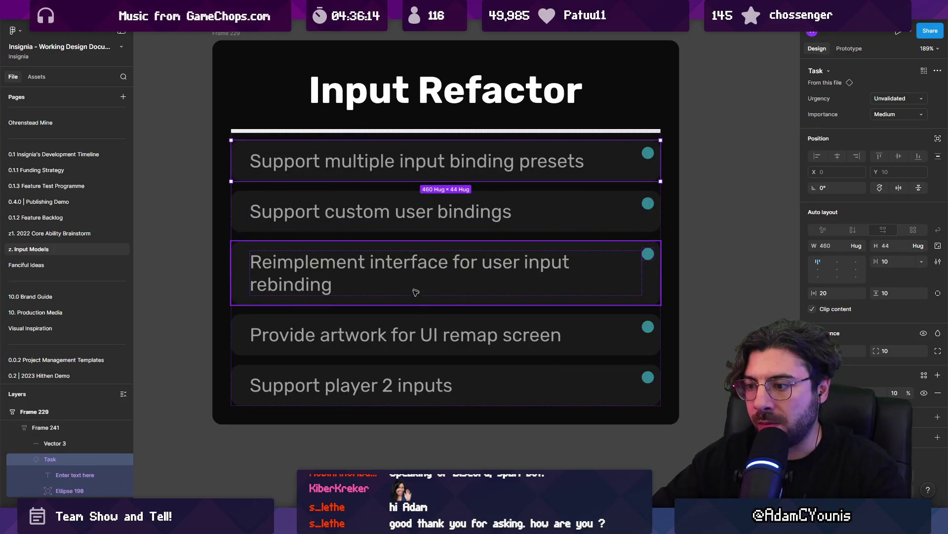
{"action": "key", "text": "alt+Tab"}
{"action": "key", "text": "alt+Tab"}
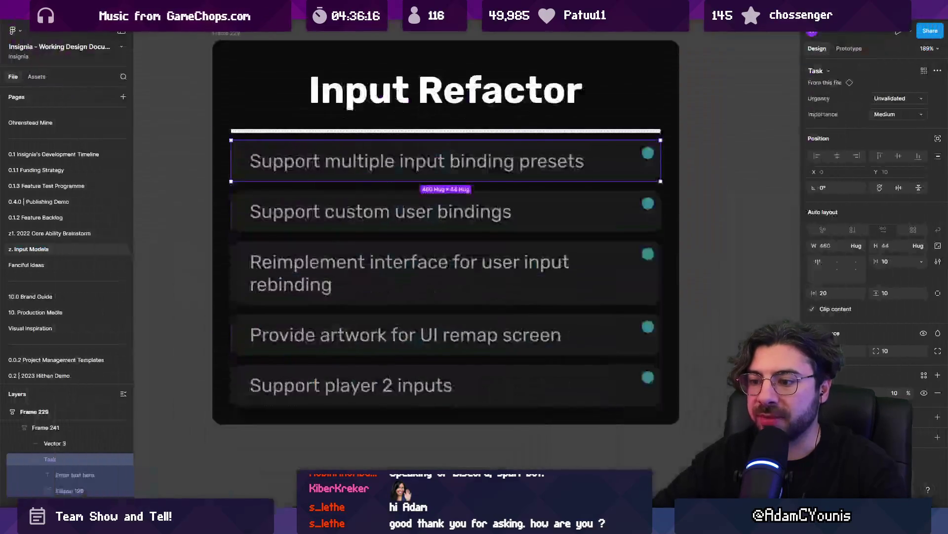
{"action": "left_click", "coordinate": [372, 329]}
{"action": "left_click", "coordinate": [384, 294]}
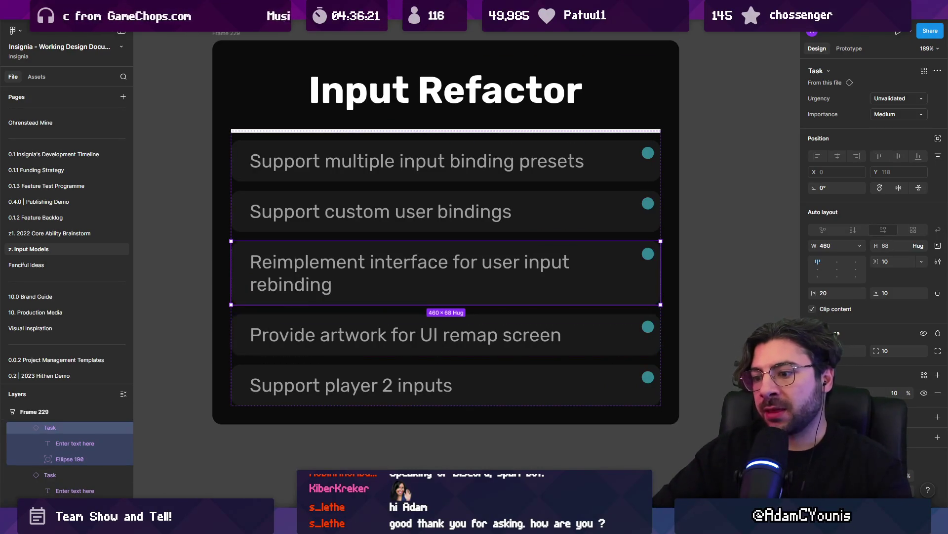
{"action": "left_click", "coordinate": [446, 402]}
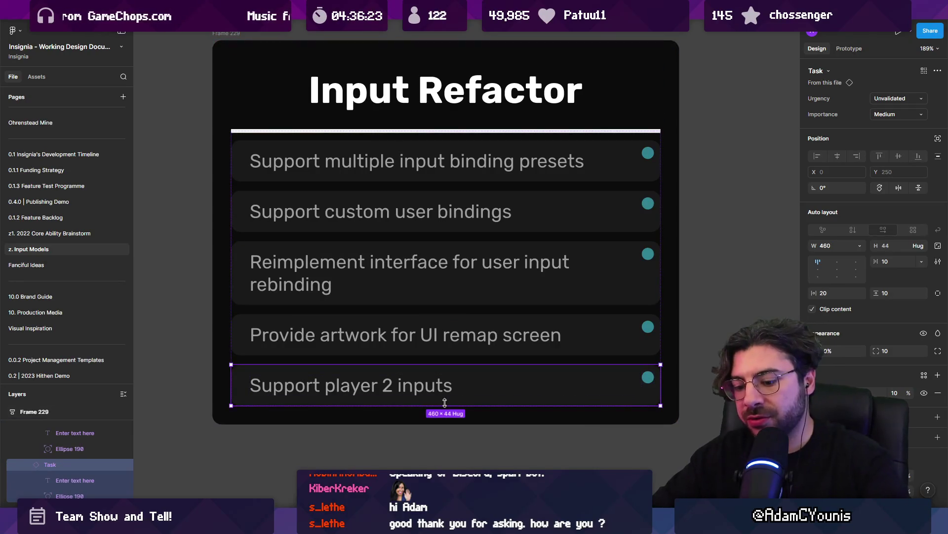
{"action": "key", "text": "super+c"}
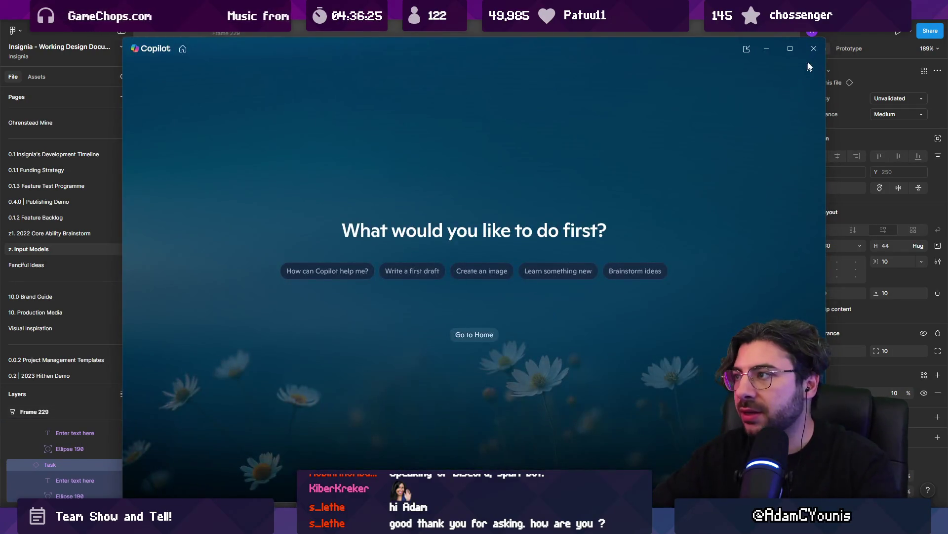
{"action": "left_click", "coordinate": [814, 49]}
{"action": "scroll", "coordinate": [433, 280], "scroll_direction": "down", "scroll_amount": 2}
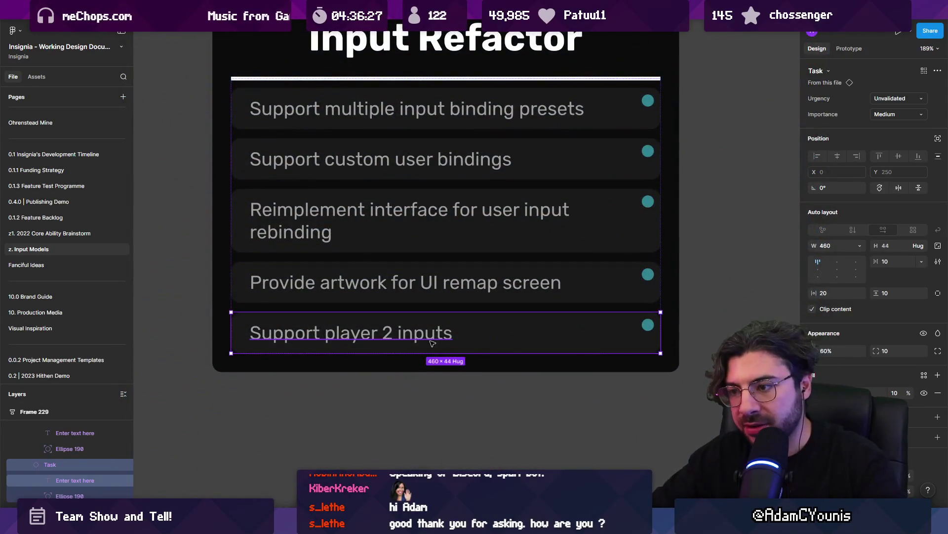
{"action": "key", "text": "Delete"}
{"action": "key", "text": "ctrl+z"}
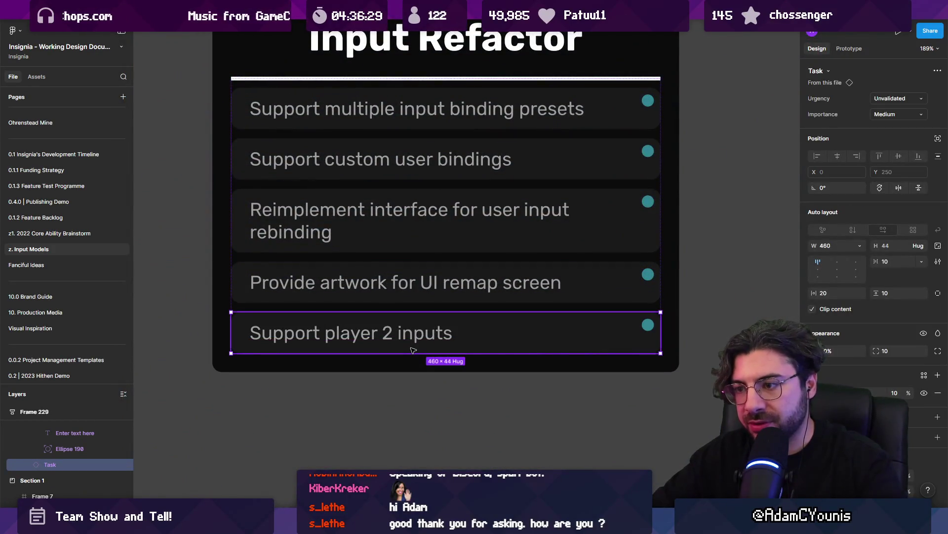
Step: Duplicate the row and retitle it 'Refactor Lower Menu Prompts to be more coupled to actual menu functionality'
{"action": "key", "text": "ctrl+d"}
{"action": "key", "text": "Return"}
{"action": "key", "text": "Return"}
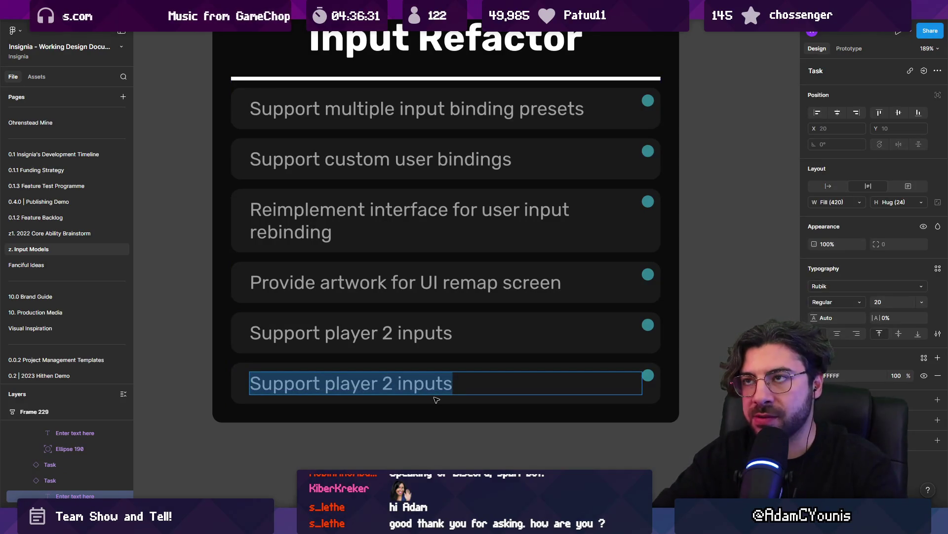
{"action": "type", "text": "Fix"}
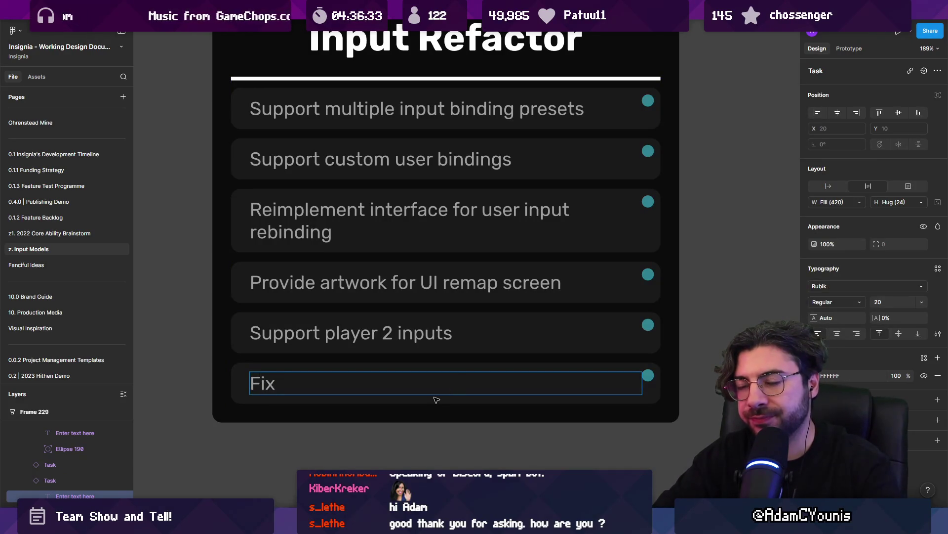
{"action": "key", "text": "ctrl+a"}
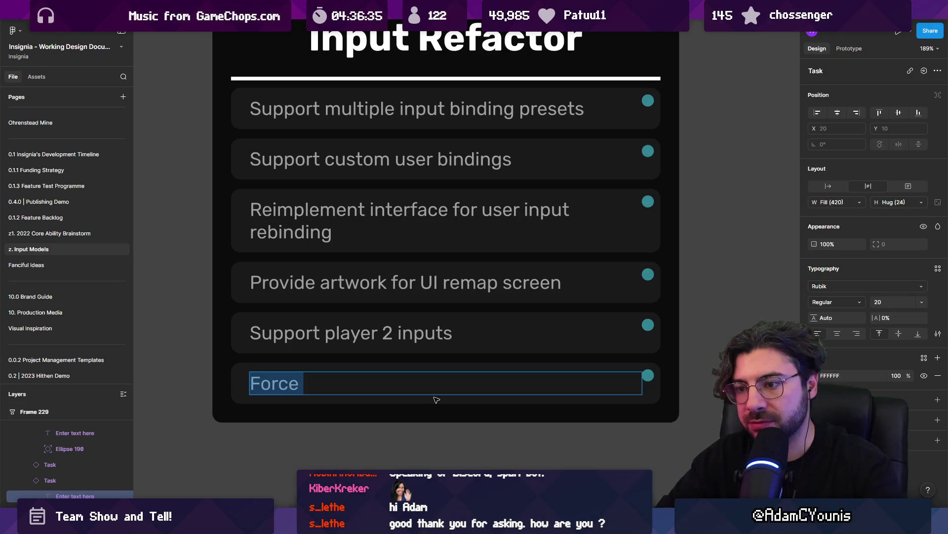
{"action": "type", "text": "Refactor"}
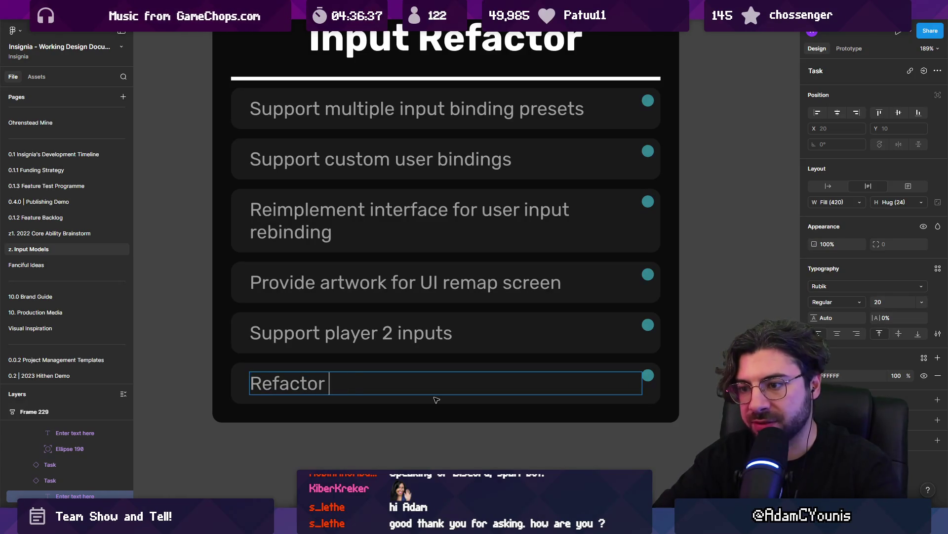
{"action": "type", "text": "Lower Menu Prompts to be mor"}
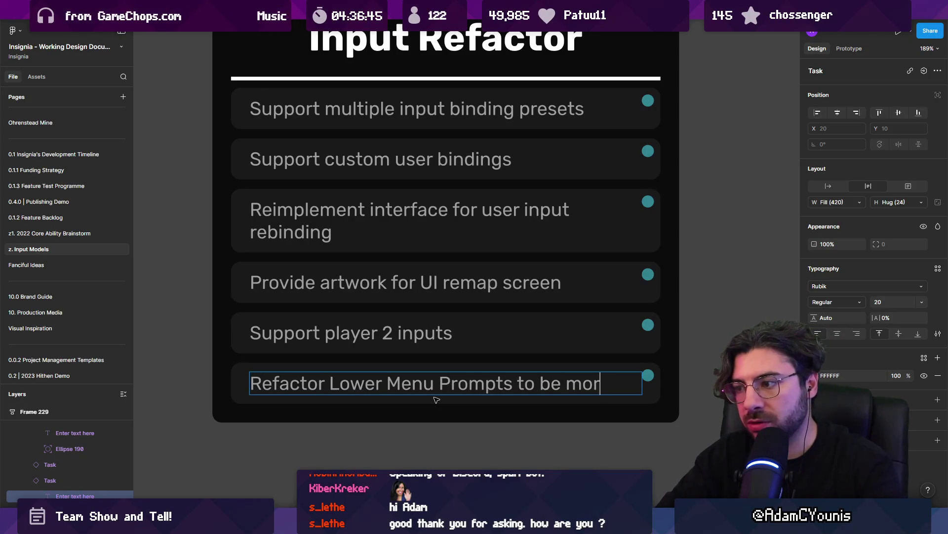
{"action": "type", "text": "copui"}
{"action": "key", "text": "BackSpace"}
{"action": "type", "text": "u"}
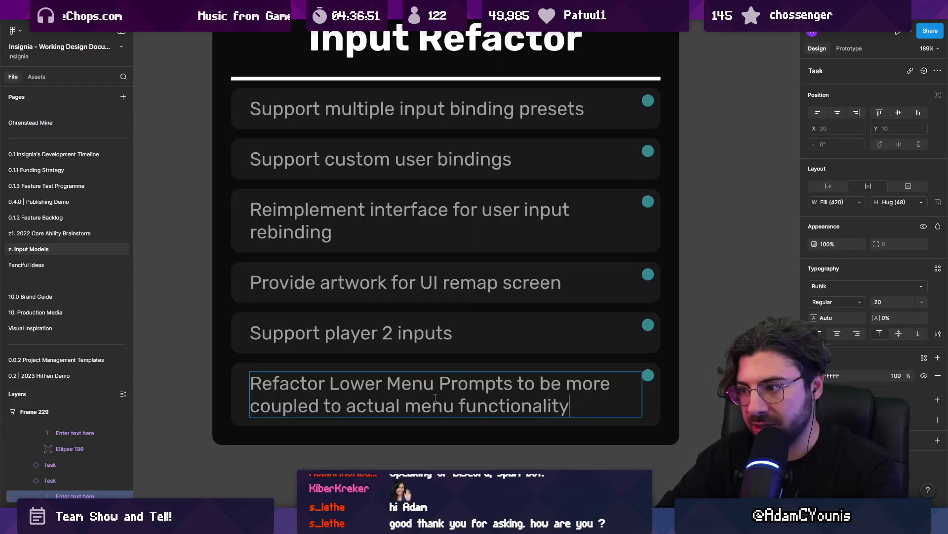
{"action": "scroll", "coordinate": [434, 397], "scroll_direction": "down", "scroll_amount": 5}
{"action": "scroll", "coordinate": [433, 324], "scroll_direction": "up", "scroll_amount": 4}
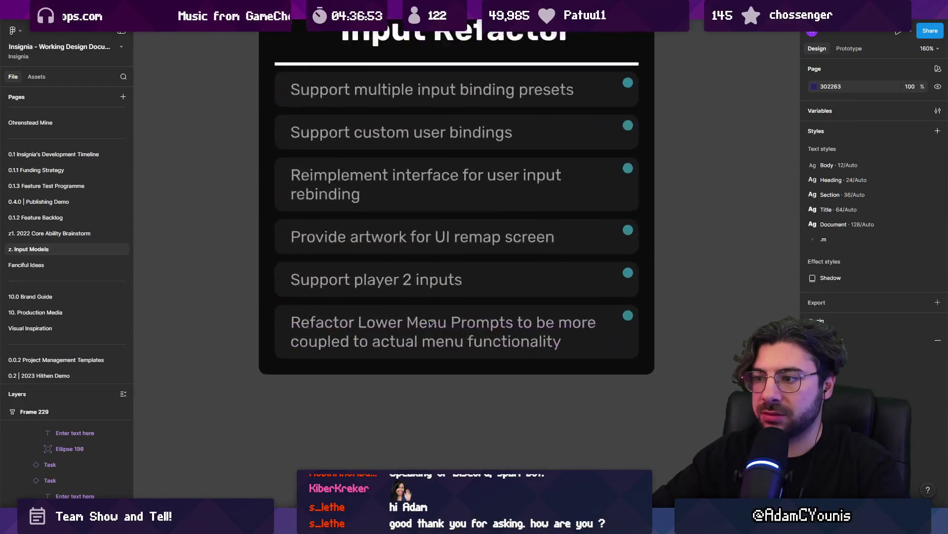
Step: Give the new Refactor Lower Menu Prompts task Low importance, leaving urgency Unvalidated
{"action": "key", "text": "ctrl+a"}
{"action": "left_click", "coordinate": [636, 347]}
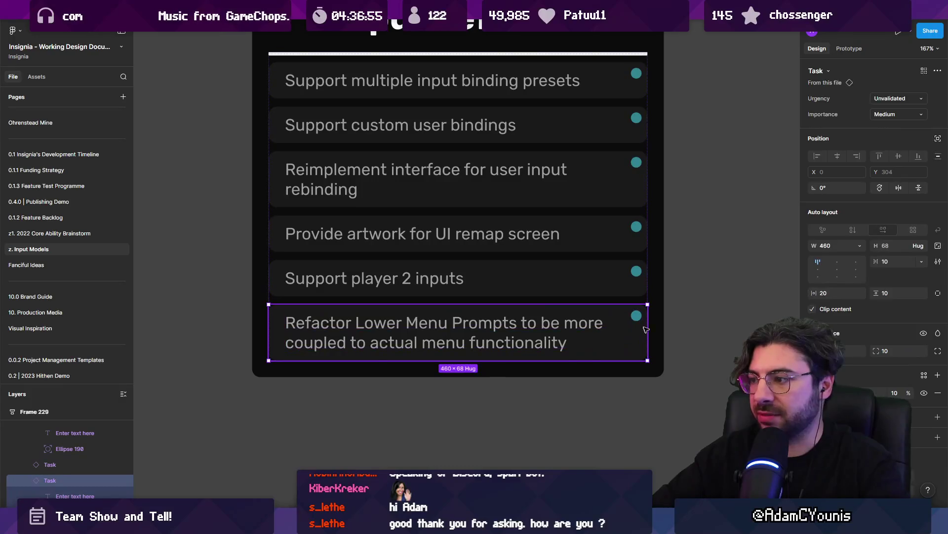
{"action": "left_click", "coordinate": [885, 114]}
{"action": "left_click", "coordinate": [894, 96]}
{"action": "left_click", "coordinate": [892, 99]}
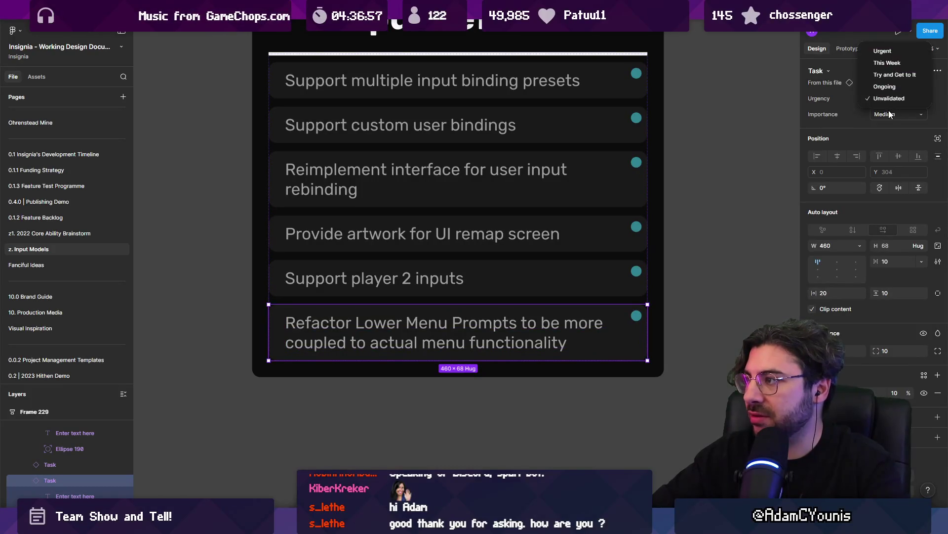
{"action": "left_click", "coordinate": [892, 98]}
{"action": "left_click", "coordinate": [889, 115]}
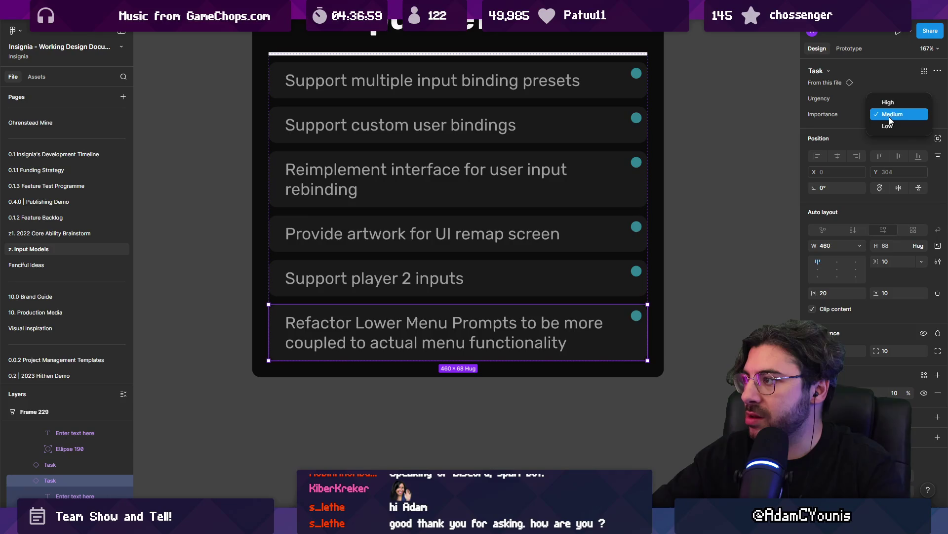
{"action": "left_click", "coordinate": [888, 125]}
Step: Set the first four task rows to Try and Get to It urgency and High importance
{"action": "scroll", "coordinate": [436, 256], "scroll_direction": "up", "scroll_amount": 2}
{"action": "scroll", "coordinate": [424, 276], "scroll_direction": "down", "scroll_amount": 2, "text": "ctrl"}
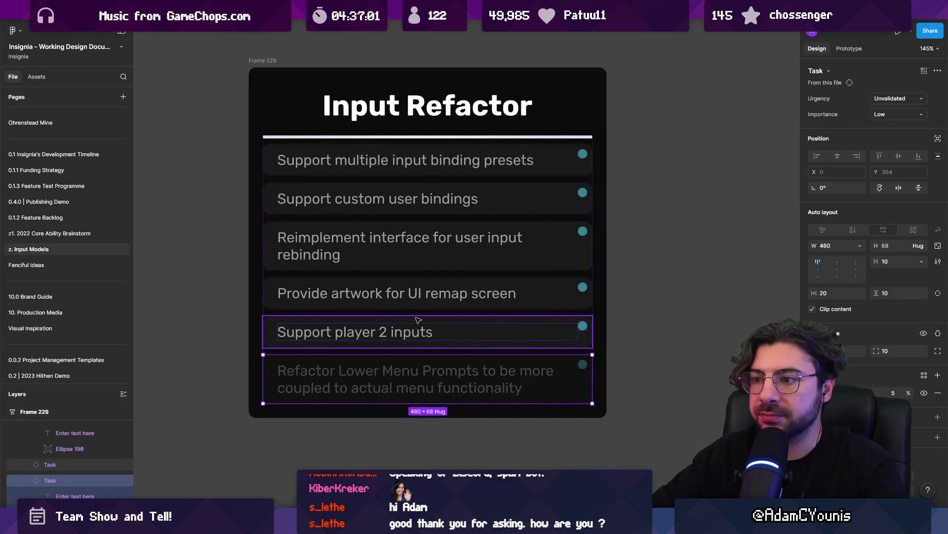
{"action": "left_click", "coordinate": [422, 160]}
{"action": "left_click", "coordinate": [424, 199], "text": "shift"}
{"action": "left_click", "coordinate": [437, 251], "text": "shift"}
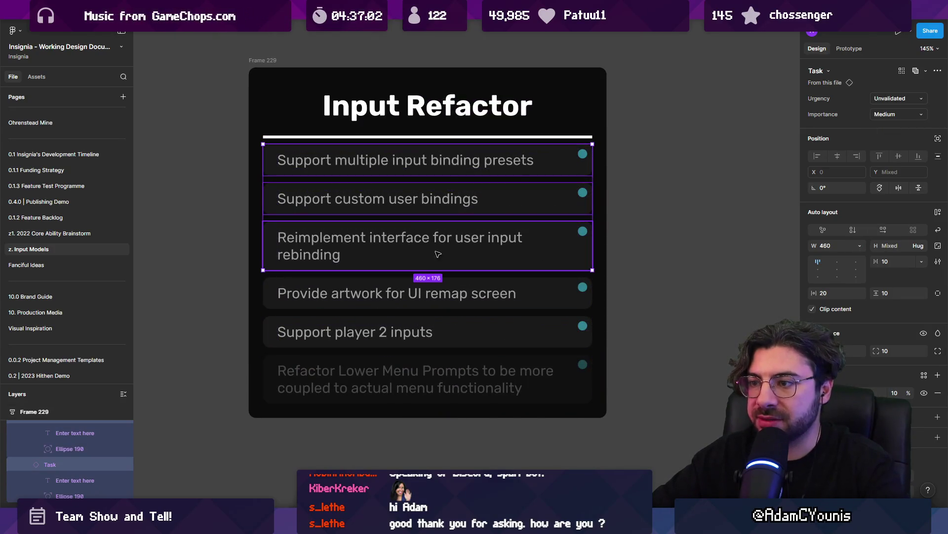
{"action": "left_click", "coordinate": [445, 295], "text": "shift"}
{"action": "left_click", "coordinate": [885, 99]}
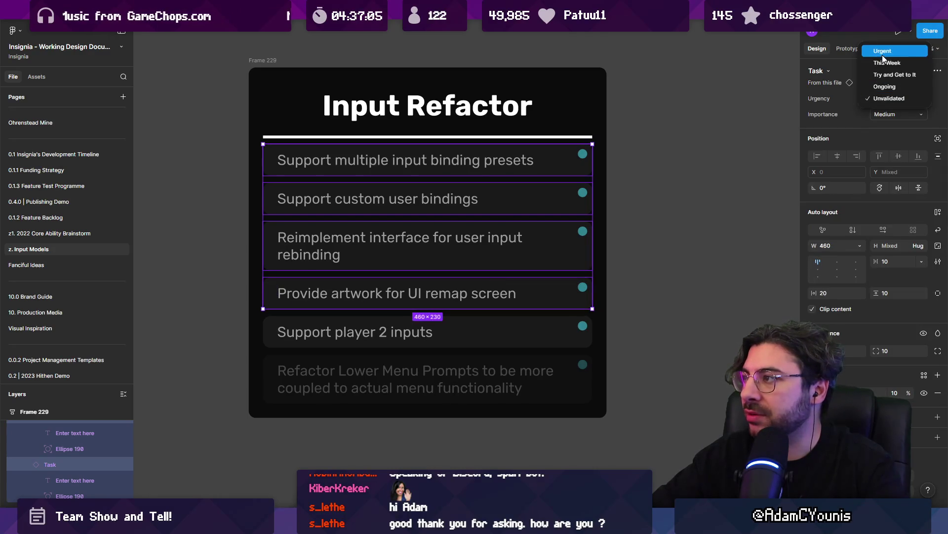
{"action": "left_click", "coordinate": [888, 75]}
{"action": "left_click", "coordinate": [894, 117]}
{"action": "left_click", "coordinate": [892, 101]}
Step: Set the Support player 2 inputs task to Low importance
{"action": "key", "text": "shift+Return"}
{"action": "scroll", "coordinate": [439, 327], "scroll_direction": "down", "scroll_amount": 4}
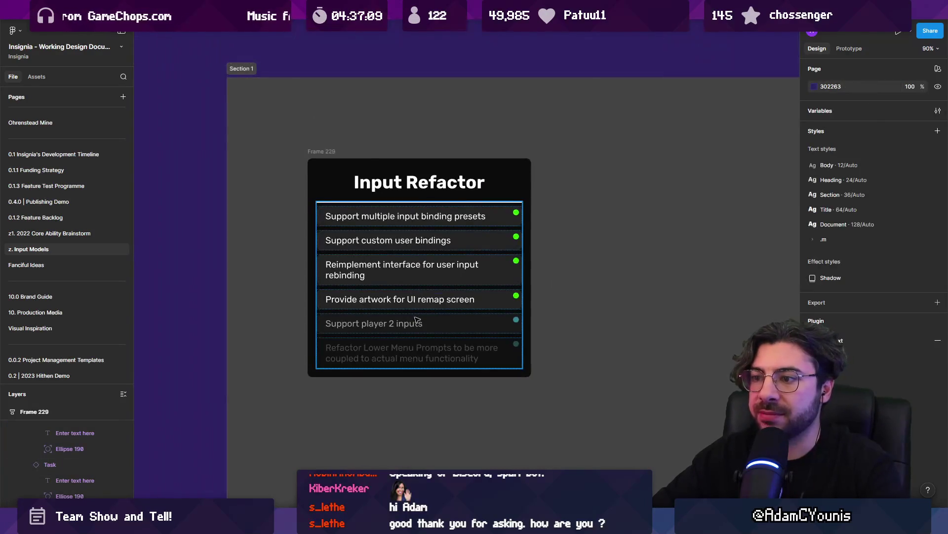
{"action": "left_click", "coordinate": [445, 326]}
{"action": "left_click", "coordinate": [891, 115]}
{"action": "left_click", "coordinate": [887, 120]}
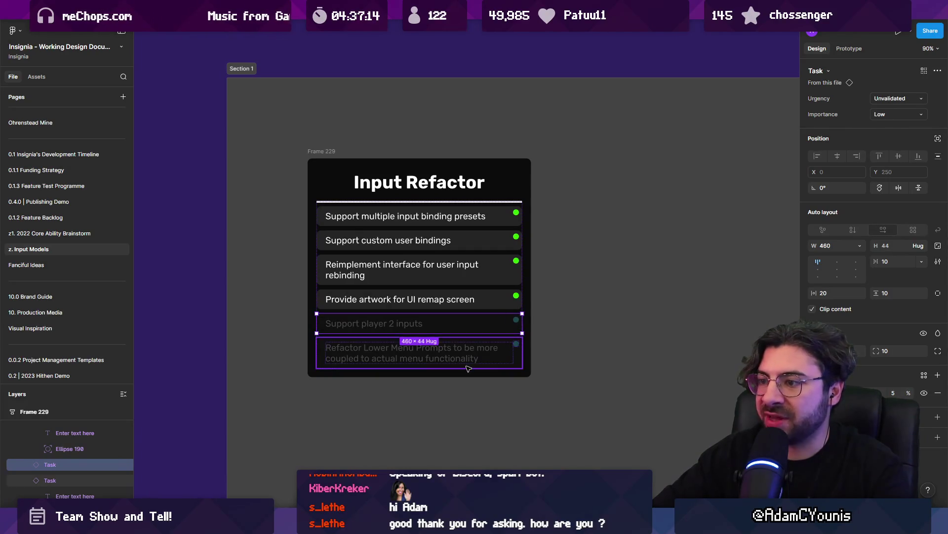
Step: Select the whole Input Refactor frame
{"action": "left_click", "coordinate": [405, 361]}
{"action": "key", "text": "Escape"}
{"action": "key", "text": "Escape"}
{"action": "key", "text": "Escape"}
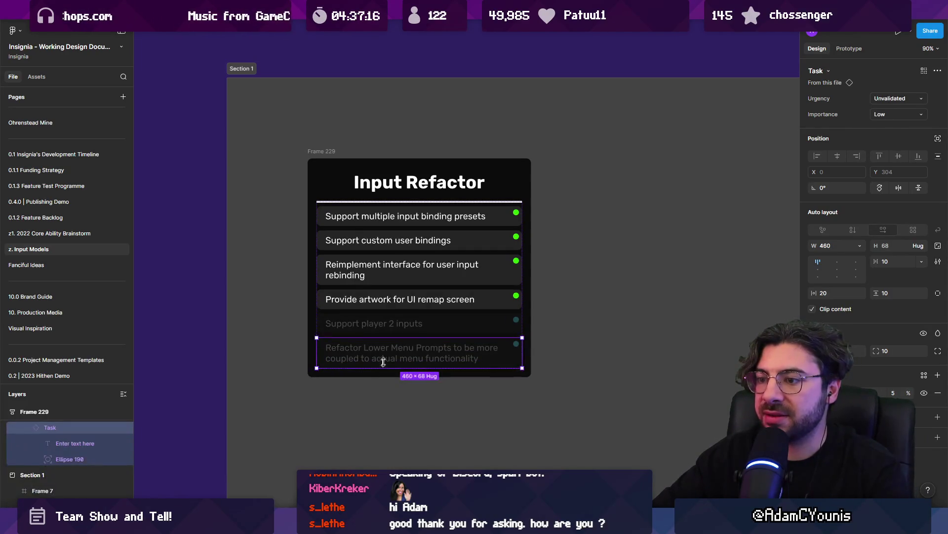
{"action": "scroll", "coordinate": [505, 252], "scroll_direction": "down", "scroll_amount": 5}
{"action": "left_click", "coordinate": [464, 226]}
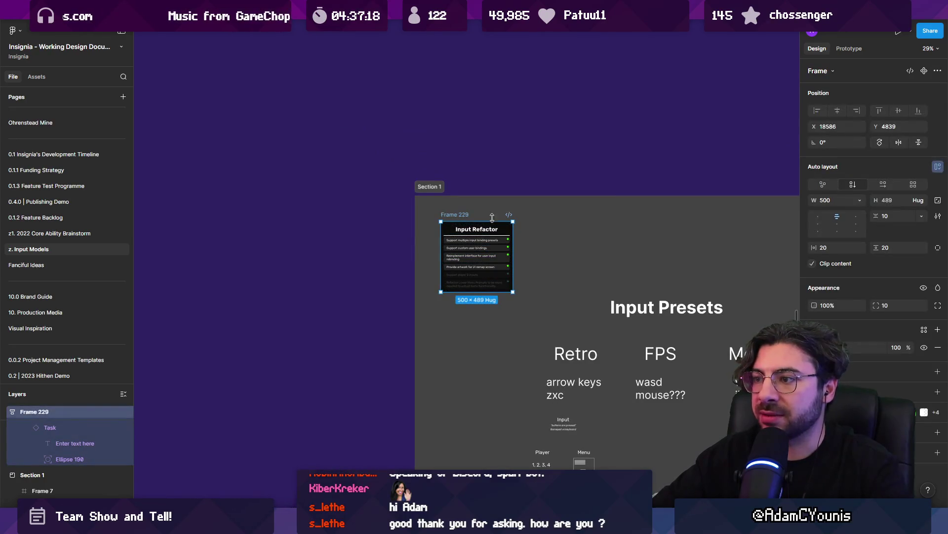
Step: Copy the Input Refactor frame and paste it as a column on the 0.0.1 Daily Project Management Chapter 1 board
{"action": "key", "text": "Escape"}
{"action": "scroll", "coordinate": [492, 220], "scroll_direction": "down", "scroll_amount": 3}
{"action": "scroll", "coordinate": [60, 129], "scroll_direction": "up", "scroll_amount": 5}
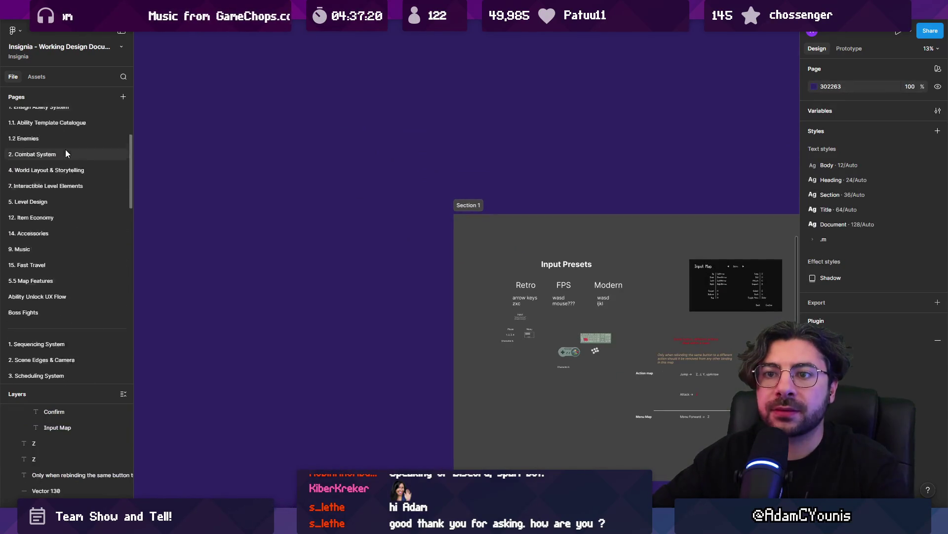
{"action": "left_click", "coordinate": [64, 115]}
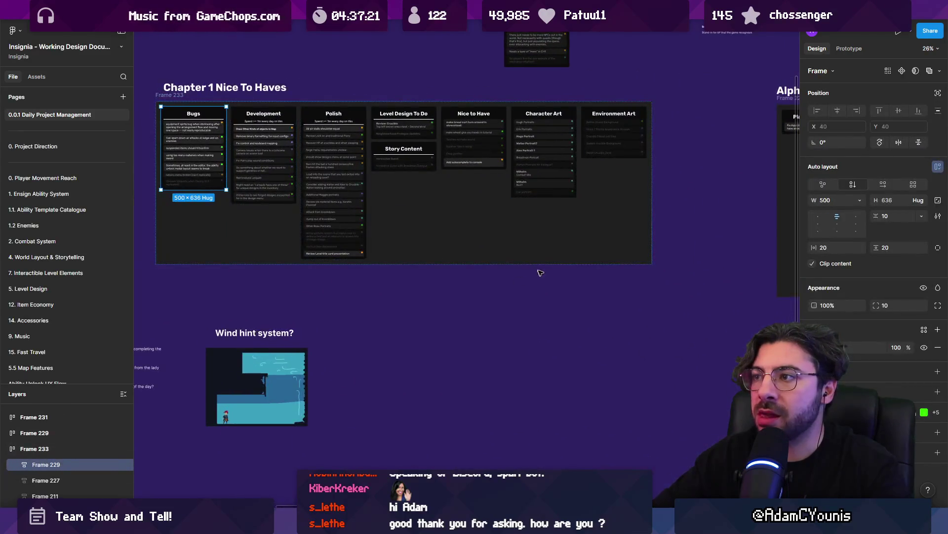
{"action": "scroll", "coordinate": [389, 296], "scroll_direction": "right", "scroll_amount": 5}
{"action": "scroll", "coordinate": [365, 297], "scroll_direction": "down", "scroll_amount": 3}
{"action": "scroll", "coordinate": [416, 265], "scroll_direction": "up", "scroll_amount": 3}
{"action": "scroll", "coordinate": [416, 265], "scroll_direction": "up", "scroll_amount": 3}
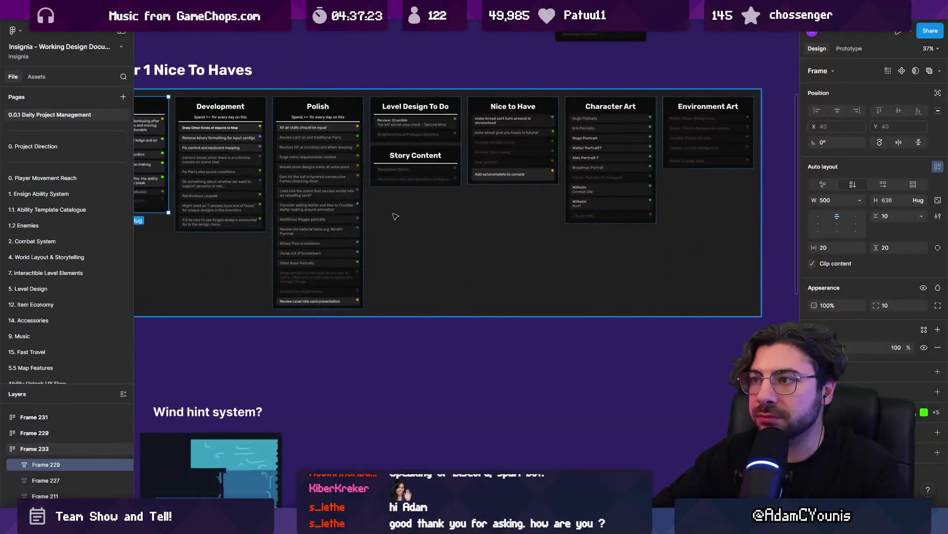
{"action": "left_click", "coordinate": [391, 212]}
{"action": "key", "text": "ctrl+v"}
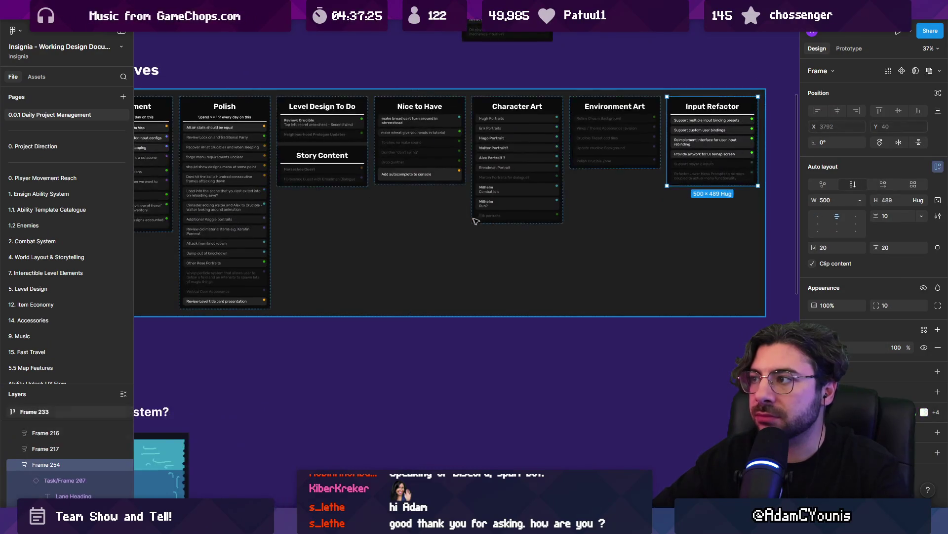
Step: Move the Alpha Feedback, Back Bench and Business Related boards further right
{"action": "scroll", "coordinate": [402, 218], "scroll_direction": "down", "scroll_amount": 5}
{"action": "scroll", "coordinate": [410, 226], "scroll_direction": "right", "scroll_amount": 3}
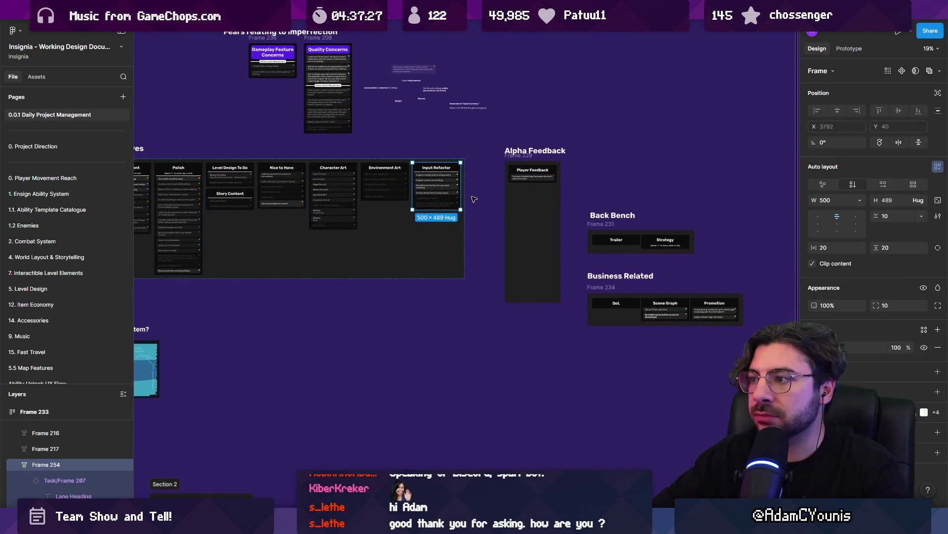
{"action": "left_click_drag", "start_coordinate": [469, 135], "coordinate": [786, 381]}
{"action": "left_click_drag", "start_coordinate": [525, 267], "coordinate": [643, 267]}
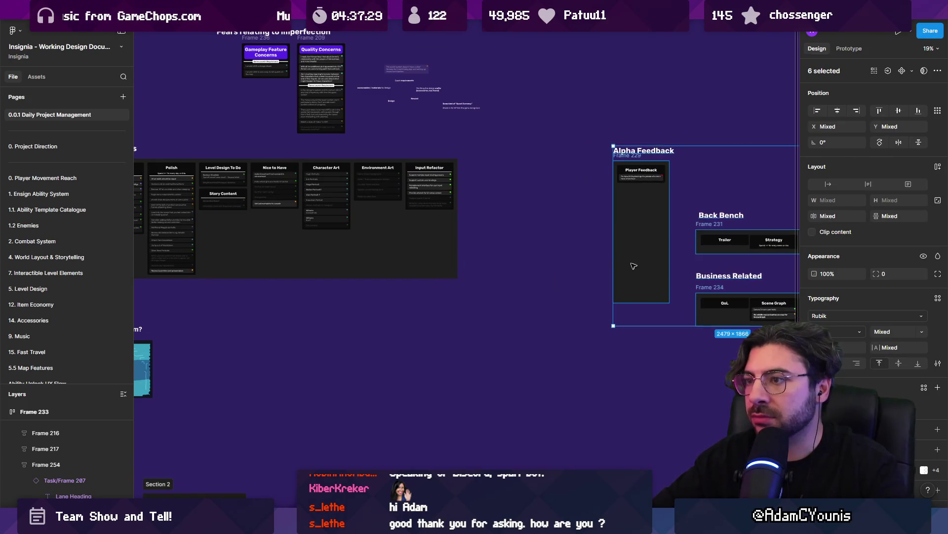
Step: Delete the equipment sprite bug card from the Bugs column
{"action": "scroll", "coordinate": [546, 269], "scroll_direction": "left", "scroll_amount": 4}
{"action": "scroll", "coordinate": [279, 181], "scroll_direction": "up", "scroll_amount": 4}
{"action": "scroll", "coordinate": [279, 181], "scroll_direction": "up", "scroll_amount": 5}
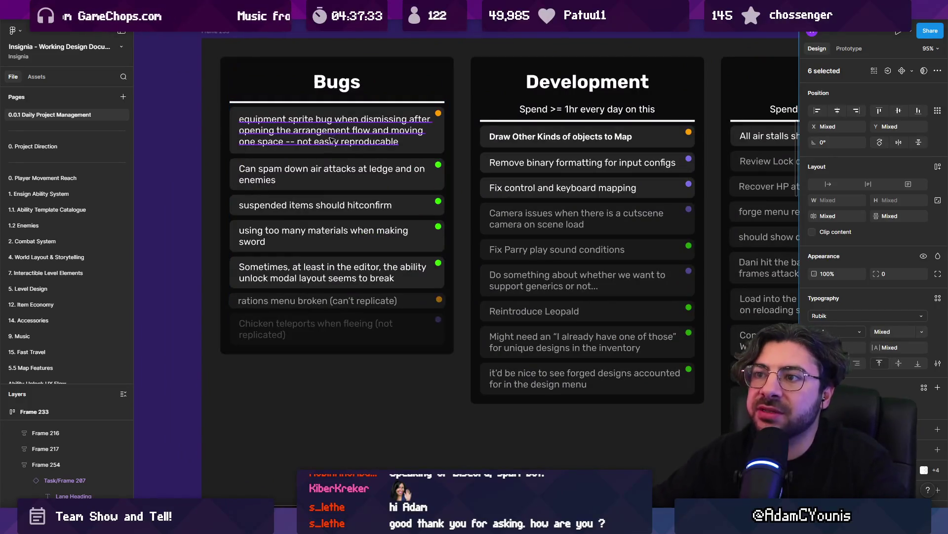
{"action": "left_click", "coordinate": [332, 144]}
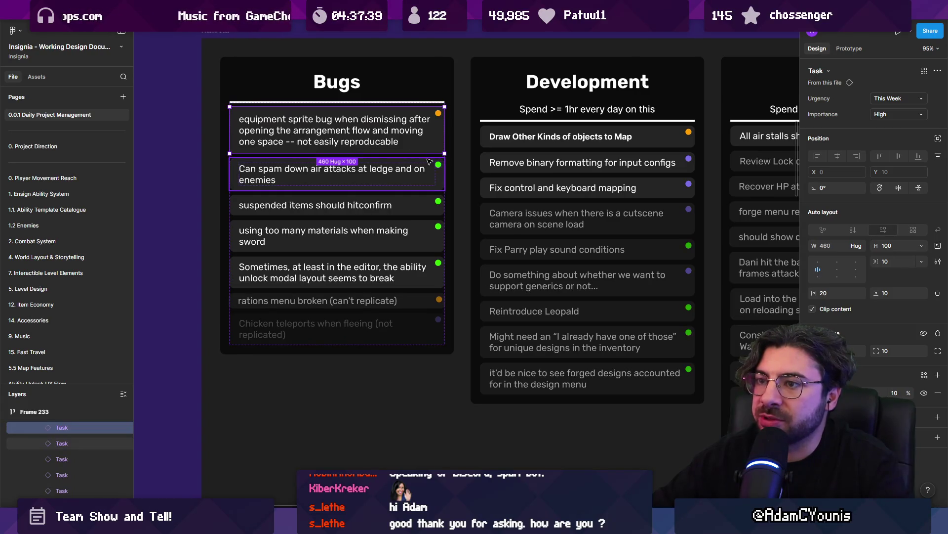
{"action": "key", "text": "Delete"}
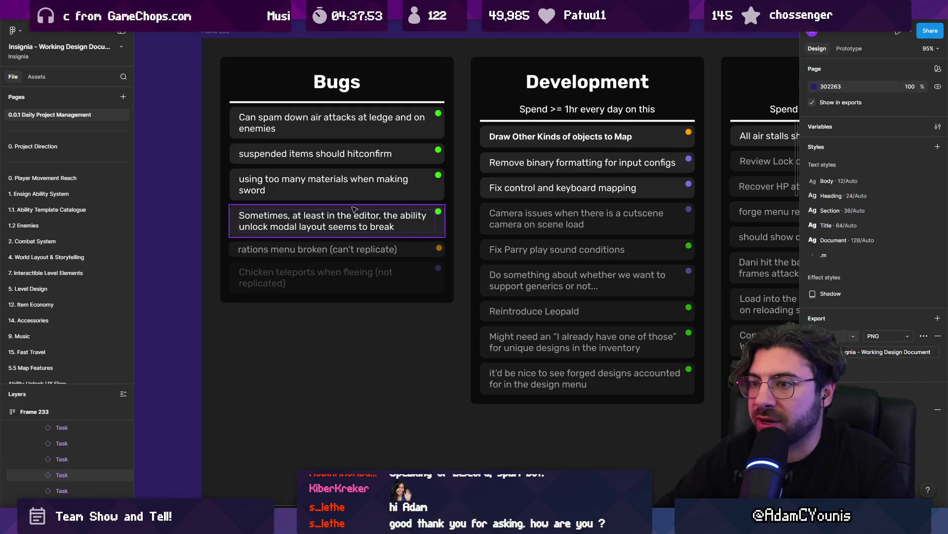
Step: Delete the rations menu broken card and the Remove binary formatting card
{"action": "scroll", "coordinate": [355, 209], "scroll_direction": "down", "scroll_amount": 1, "text": "ctrl"}
{"action": "left_click", "coordinate": [370, 242]}
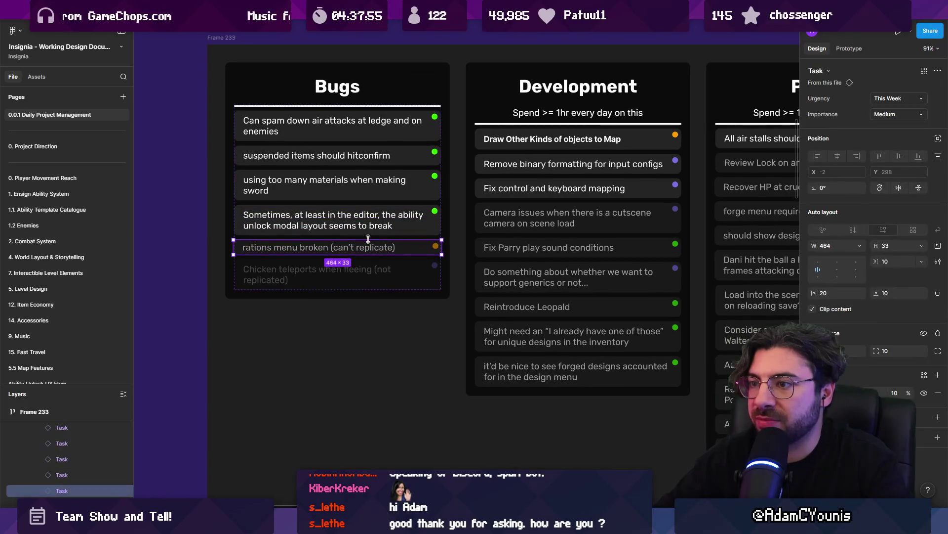
{"action": "left_click", "coordinate": [457, 246]}
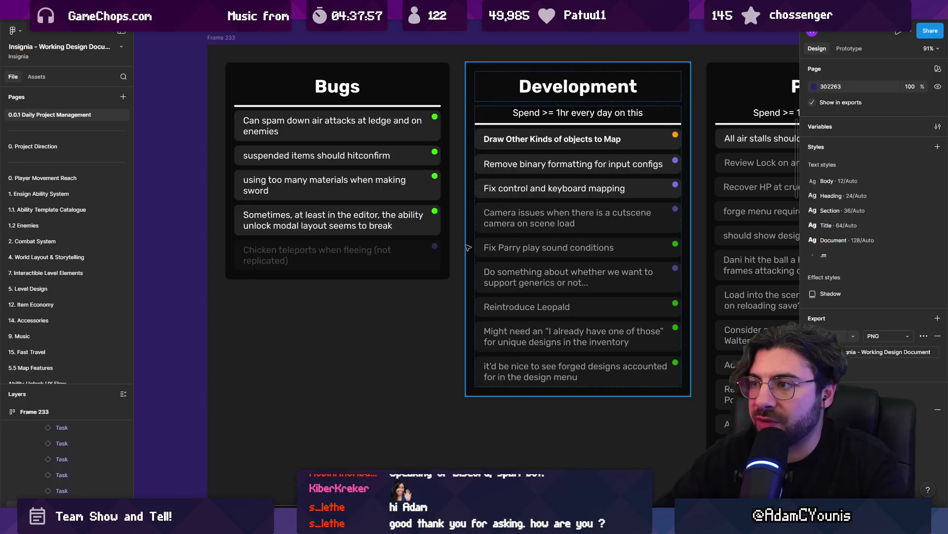
{"action": "scroll", "coordinate": [296, 138], "scroll_direction": "right", "scroll_amount": 5}
{"action": "left_click", "coordinate": [296, 137]}
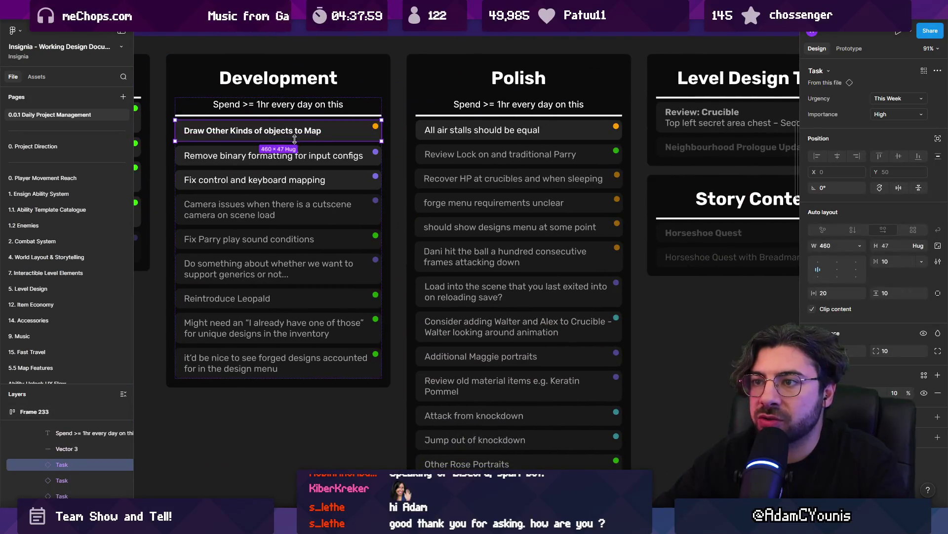
{"action": "left_click", "coordinate": [320, 163]}
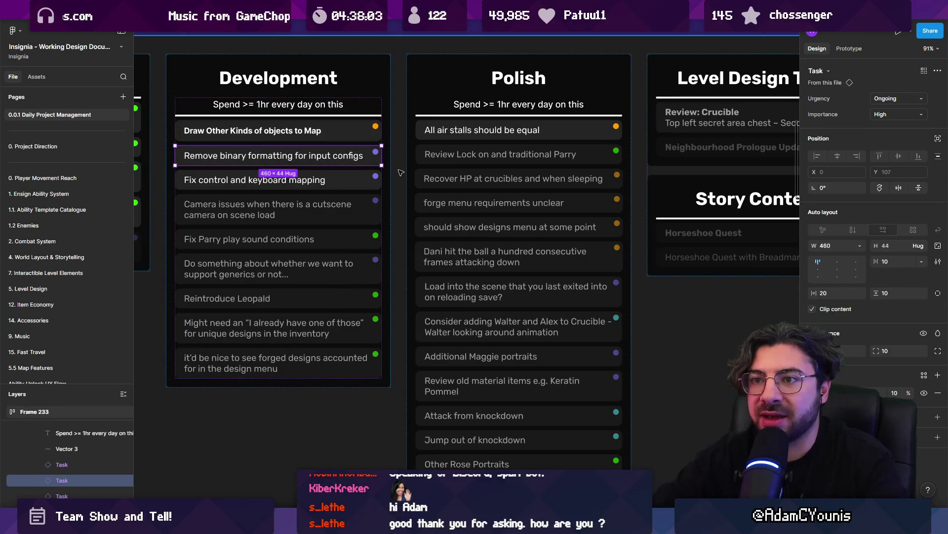
{"action": "key", "text": "Delete"}
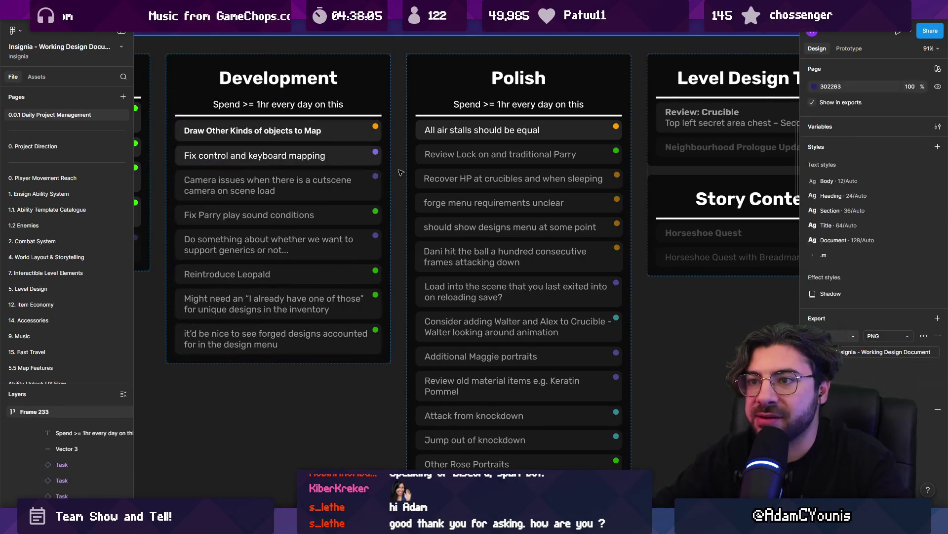
Step: Delete the Fix control and keyboard mapping card from Development
{"action": "double_click", "coordinate": [309, 162]}
{"action": "scroll", "coordinate": [222, 161], "scroll_direction": "down", "scroll_amount": 3}
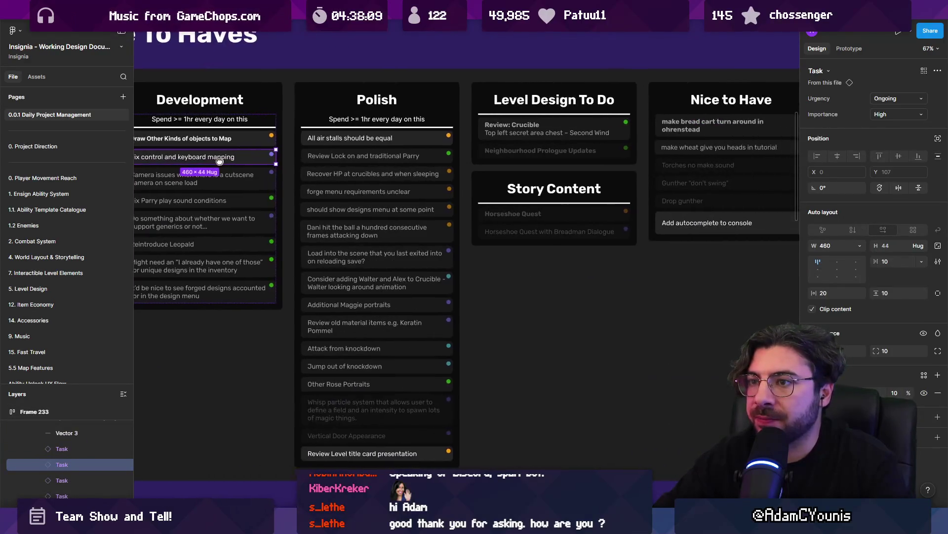
{"action": "scroll", "coordinate": [222, 162], "scroll_direction": "right", "scroll_amount": 8}
{"action": "scroll", "coordinate": [221, 160], "scroll_direction": "left", "scroll_amount": 8}
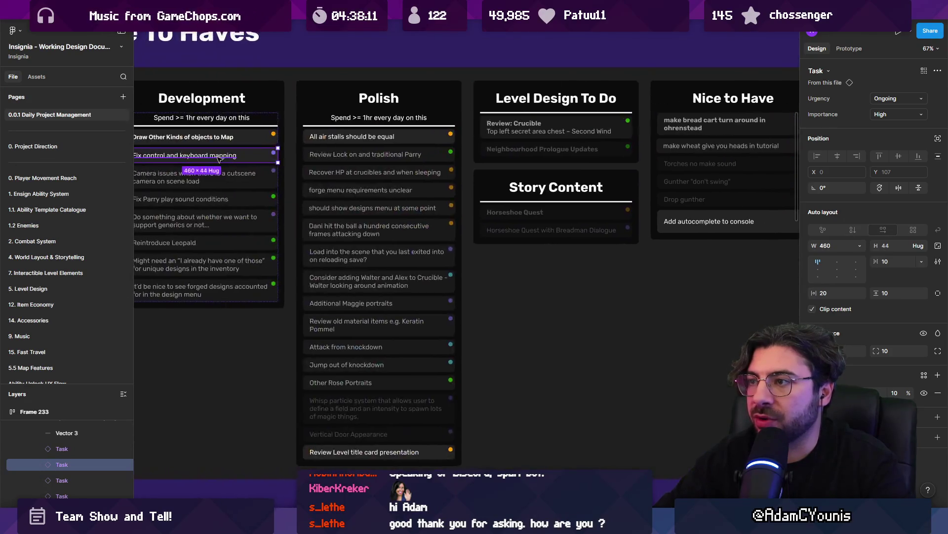
{"action": "scroll", "coordinate": [220, 160], "scroll_direction": "down", "scroll_amount": 4}
{"action": "key", "text": "Escape"}
{"action": "scroll", "coordinate": [215, 161], "scroll_direction": "up", "scroll_amount": 8}
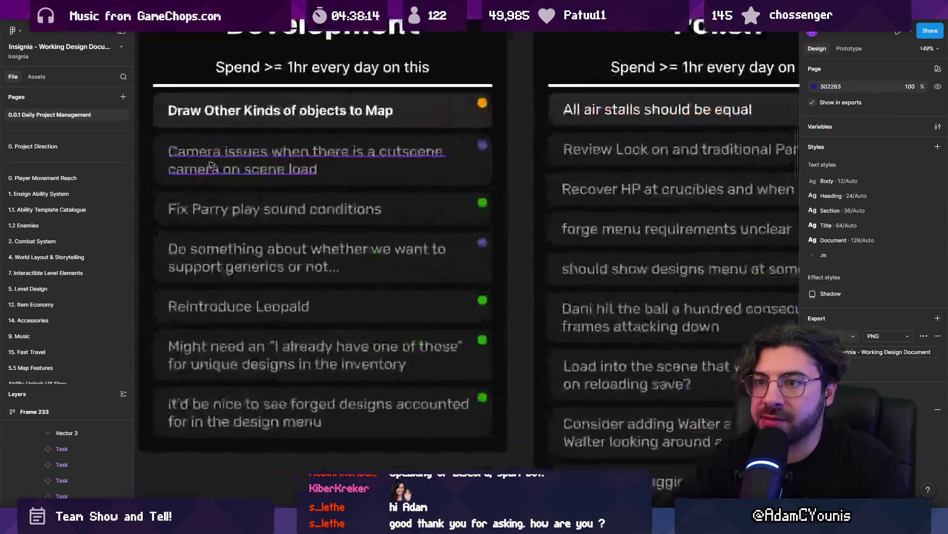
{"action": "left_click", "coordinate": [232, 184]}
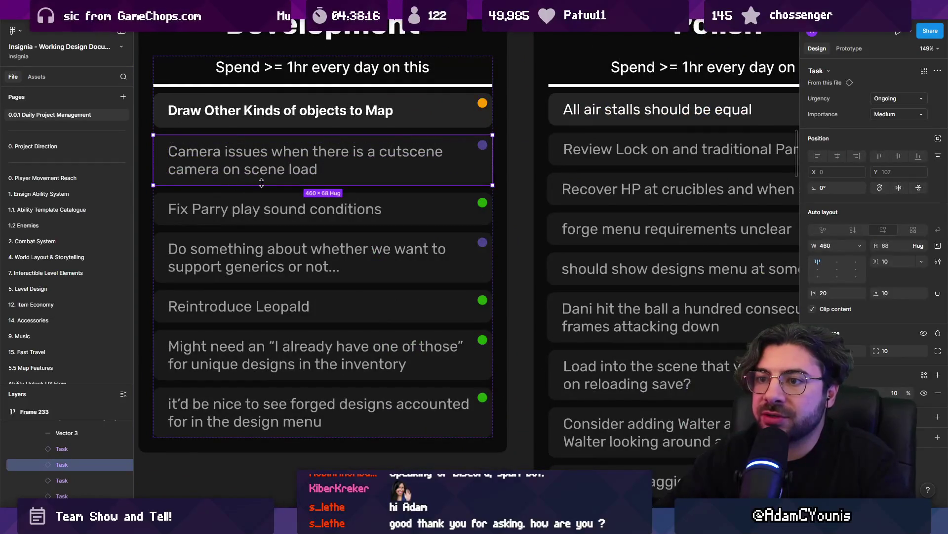
{"action": "left_click", "coordinate": [341, 210]}
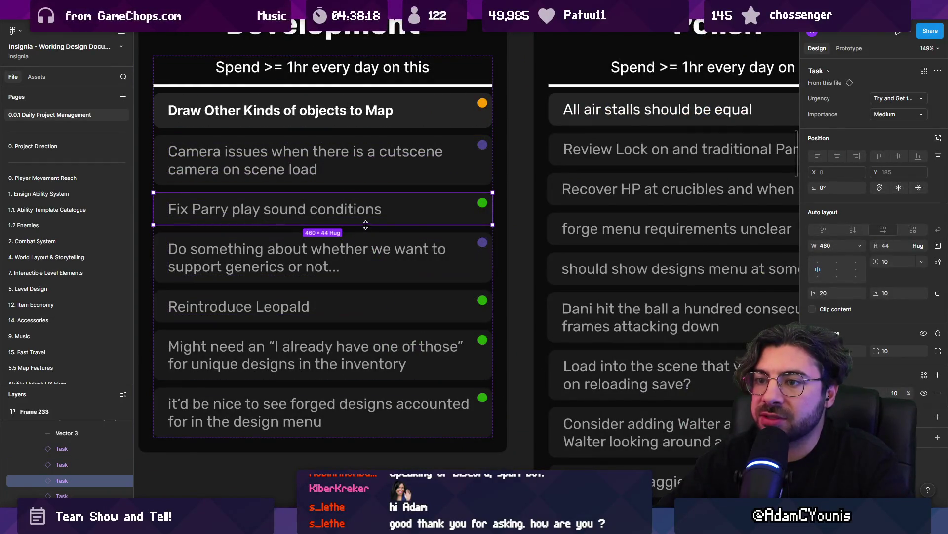
{"action": "left_click", "coordinate": [354, 273]}
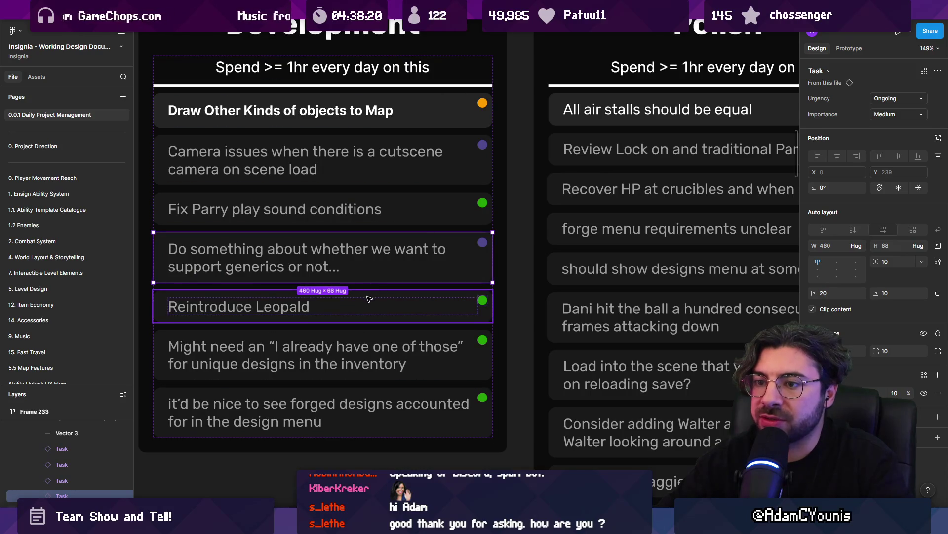
{"action": "scroll", "coordinate": [369, 299], "scroll_direction": "down", "scroll_amount": 2}
{"action": "left_click", "coordinate": [366, 298]}
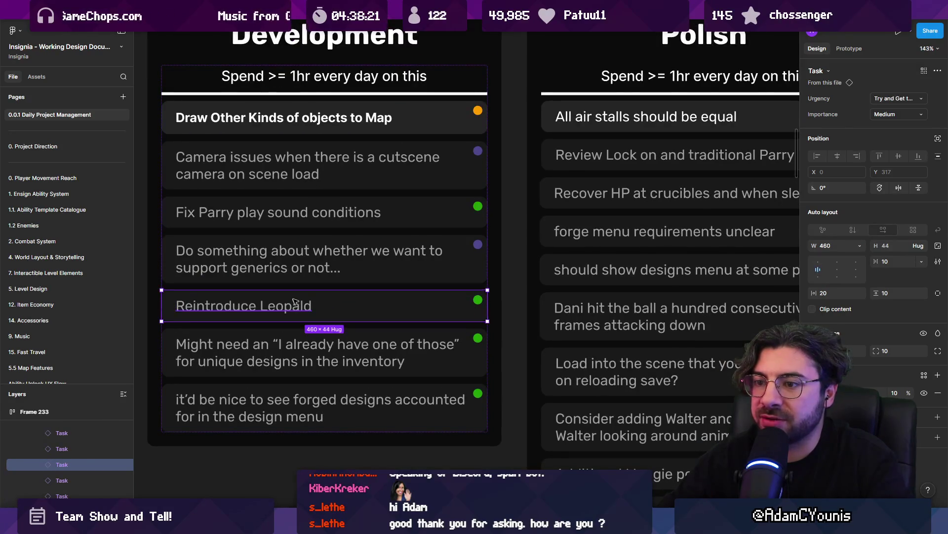
{"action": "left_click", "coordinate": [312, 339]}
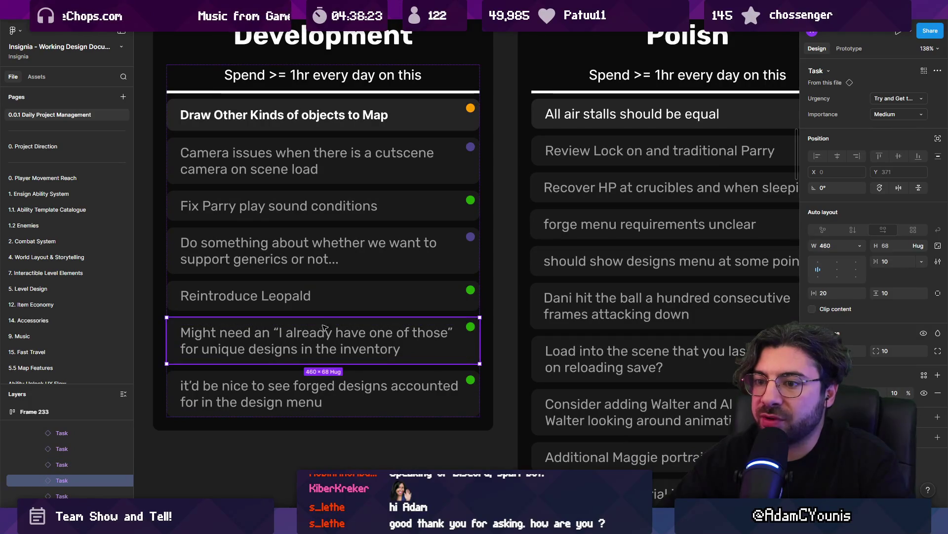
{"action": "scroll", "coordinate": [321, 316], "scroll_direction": "down", "scroll_amount": 1}
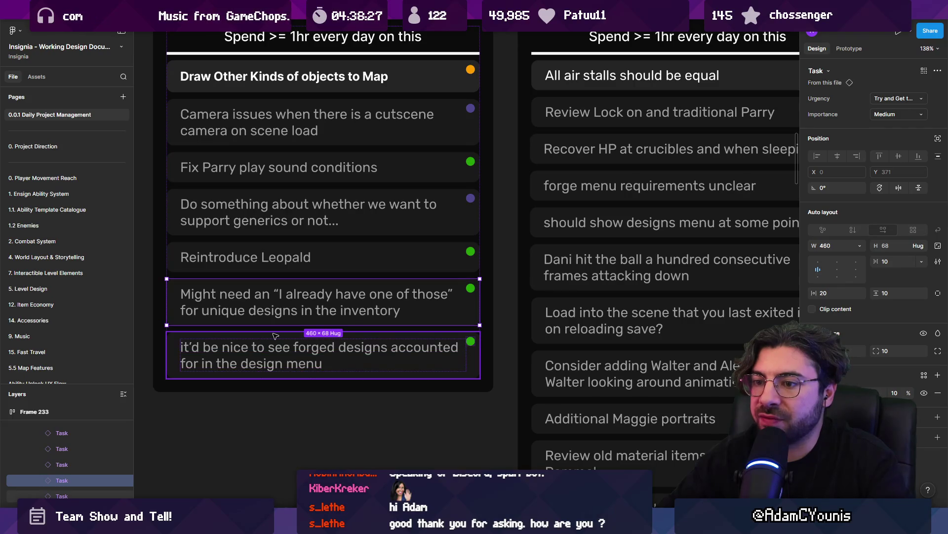
{"action": "scroll", "coordinate": [275, 335], "scroll_direction": "down", "scroll_amount": 5}
{"action": "scroll", "coordinate": [345, 208], "scroll_direction": "up", "scroll_amount": 4}
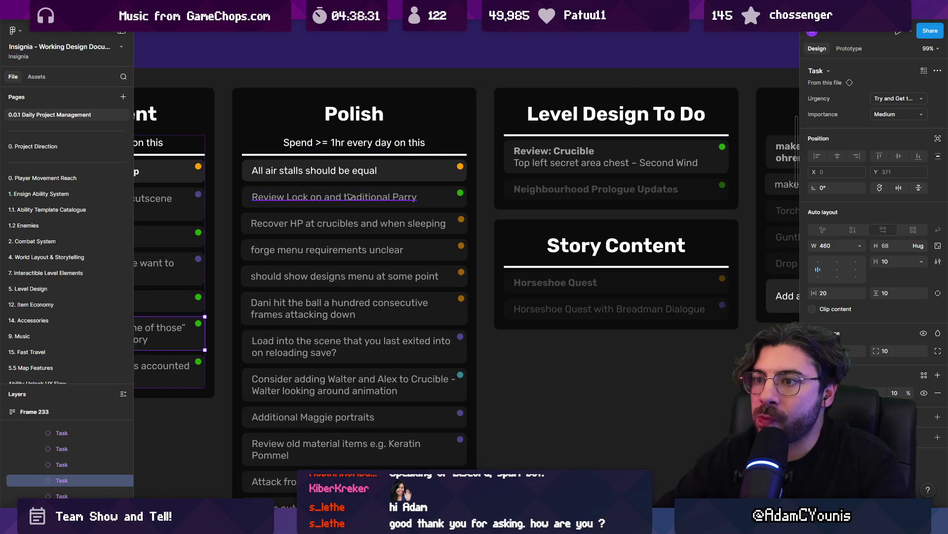
{"action": "scroll", "coordinate": [346, 205], "scroll_direction": "down", "scroll_amount": 2}
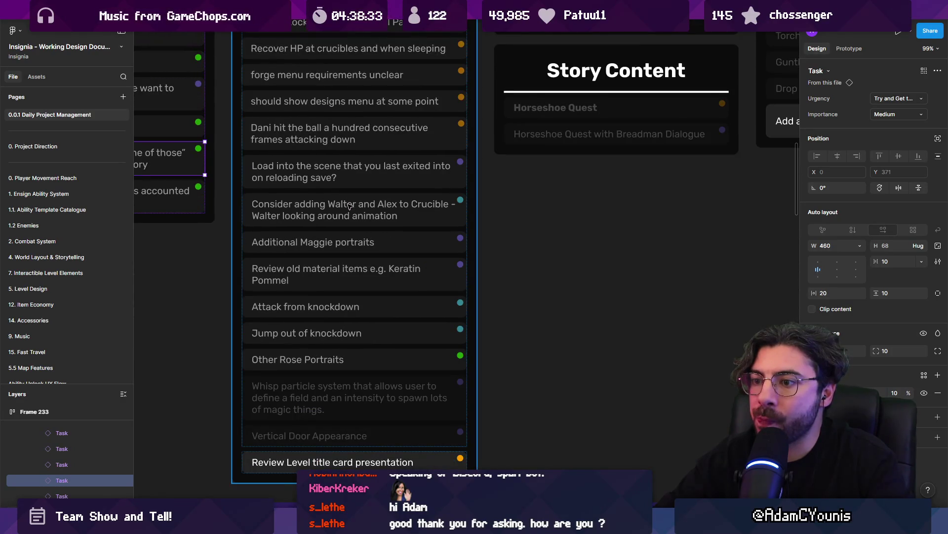
{"action": "scroll", "coordinate": [349, 204], "scroll_direction": "up", "scroll_amount": 5}
{"action": "left_click", "coordinate": [344, 265]}
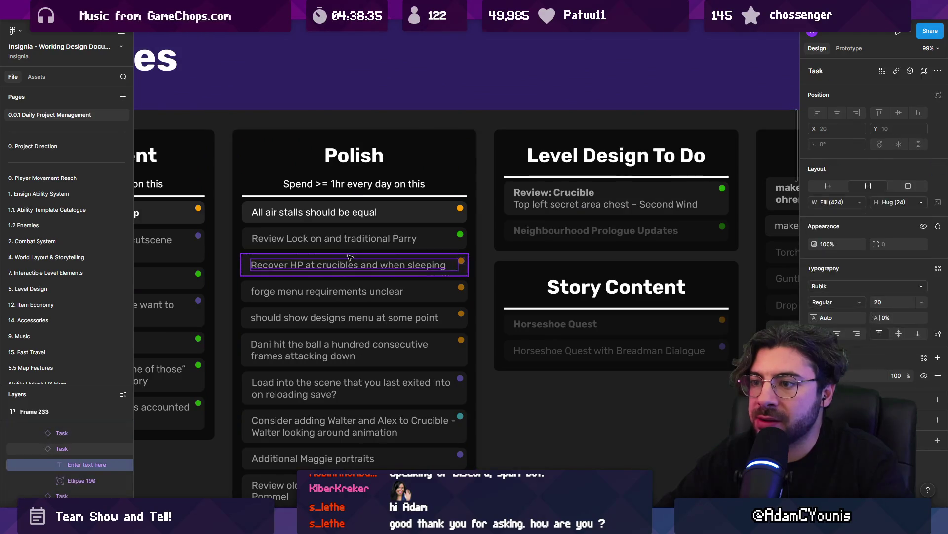
Step: Remove the 'and when sleeping' wording from the Recover HP task
{"action": "double_click", "coordinate": [367, 265]}
{"action": "left_click_drag", "start_coordinate": [358, 266], "coordinate": [474, 271]}
{"action": "key", "text": "BackSpace"}
{"action": "key", "text": "Escape"}
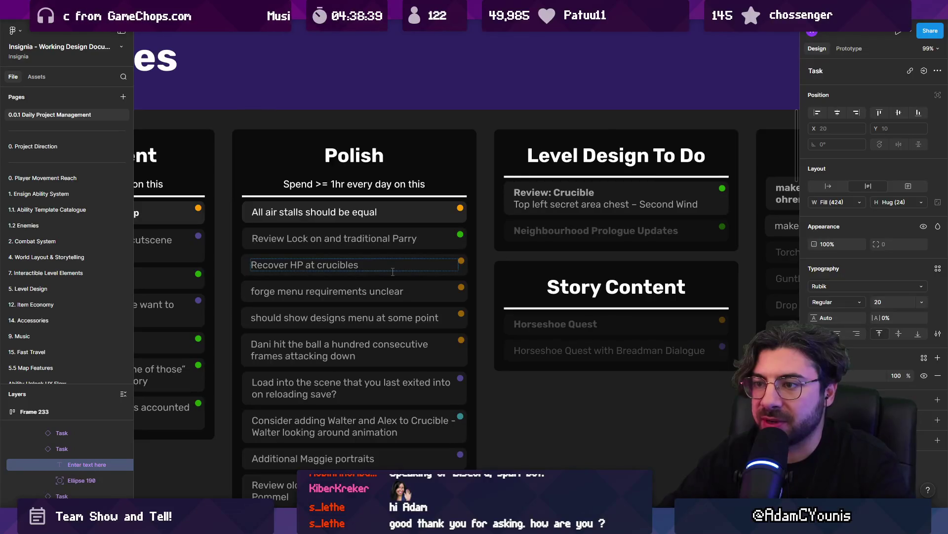
{"action": "double_click", "coordinate": [370, 263]}
{"action": "scroll", "coordinate": [297, 247], "scroll_direction": "up", "scroll_amount": 3}
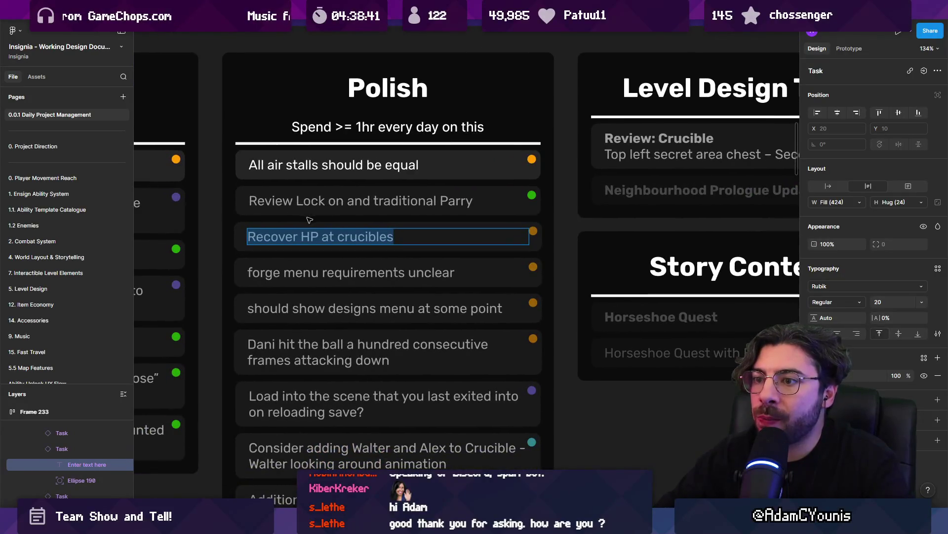
{"action": "key", "text": "Escape"}
{"action": "scroll", "coordinate": [319, 288], "scroll_direction": "down", "scroll_amount": 2}
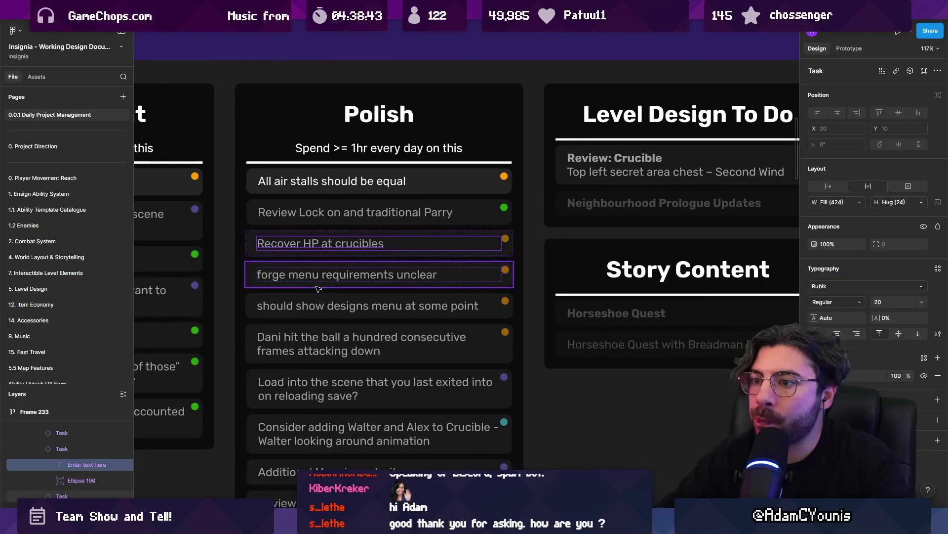
Step: Delete the forge menu requirements unclear and Load into the scene tasks
{"action": "left_click", "coordinate": [324, 286]}
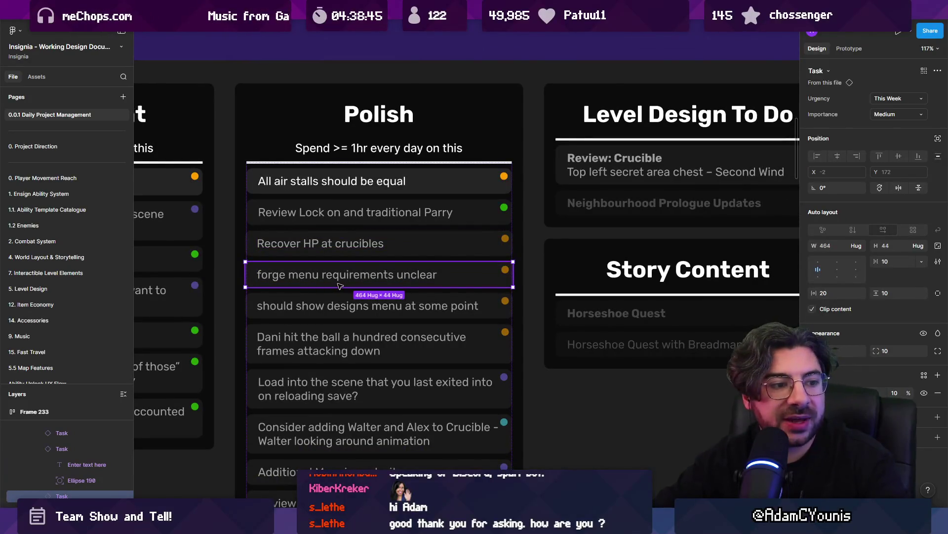
{"action": "key", "text": "Delete"}
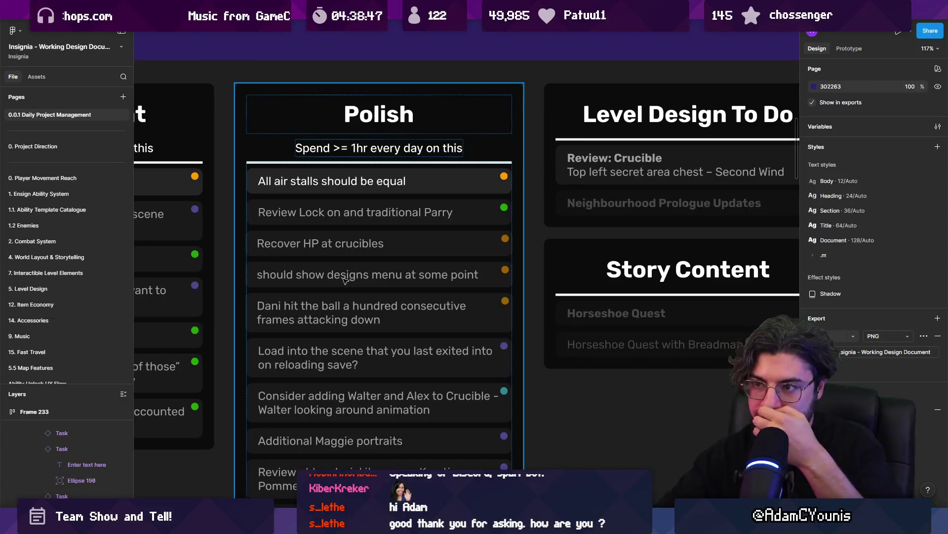
{"action": "scroll", "coordinate": [346, 283], "scroll_direction": "down", "scroll_amount": 2}
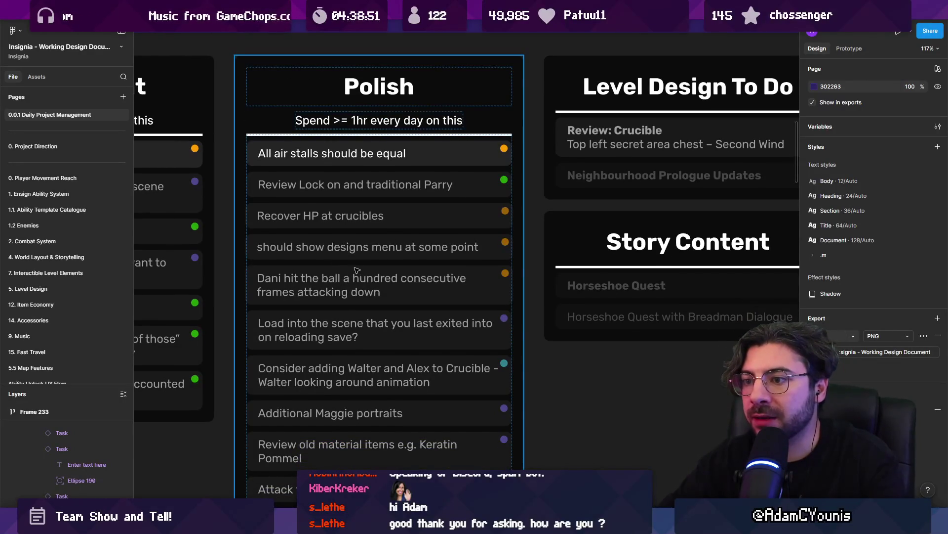
{"action": "left_click", "coordinate": [310, 275]}
{"action": "scroll", "coordinate": [297, 267], "scroll_direction": "down", "scroll_amount": 4}
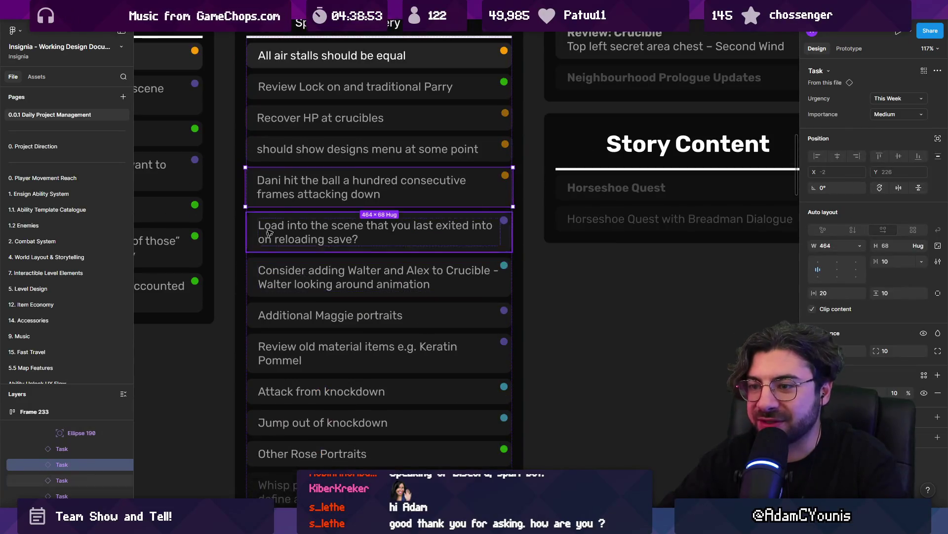
{"action": "left_click", "coordinate": [275, 247]}
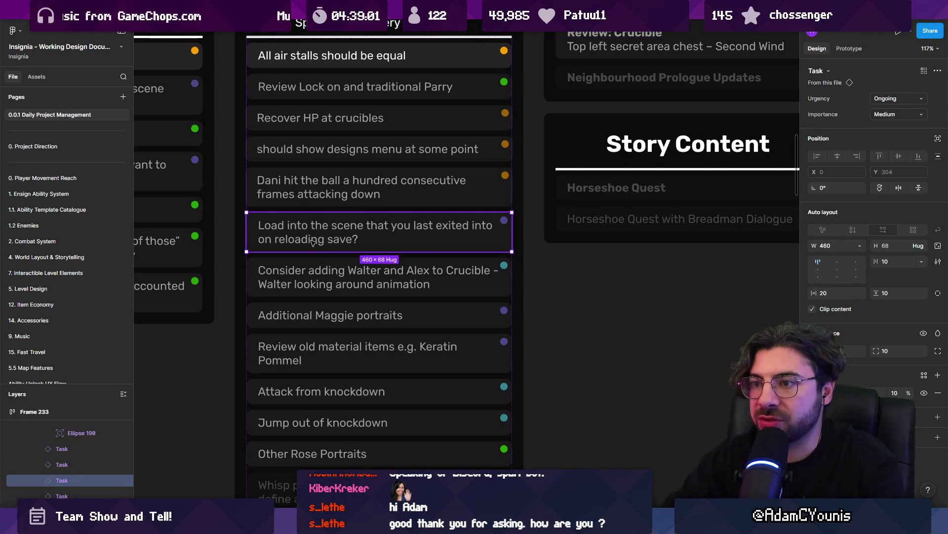
{"action": "key", "text": "Delete"}
Step: Delete the Walter and Alex Crucible and old material items review tasks
{"action": "left_click", "coordinate": [343, 227]}
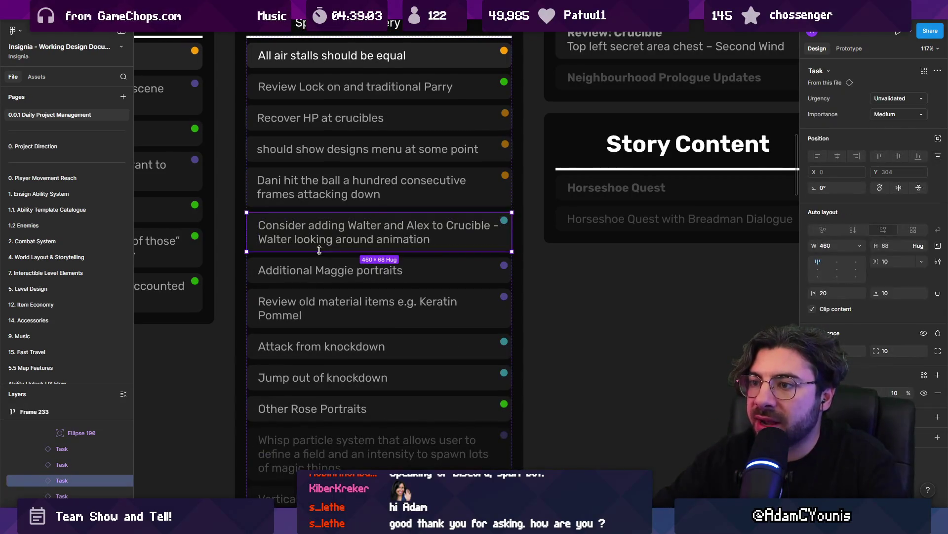
{"action": "left_click", "coordinate": [415, 271]}
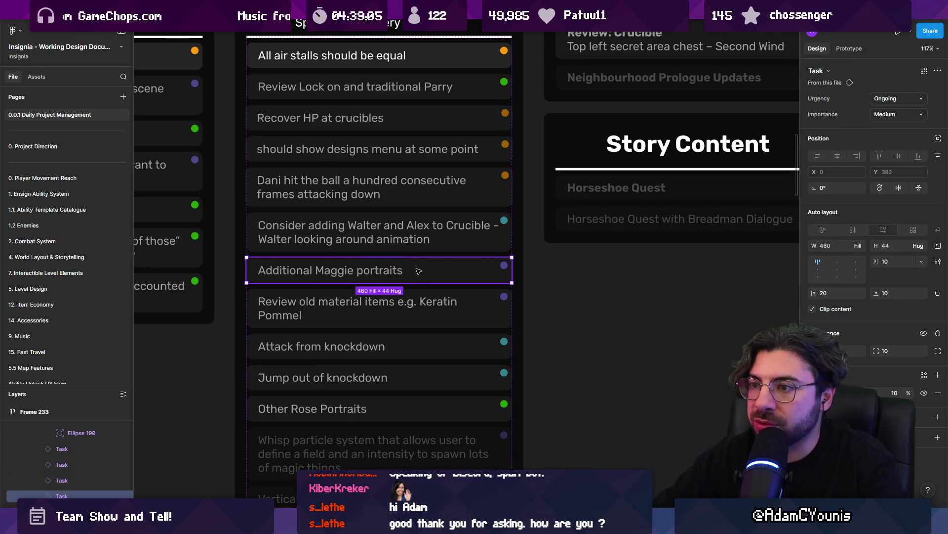
{"action": "left_click", "coordinate": [423, 243]}
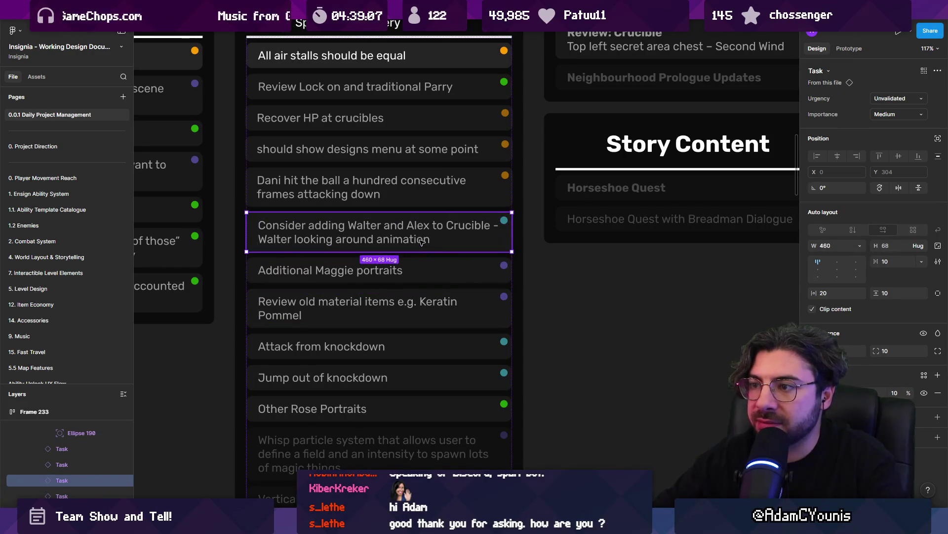
{"action": "key", "text": "Delete"}
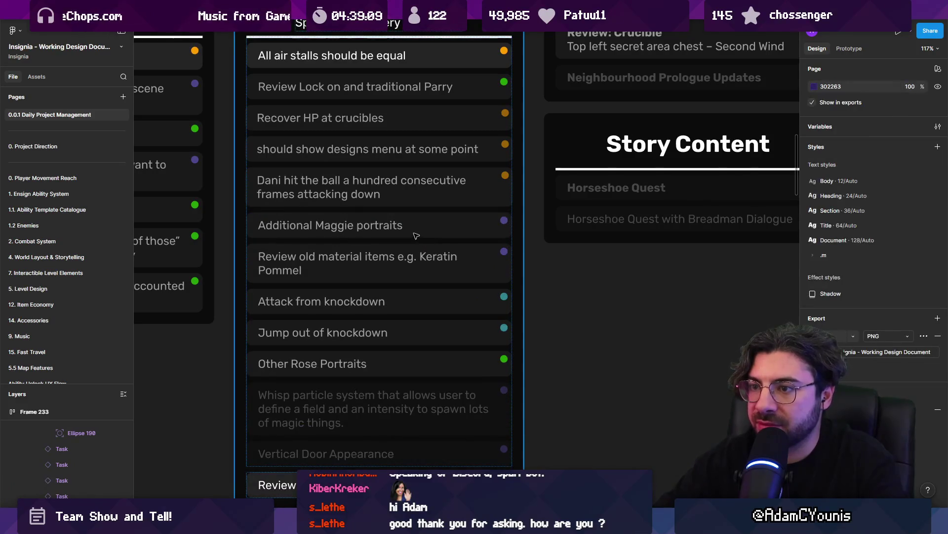
{"action": "left_click", "coordinate": [416, 236]}
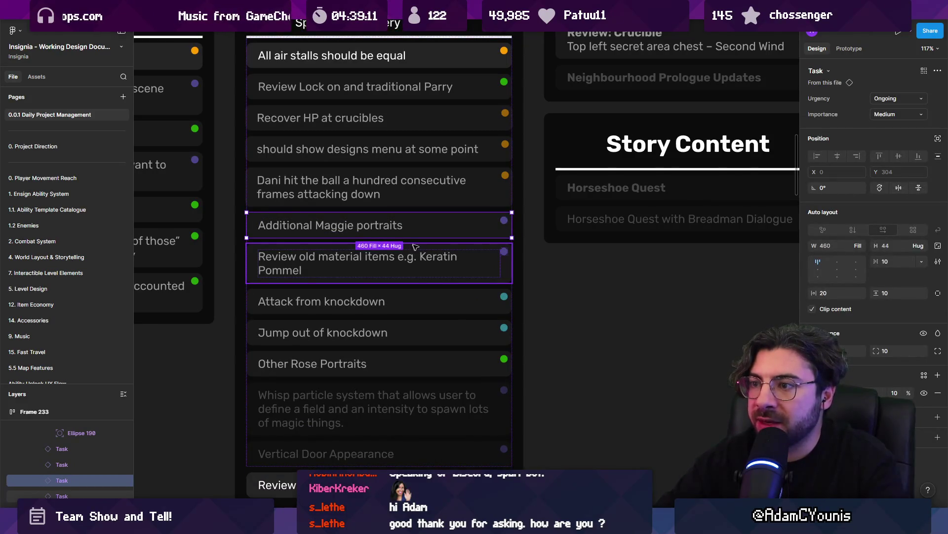
{"action": "left_click", "coordinate": [424, 261]}
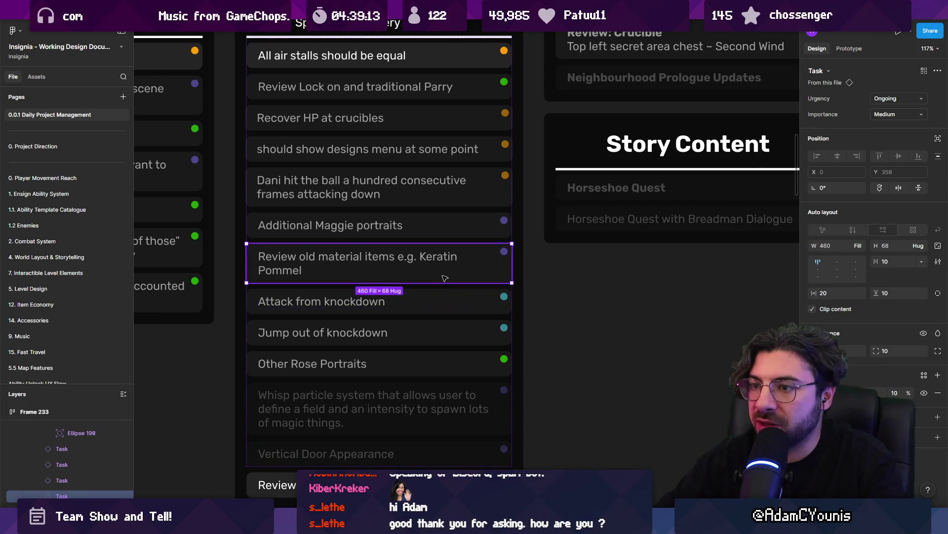
{"action": "key", "text": "Delete"}
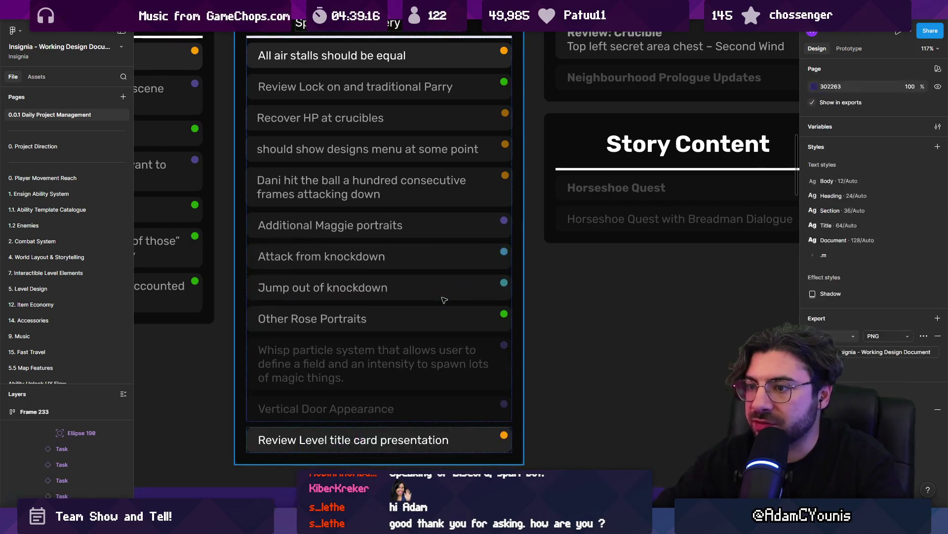
Step: Select the Review Level title card presentation task at the bottom of the list
{"action": "left_click", "coordinate": [398, 269]}
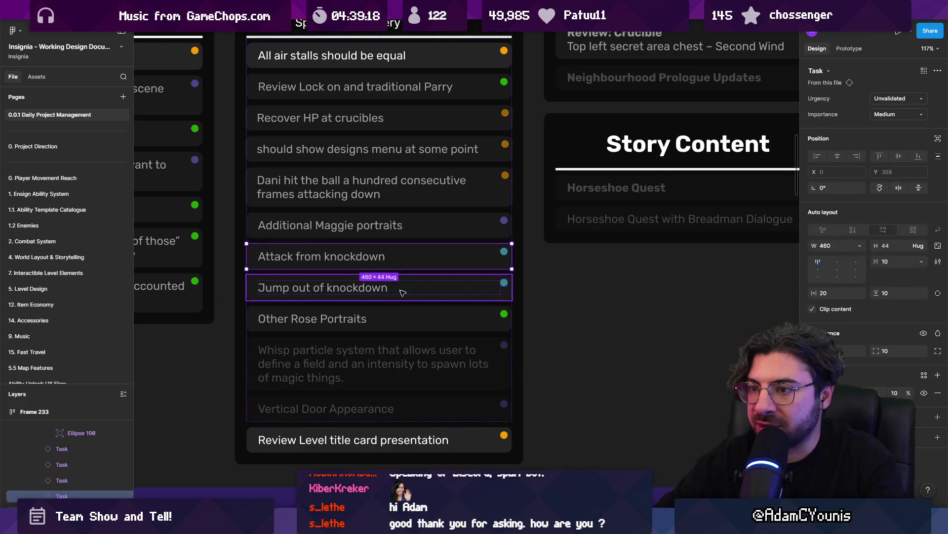
{"action": "left_click", "coordinate": [404, 296]}
{"action": "left_click", "coordinate": [415, 323]}
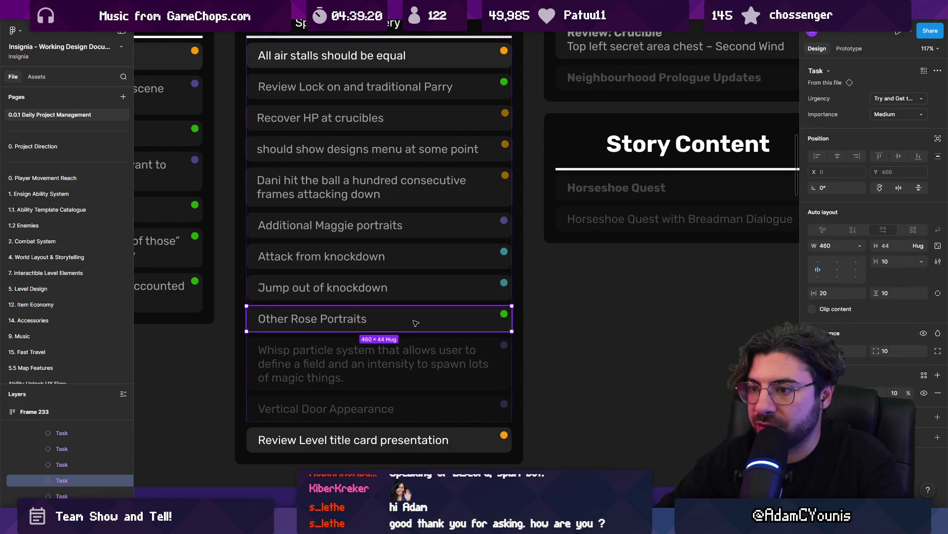
{"action": "scroll", "coordinate": [418, 326], "scroll_direction": "down", "scroll_amount": 1}
{"action": "double_click", "coordinate": [424, 330]}
{"action": "key", "text": "Escape"}
{"action": "scroll", "coordinate": [465, 363], "scroll_direction": "down", "scroll_amount": 2}
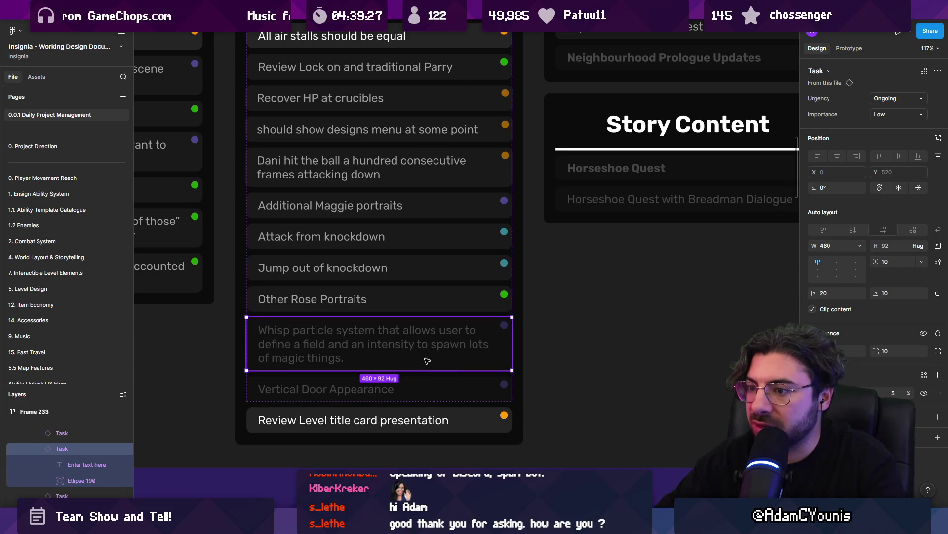
{"action": "left_click", "coordinate": [428, 393]}
{"action": "left_click", "coordinate": [459, 420]}
{"action": "scroll", "coordinate": [348, 402], "scroll_direction": "down", "scroll_amount": 1, "text": "ctrl"}
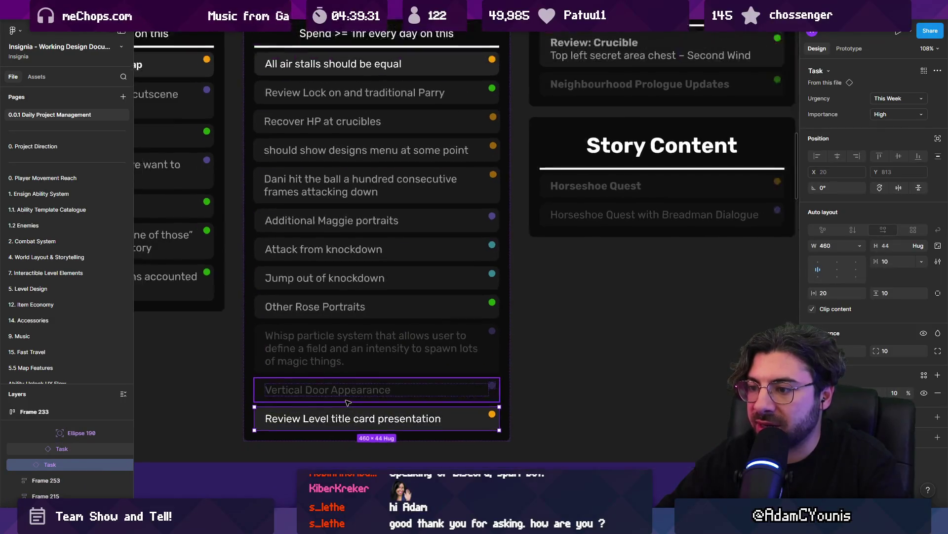
Step: Set the title card review task to Unvalidated urgency and Low importance
{"action": "scroll", "coordinate": [348, 402], "scroll_direction": "down", "scroll_amount": 3, "text": "ctrl"}
{"action": "scroll", "coordinate": [356, 403], "scroll_direction": "up", "scroll_amount": 1, "text": "ctrl"}
{"action": "scroll", "coordinate": [358, 403], "scroll_direction": "down", "scroll_amount": 1, "text": "ctrl"}
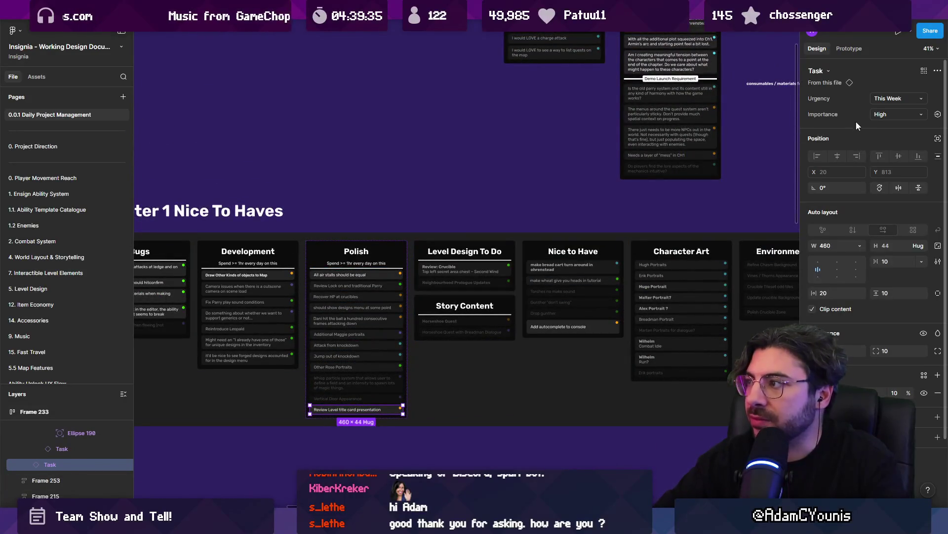
{"action": "left_click", "coordinate": [895, 98]}
{"action": "left_click", "coordinate": [892, 129]}
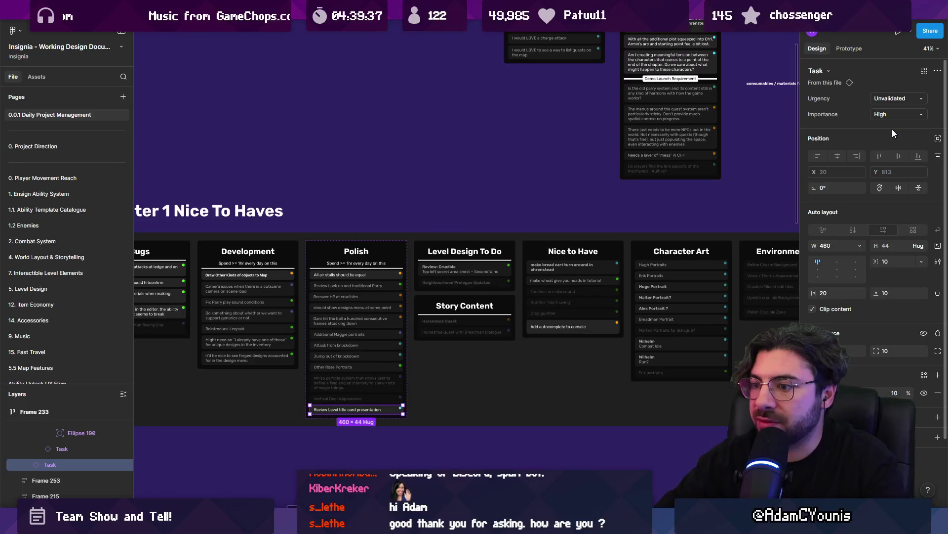
{"action": "left_click", "coordinate": [889, 113]}
{"action": "left_click", "coordinate": [892, 135]}
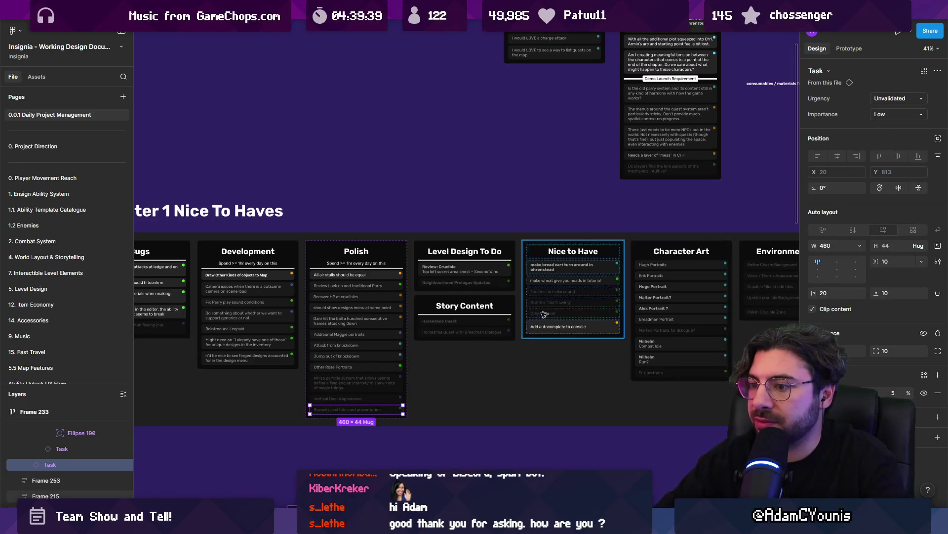
{"action": "left_click", "coordinate": [484, 419]}
Step: Delete the Review: Crucible task from Level Design To Do
{"action": "scroll", "coordinate": [419, 254], "scroll_direction": "right", "scroll_amount": 3}
{"action": "scroll", "coordinate": [419, 253], "scroll_direction": "down", "scroll_amount": 2}
{"action": "scroll", "coordinate": [419, 254], "scroll_direction": "up", "scroll_amount": 5}
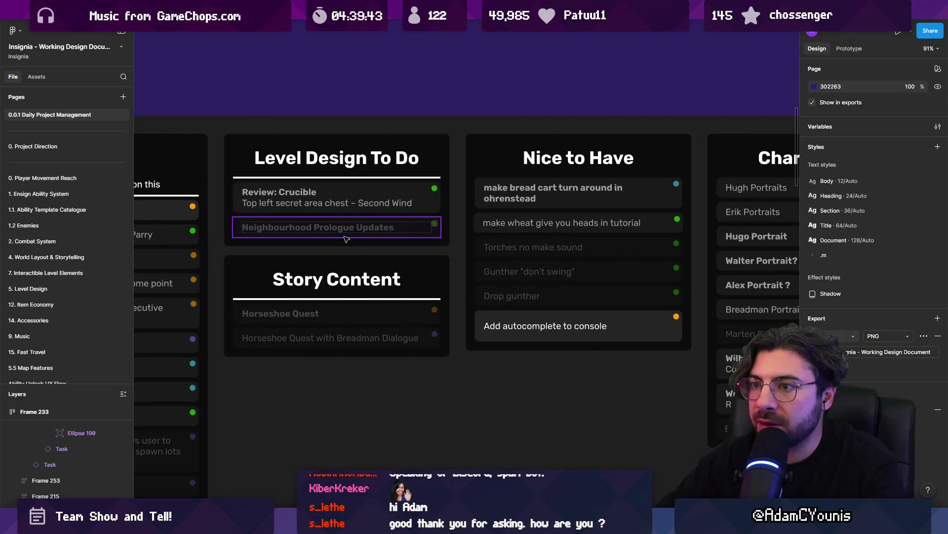
{"action": "left_click", "coordinate": [344, 203]}
{"action": "left_click", "coordinate": [344, 203]}
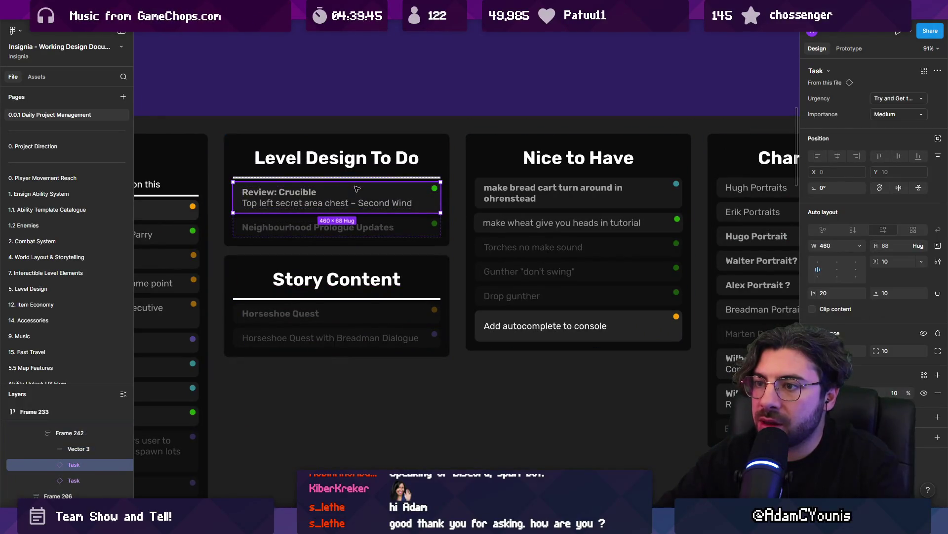
{"action": "scroll", "coordinate": [312, 191], "scroll_direction": "up", "scroll_amount": 3}
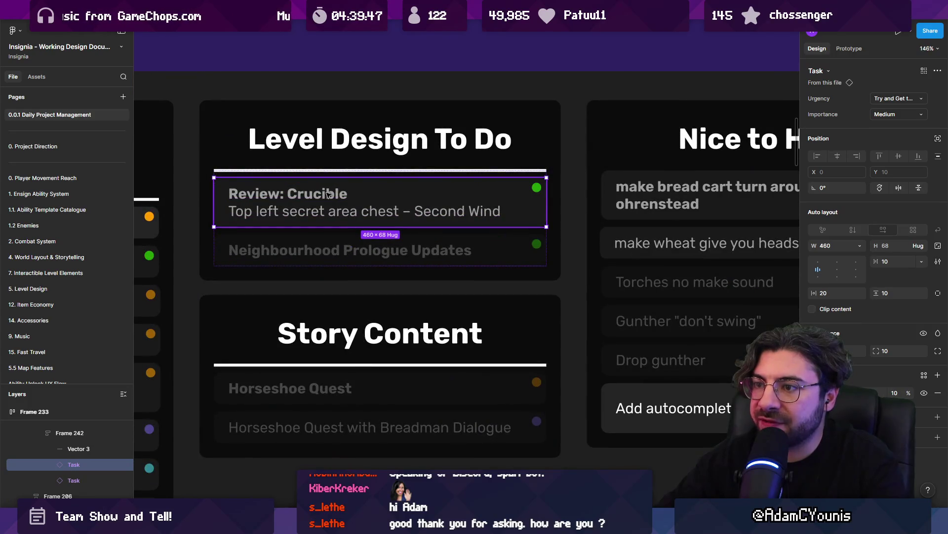
{"action": "key", "text": "Delete"}
Step: Delete the whole Level Design To Do column
{"action": "double_click", "coordinate": [374, 195]}
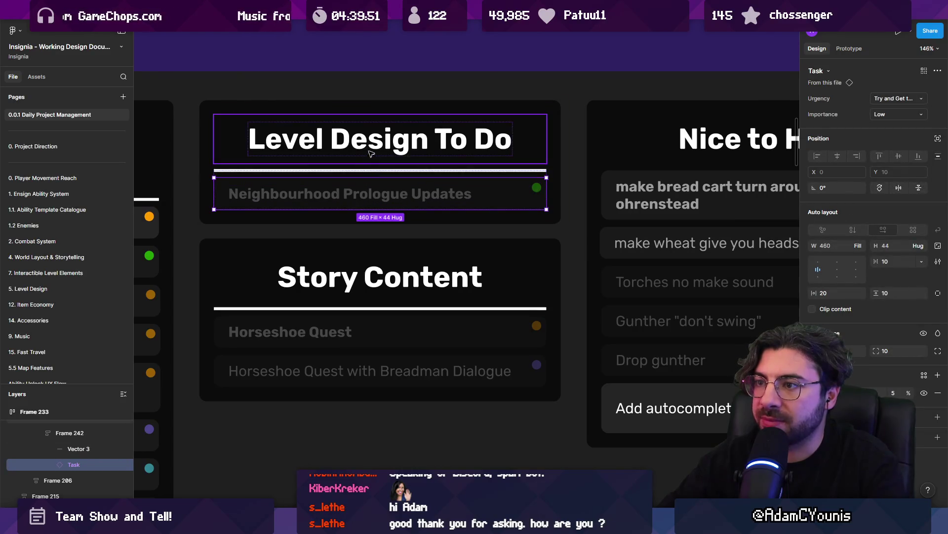
{"action": "left_click", "coordinate": [329, 108]}
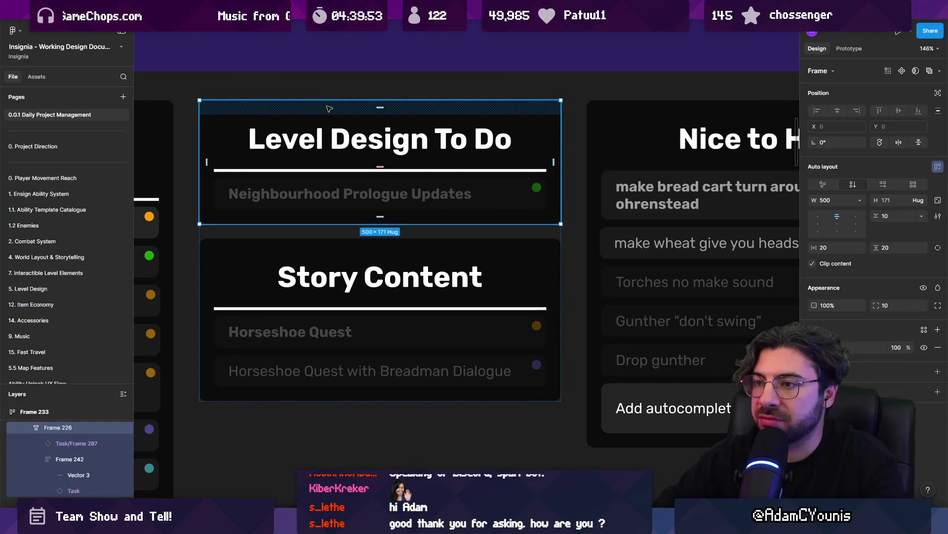
{"action": "key", "text": "Delete"}
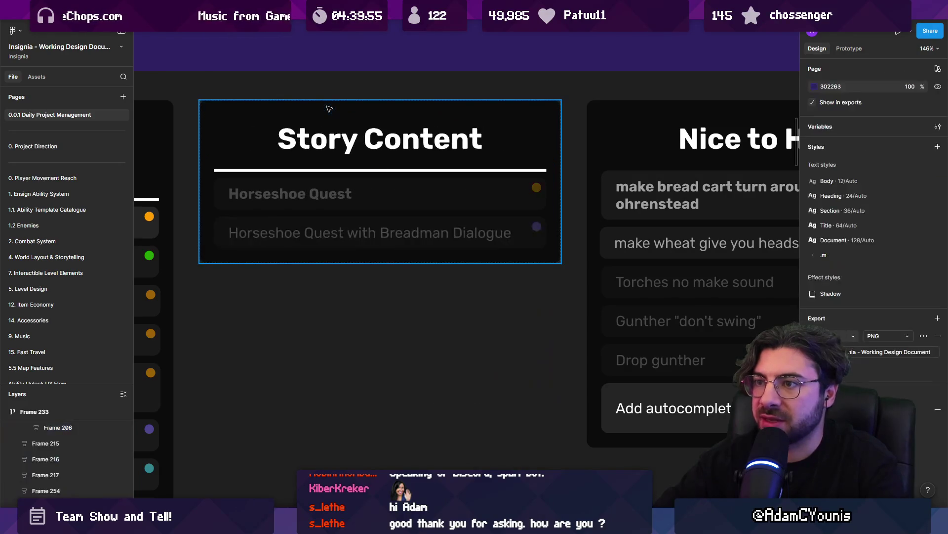
{"action": "scroll", "coordinate": [329, 108], "scroll_direction": "down", "scroll_amount": 5}
{"action": "scroll", "coordinate": [446, 147], "scroll_direction": "right", "scroll_amount": 5}
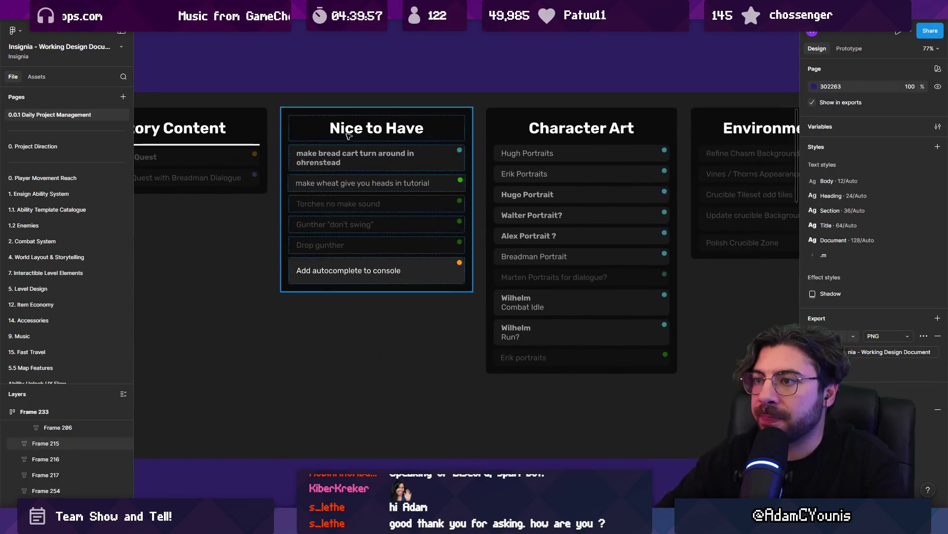
{"action": "left_click_drag", "start_coordinate": [446, 148], "coordinate": [449, 148]}
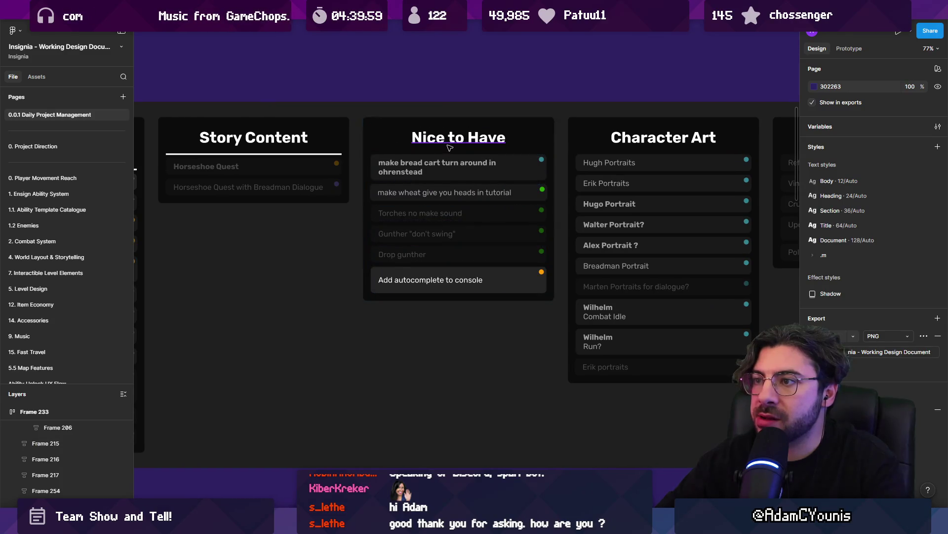
Step: Move the Horseshoe Quest and Breadman Dialogue tasks into Nice to Have and delete the empty Story Content column
{"action": "scroll", "coordinate": [429, 150], "scroll_direction": "right", "scroll_amount": 4}
{"action": "scroll", "coordinate": [335, 185], "scroll_direction": "left", "scroll_amount": 5}
{"action": "left_click", "coordinate": [335, 184]}
{"action": "left_click", "coordinate": [335, 198], "text": "shift"}
{"action": "left_click_drag", "start_coordinate": [334, 198], "coordinate": [463, 299]}
{"action": "left_click", "coordinate": [334, 165]}
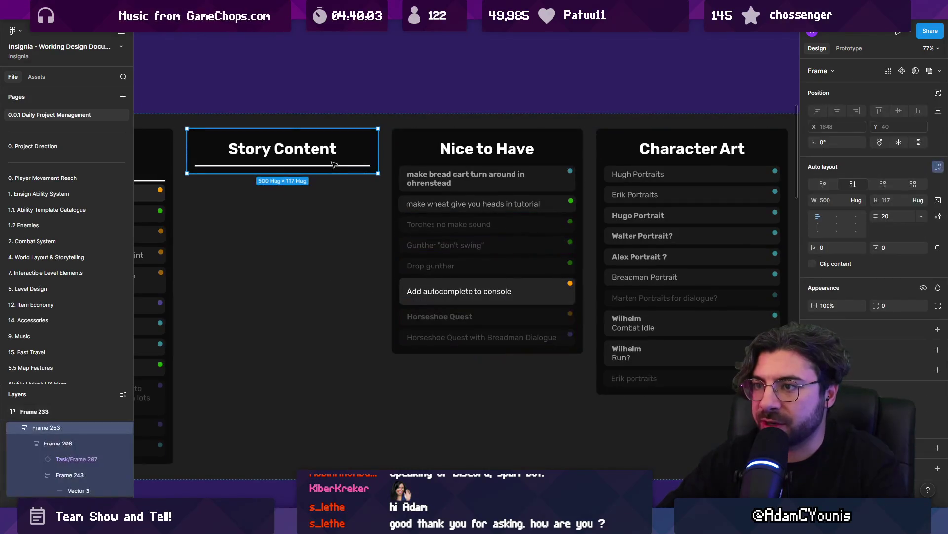
{"action": "key", "text": "Delete"}
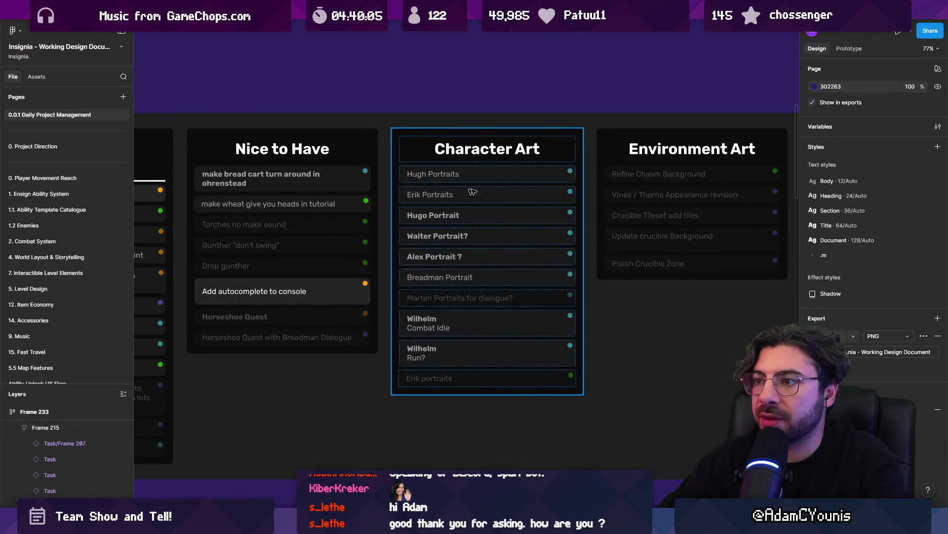
Step: Move the Alpha Feedback, Back Bench and Business Related frames left, next to Input Refactor
{"action": "scroll", "coordinate": [483, 190], "scroll_direction": "down", "scroll_amount": 5}
{"action": "scroll", "coordinate": [519, 180], "scroll_direction": "right", "scroll_amount": 3}
{"action": "scroll", "coordinate": [527, 185], "scroll_direction": "up", "scroll_amount": 3}
{"action": "scroll", "coordinate": [527, 185], "scroll_direction": "up", "scroll_amount": 2}
{"action": "scroll", "coordinate": [527, 185], "scroll_direction": "up", "scroll_amount": 3}
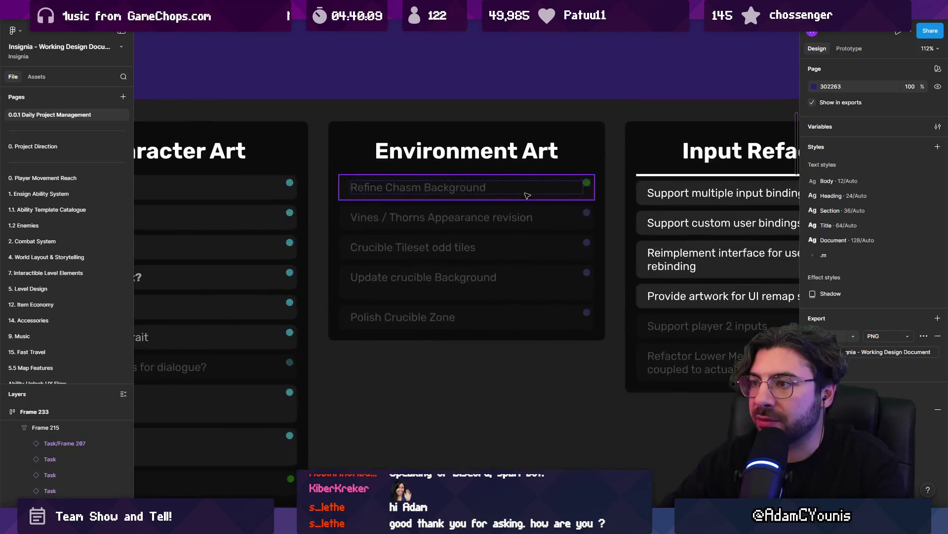
{"action": "scroll", "coordinate": [502, 191], "scroll_direction": "right", "scroll_amount": 5}
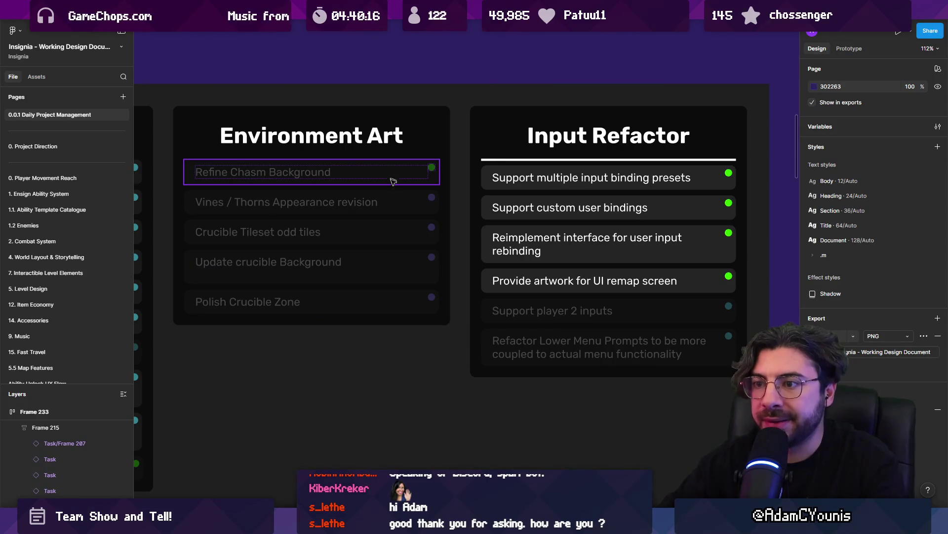
{"action": "scroll", "coordinate": [430, 200], "scroll_direction": "down", "scroll_amount": 10}
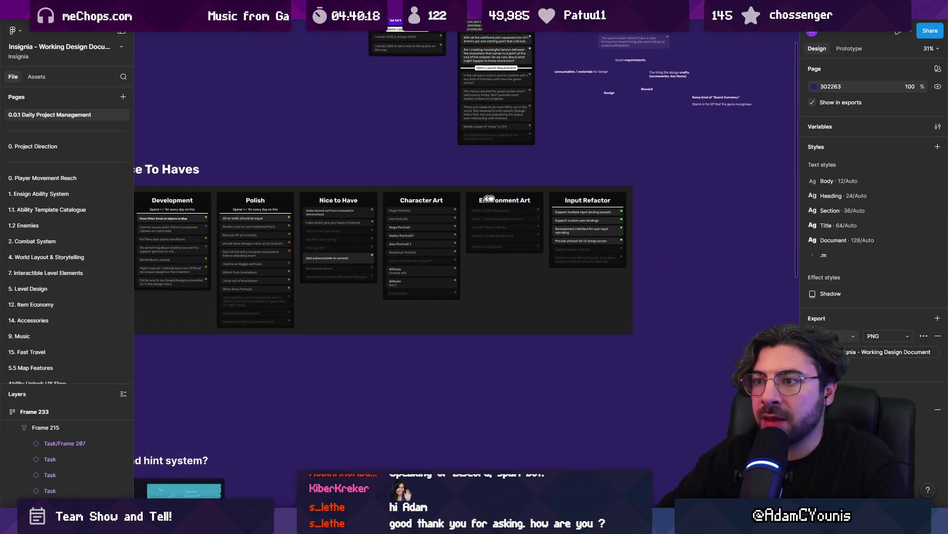
{"action": "scroll", "coordinate": [420, 205], "scroll_direction": "down", "scroll_amount": 5}
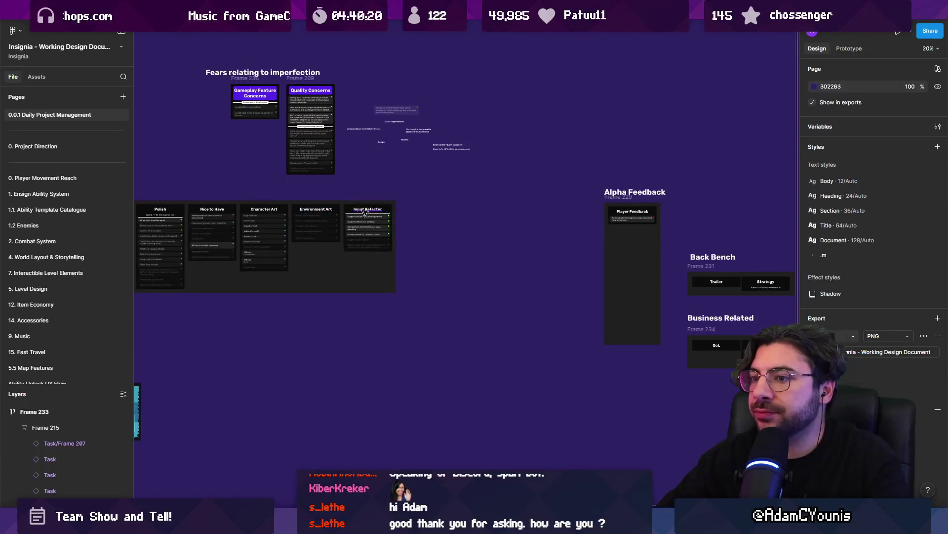
{"action": "scroll", "coordinate": [355, 211], "scroll_direction": "right", "scroll_amount": 7}
{"action": "scroll", "coordinate": [201, 165], "scroll_direction": "left", "scroll_amount": 3}
{"action": "left_click_drag", "start_coordinate": [326, 126], "coordinate": [684, 370]}
{"action": "left_click_drag", "start_coordinate": [418, 251], "coordinate": [295, 256]}
{"action": "scroll", "coordinate": [406, 247], "scroll_direction": "up", "scroll_amount": 5}
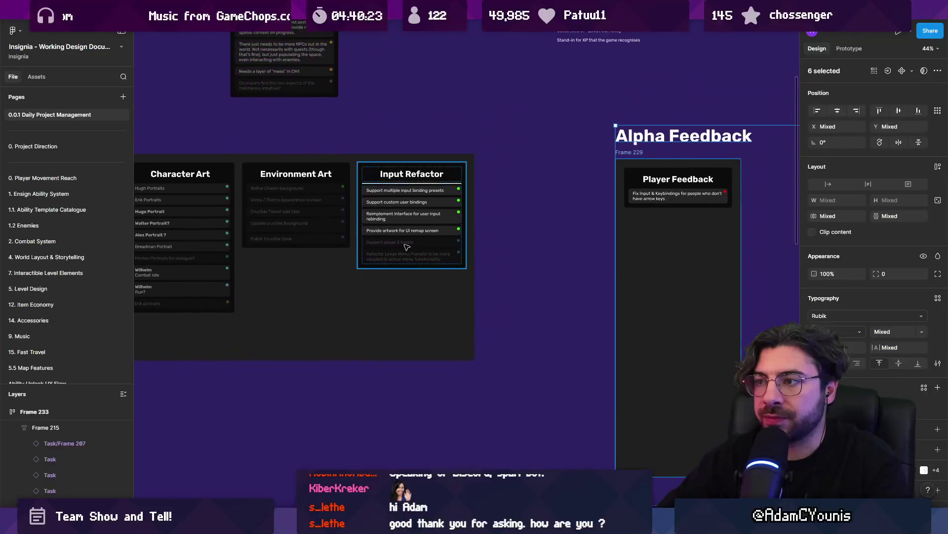
{"action": "left_click", "coordinate": [415, 248]}
{"action": "scroll", "coordinate": [626, 216], "scroll_direction": "down", "scroll_amount": 5}
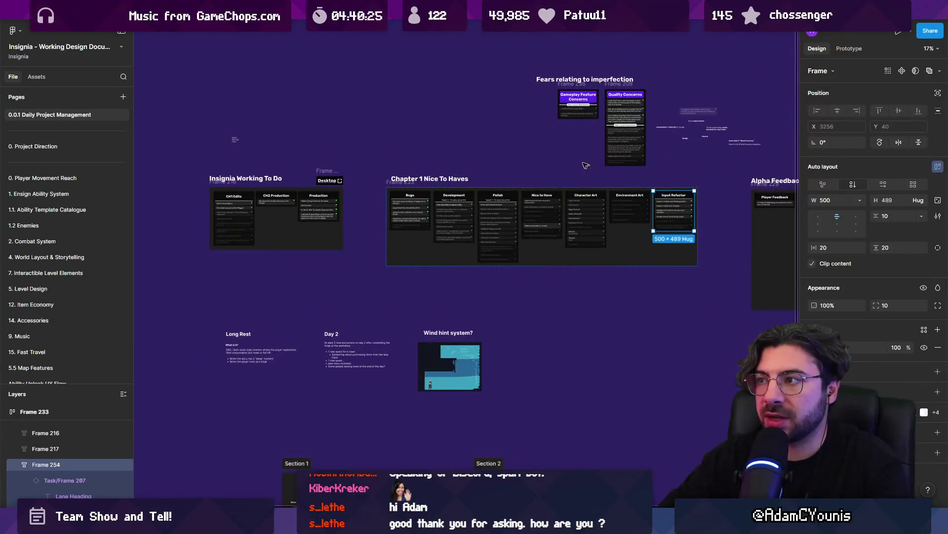
Step: Search the file for 'localisation' and inspect the Localisation Strategy page full-screen
{"action": "key", "text": "ctrl+f"}
{"action": "type", "text": "local"}
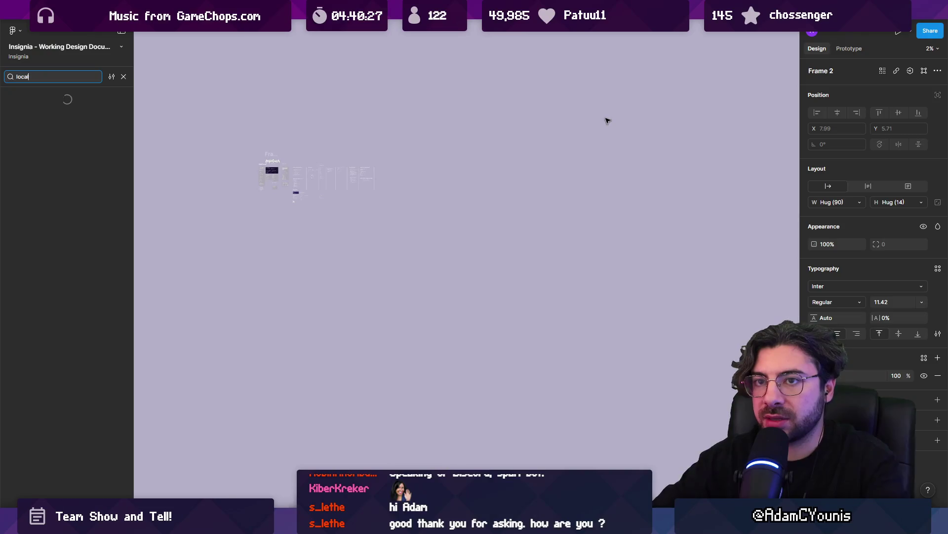
{"action": "type", "text": "isation"}
{"action": "key", "text": "Return"}
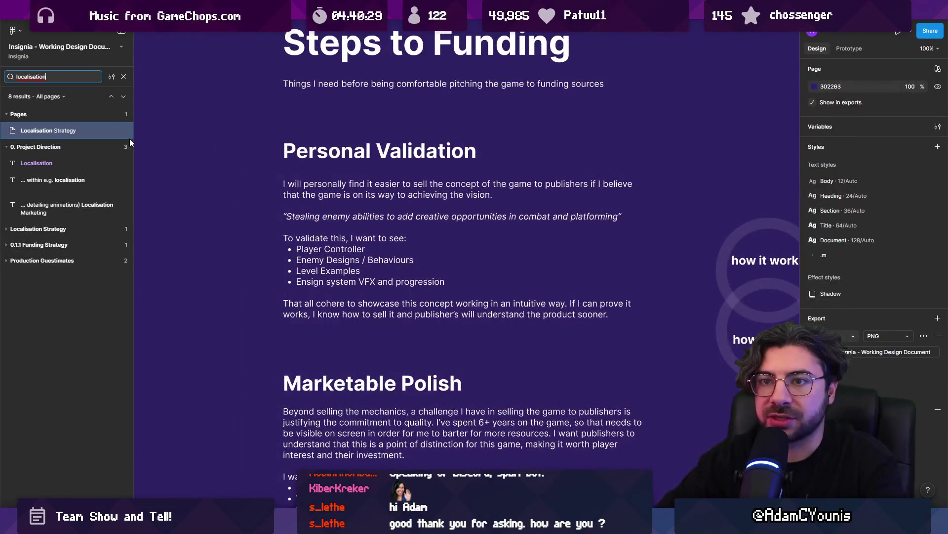
{"action": "left_click", "coordinate": [67, 130]}
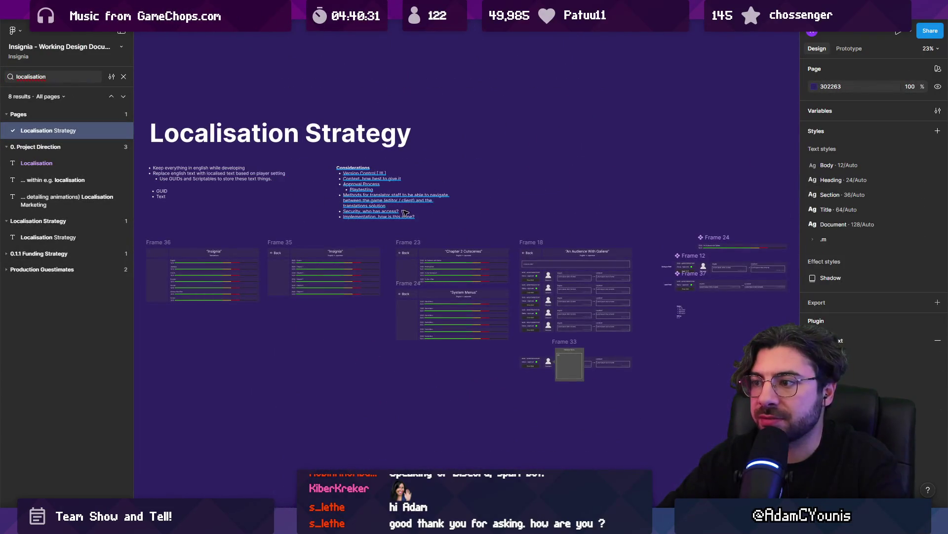
{"action": "scroll", "coordinate": [444, 188], "scroll_direction": "left", "scroll_amount": 3}
{"action": "scroll", "coordinate": [445, 188], "scroll_direction": "down", "scroll_amount": 2}
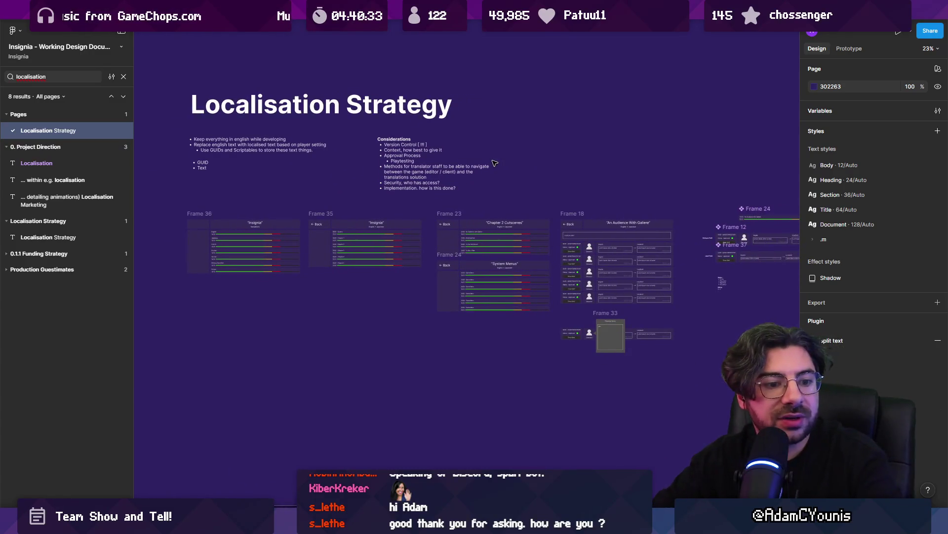
{"action": "key", "text": "ctrl+backslash"}
{"action": "scroll", "coordinate": [237, 242], "scroll_direction": "up", "scroll_amount": 5}
{"action": "scroll", "coordinate": [237, 218], "scroll_direction": "up", "scroll_amount": 2}
{"action": "scroll", "coordinate": [237, 217], "scroll_direction": "down", "scroll_amount": 8}
{"action": "scroll", "coordinate": [390, 234], "scroll_direction": "right", "scroll_amount": 3}
{"action": "scroll", "coordinate": [390, 234], "scroll_direction": "right", "scroll_amount": 2}
{"action": "scroll", "coordinate": [595, 266], "scroll_direction": "up", "scroll_amount": 5}
{"action": "scroll", "coordinate": [593, 265], "scroll_direction": "down", "scroll_amount": 5}
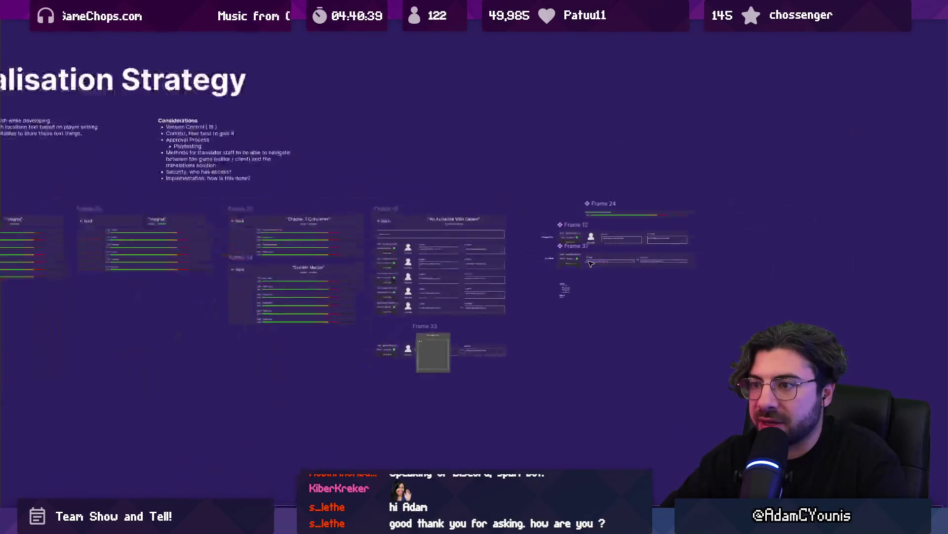
{"action": "scroll", "coordinate": [463, 194], "scroll_direction": "left", "scroll_amount": 3}
{"action": "scroll", "coordinate": [462, 195], "scroll_direction": "up", "scroll_amount": 6}
{"action": "scroll", "coordinate": [463, 195], "scroll_direction": "down", "scroll_amount": 4}
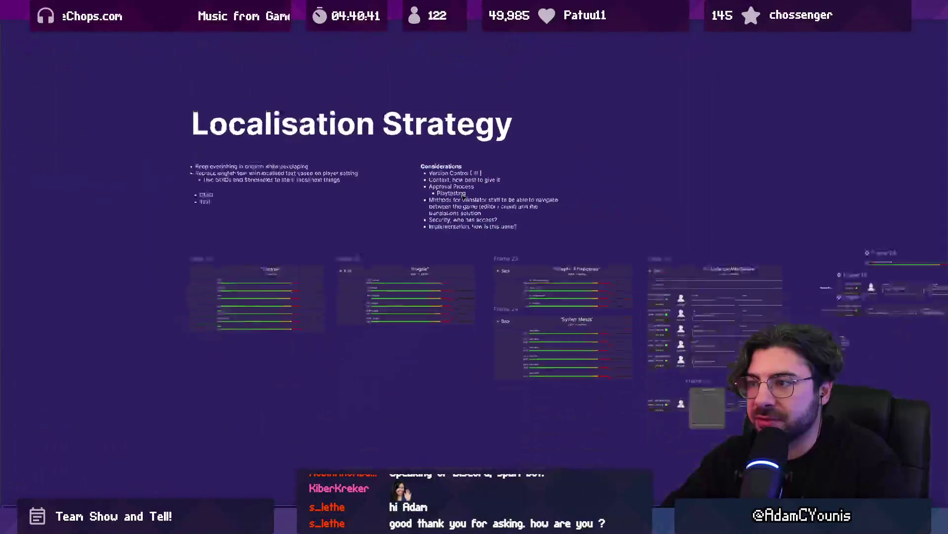
{"action": "key", "text": "ctrl+backslash"}
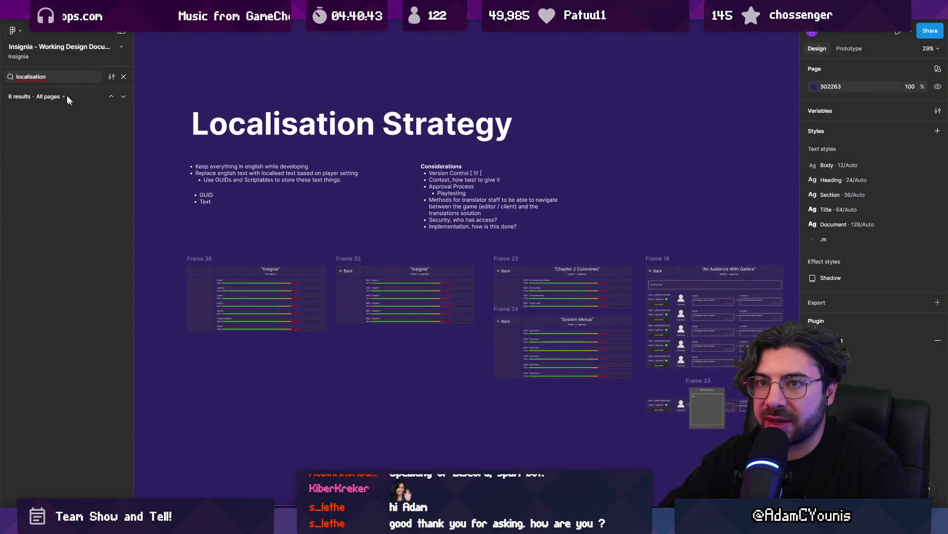
Step: Step through the localisation results in Project Direction, Localisation Strategy, Funding Strategy and Production Guestimates
{"action": "left_click", "coordinate": [89, 79]}
{"action": "left_click", "coordinate": [73, 75]}
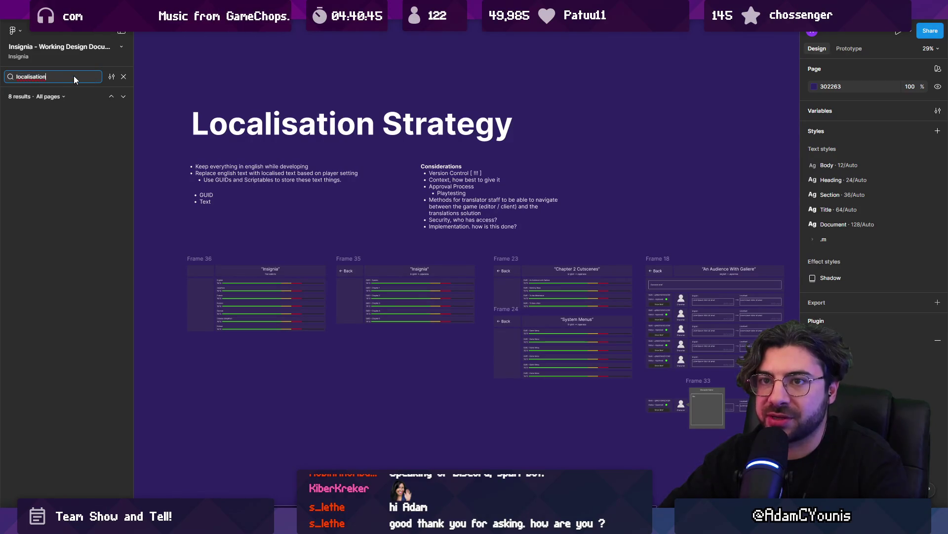
{"action": "key", "text": "BackSpace"}
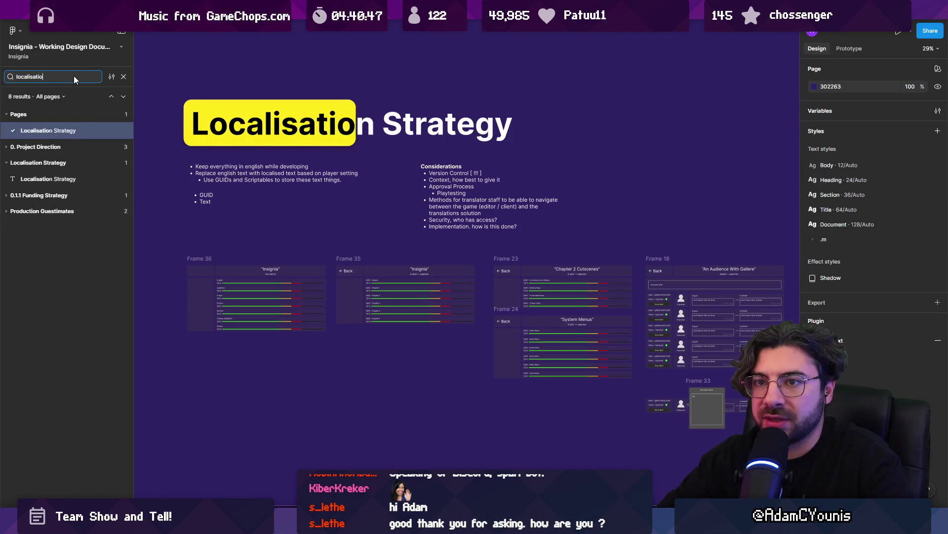
{"action": "left_click", "coordinate": [48, 146]}
{"action": "left_click", "coordinate": [60, 164]}
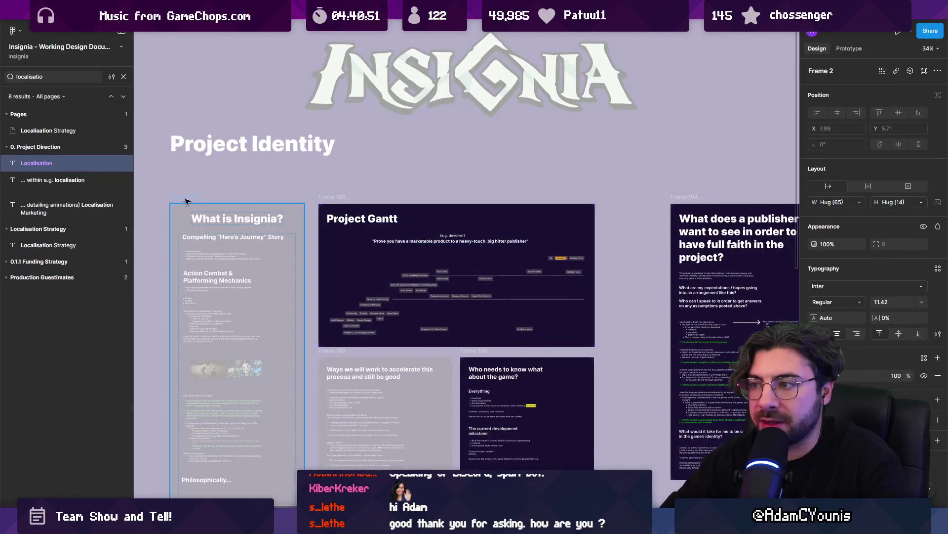
{"action": "left_click", "coordinate": [59, 179]}
{"action": "left_click", "coordinate": [75, 203]}
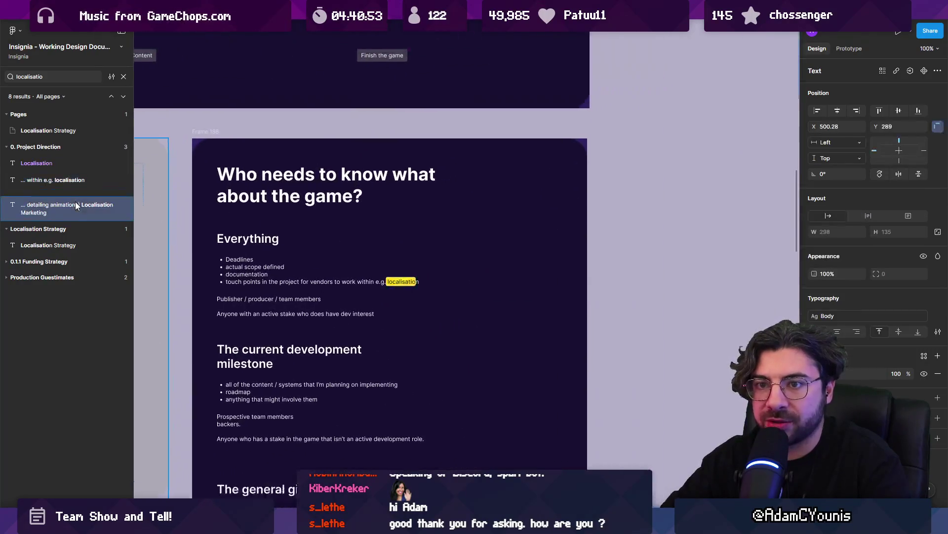
{"action": "left_click", "coordinate": [67, 221]}
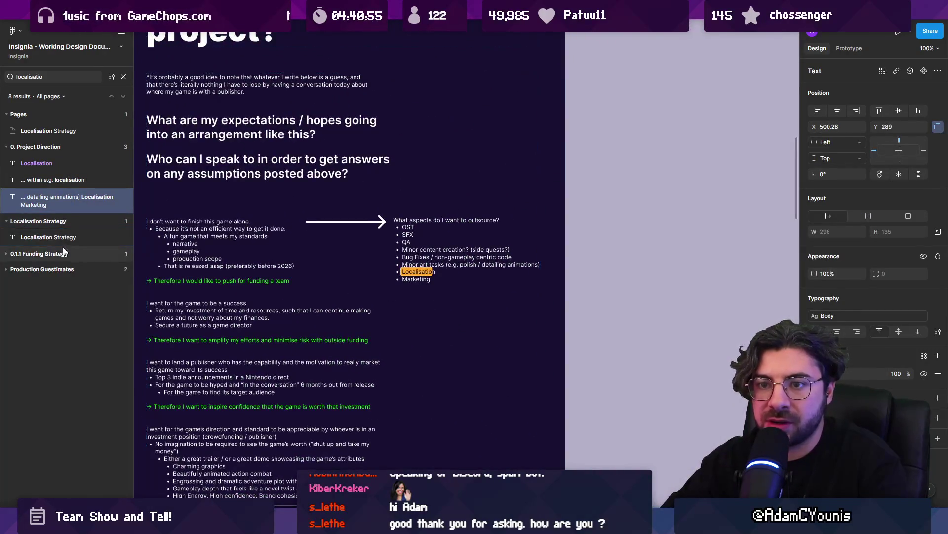
{"action": "left_click", "coordinate": [65, 237]}
{"action": "left_click", "coordinate": [66, 253]}
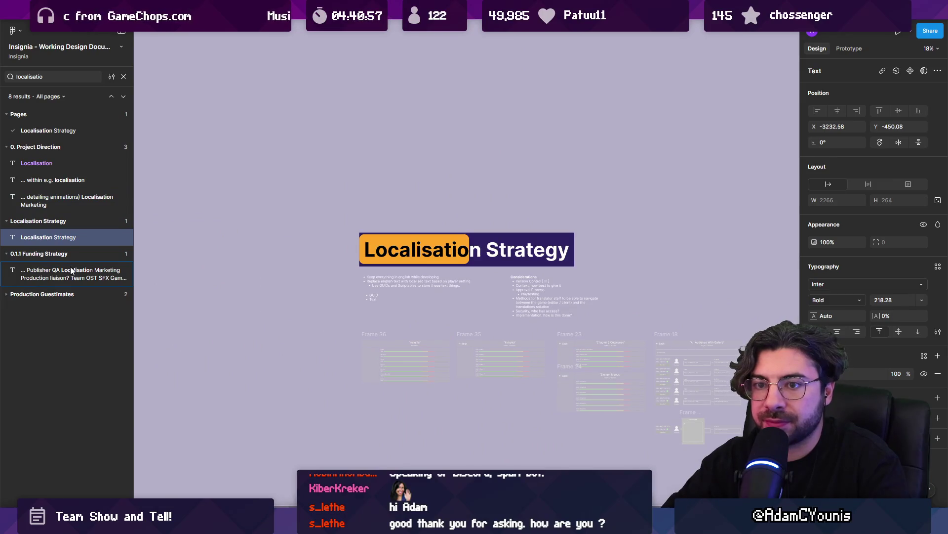
{"action": "left_click", "coordinate": [71, 270]}
{"action": "left_click", "coordinate": [73, 295]}
{"action": "left_click", "coordinate": [82, 311]}
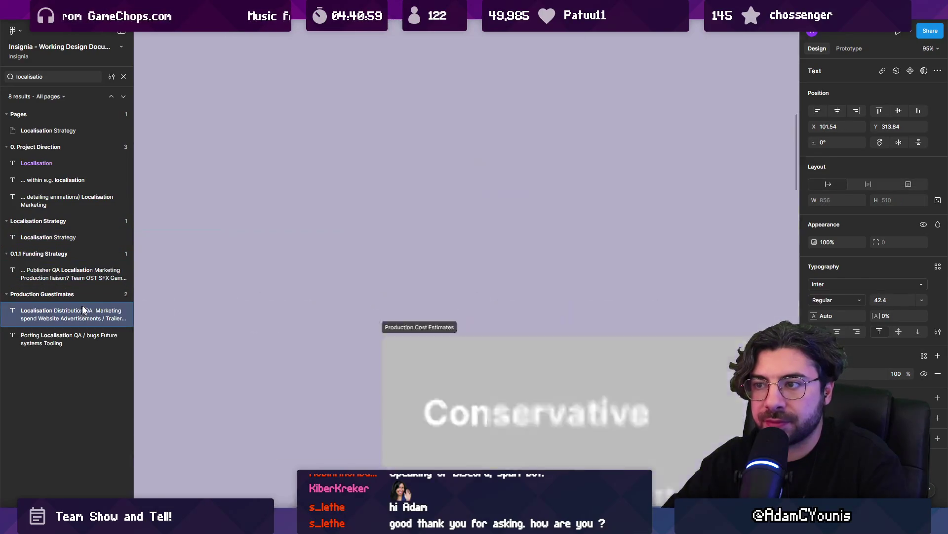
Step: Clear and close the search, fitting all Production Guestimates frames in view
{"action": "key", "text": "minus"}
{"action": "key", "text": "minus"}
{"action": "key", "text": "minus"}
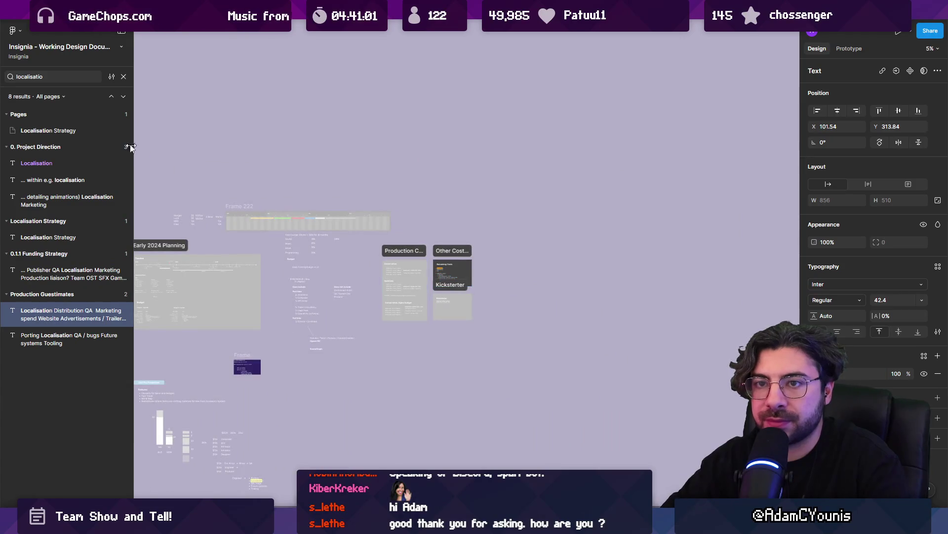
{"action": "triple_click", "coordinate": [89, 75]}
{"action": "key", "text": "BackSpace"}
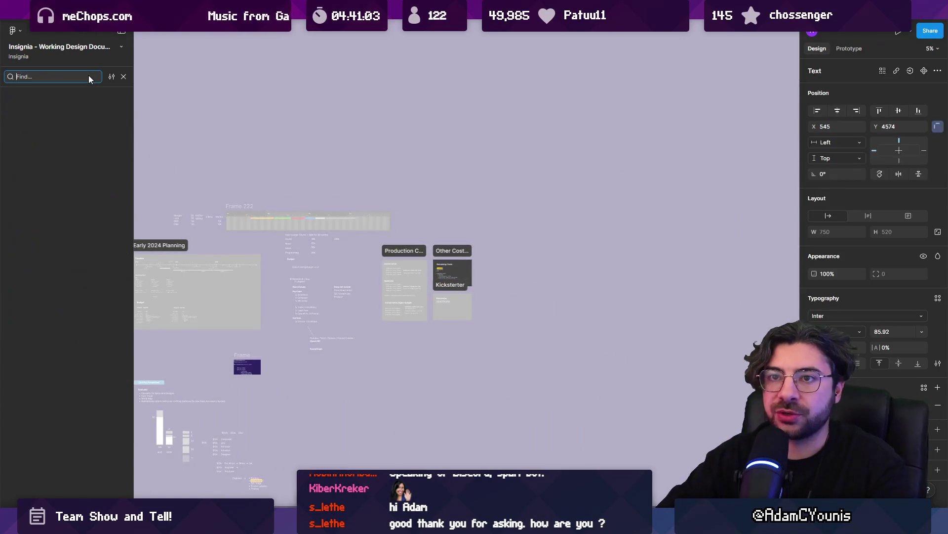
{"action": "key", "text": "Escape"}
{"action": "key", "text": "shift+1"}
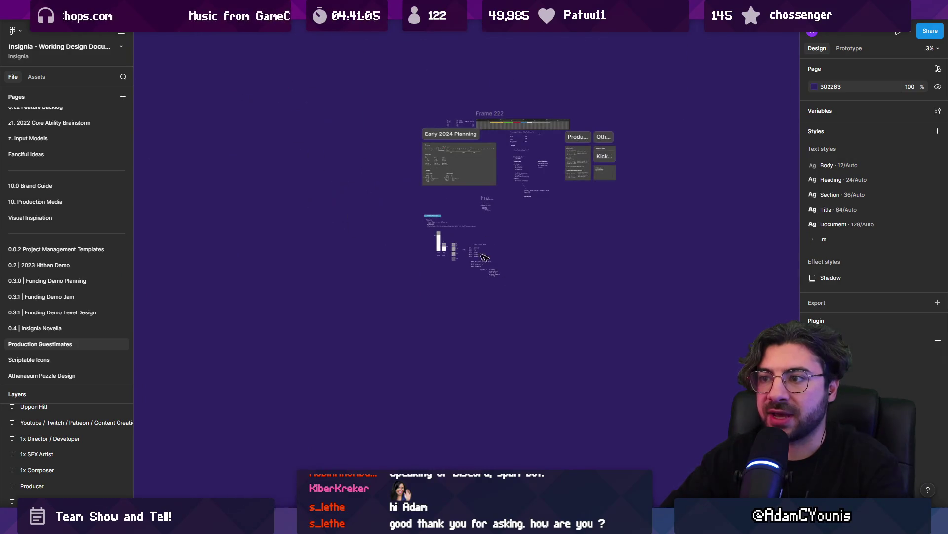
Step: On 0.0.1 Daily Project Management, duplicate the Quest Currency note text
{"action": "scroll", "coordinate": [78, 147], "scroll_direction": "up", "scroll_amount": 5}
{"action": "left_click", "coordinate": [56, 117]}
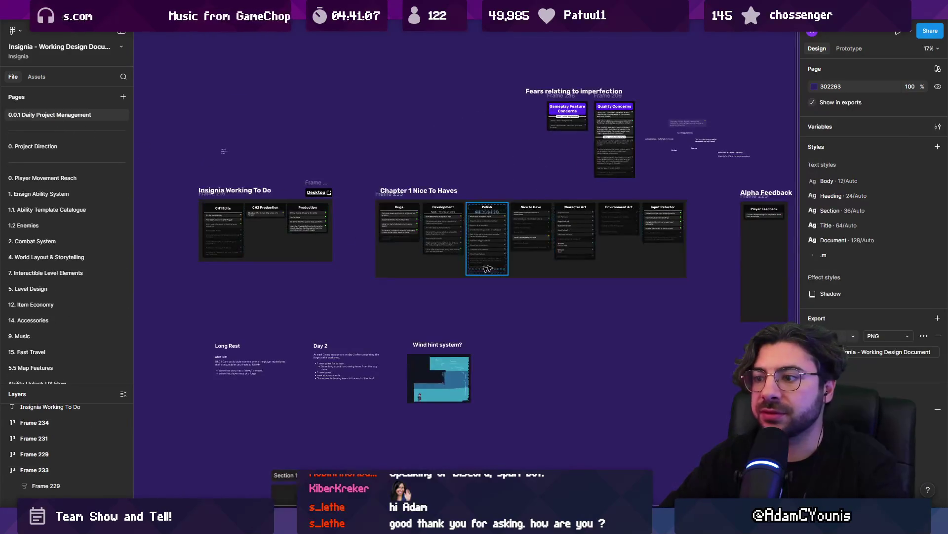
{"action": "scroll", "coordinate": [401, 191], "scroll_direction": "down", "scroll_amount": 2}
{"action": "mouse_move", "coordinate": [401, 212]}
{"action": "left_mouse_down"}
{"action": "mouse_move", "coordinate": [339, 387]}
{"action": "mouse_move", "coordinate": [453, 349]}
{"action": "left_mouse_up"}
{"action": "scroll", "coordinate": [470, 155], "scroll_direction": "right", "scroll_amount": 3}
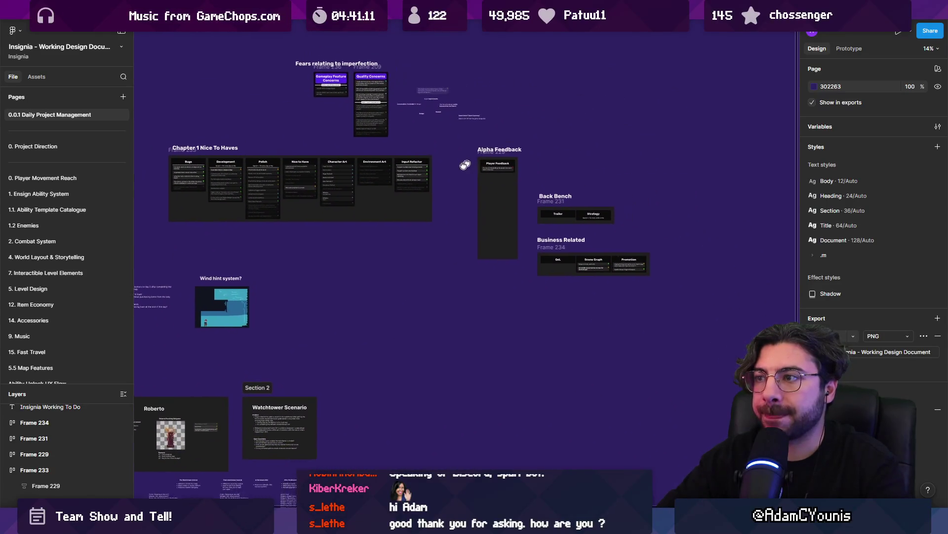
{"action": "scroll", "coordinate": [376, 169], "scroll_direction": "up", "scroll_amount": 3}
{"action": "left_click", "coordinate": [378, 175]}
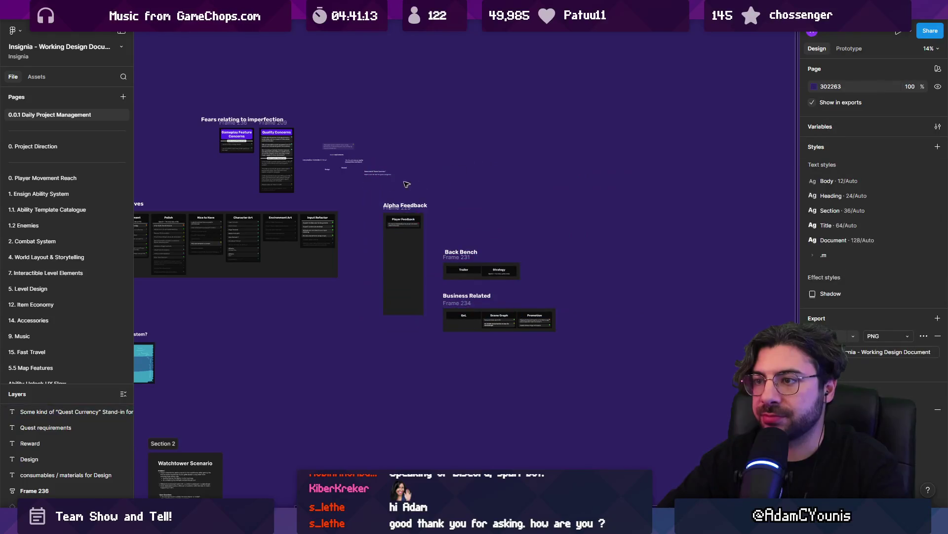
{"action": "scroll", "coordinate": [376, 187], "scroll_direction": "up", "scroll_amount": 3}
{"action": "left_click", "coordinate": [373, 196]}
{"action": "key", "text": "ctrl+d"}
{"action": "key", "text": "shift+2"}
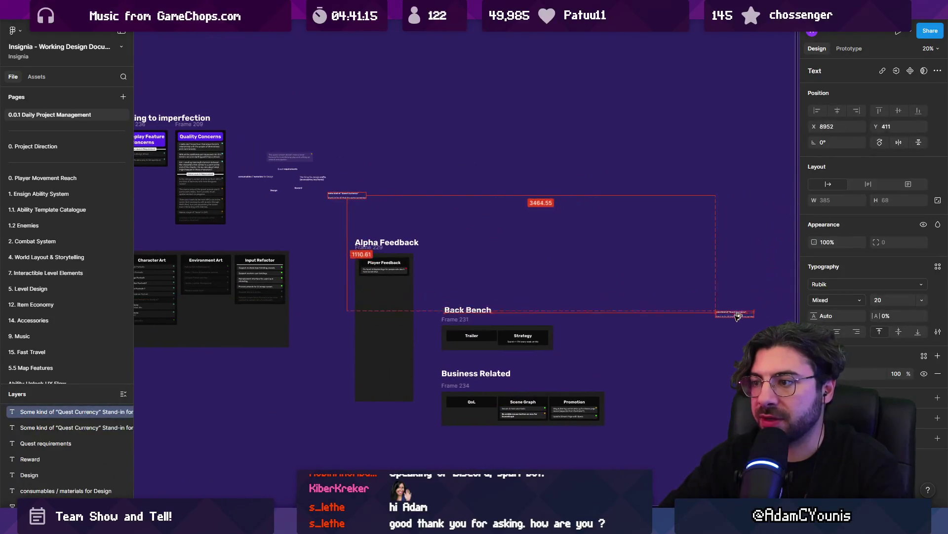
Step: Retype the copy as 'Localisation Preparation Conversation' at size 40 and place a copy beneath it
{"action": "double_click", "coordinate": [545, 246]}
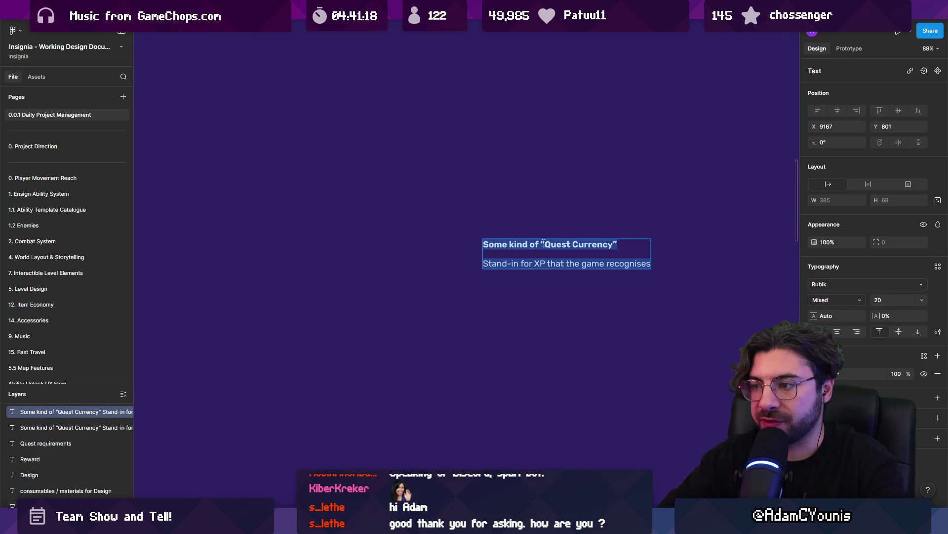
{"action": "type", "text": "Localisation Preparation Conversation"}
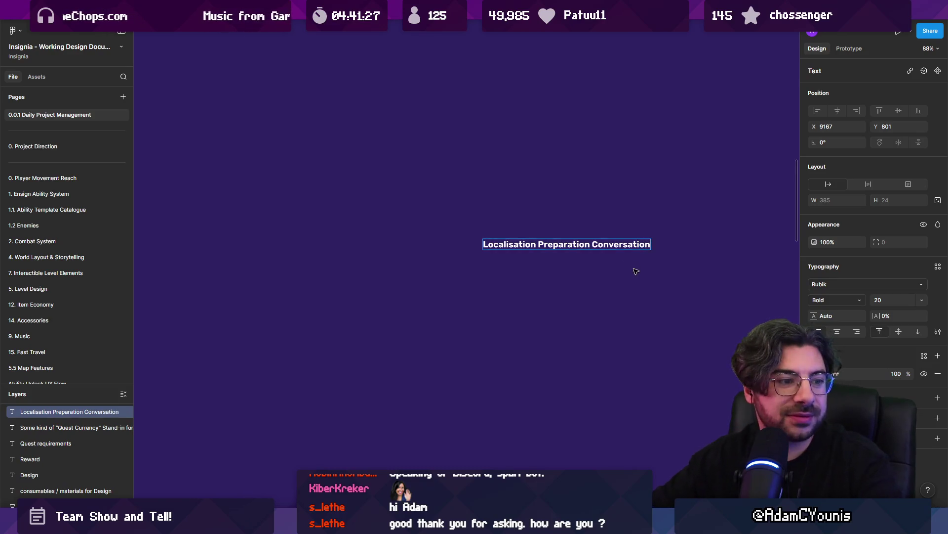
{"action": "scroll", "coordinate": [544, 228], "scroll_direction": "right", "scroll_amount": 3}
{"action": "scroll", "coordinate": [527, 235], "scroll_direction": "up", "scroll_amount": 3}
{"action": "scroll", "coordinate": [548, 198], "scroll_direction": "down", "scroll_amount": 2}
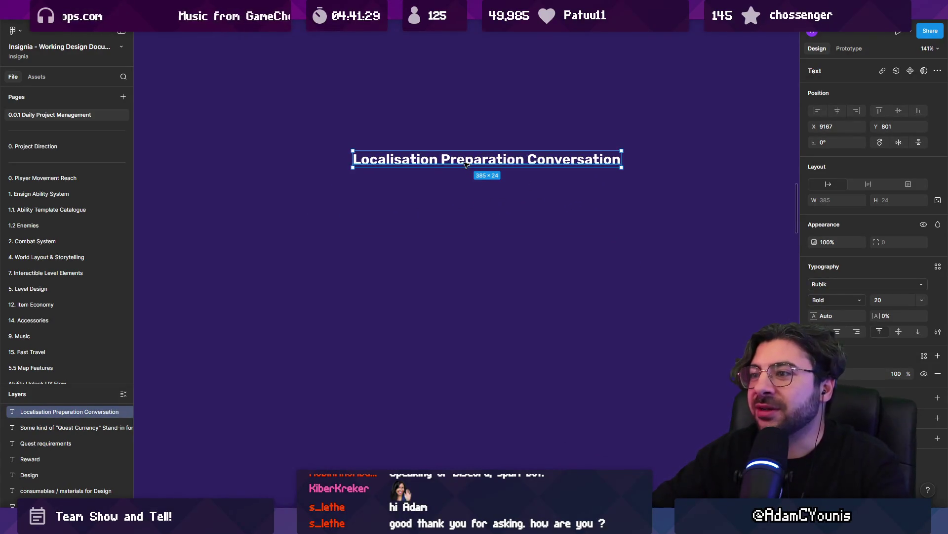
{"action": "left_click", "coordinate": [471, 207]}
{"action": "left_click", "coordinate": [472, 165]}
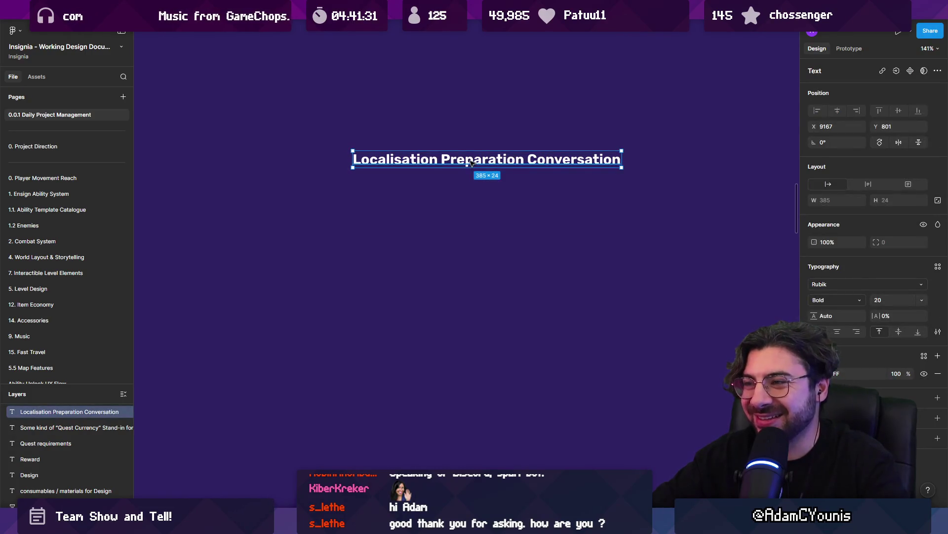
{"action": "key", "text": "ctrl+z"}
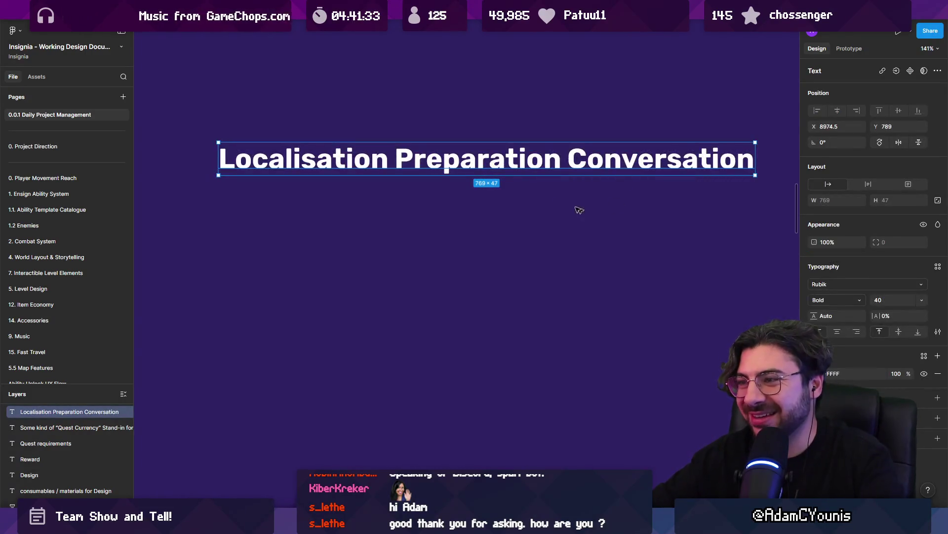
{"action": "left_click_drag", "start_coordinate": [507, 164], "coordinate": [501, 222]}
Step: Scale the heading copy to 0.5 and make it regular weight
{"action": "type", "text": "k0"}
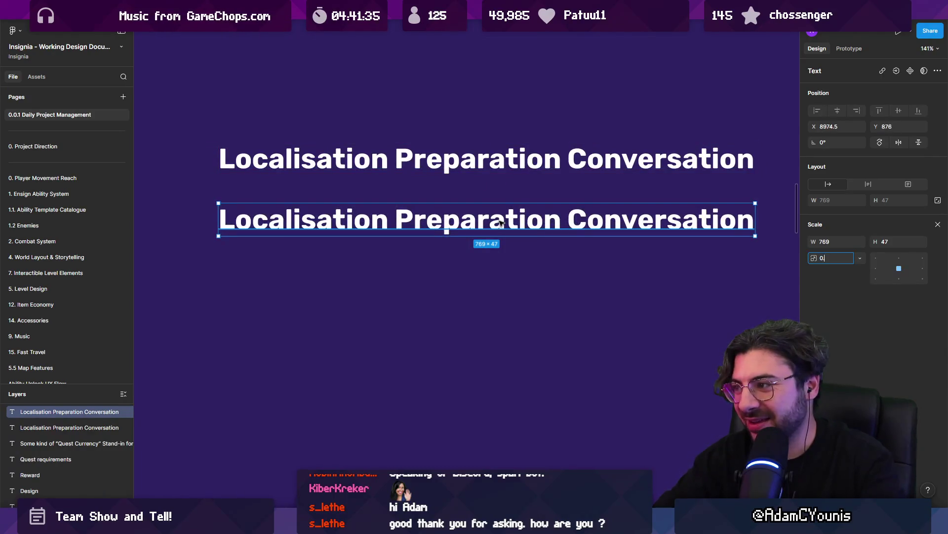
{"action": "key", "text": "BackSpace"}
{"action": "type", "text": "5"}
{"action": "key", "text": "Return"}
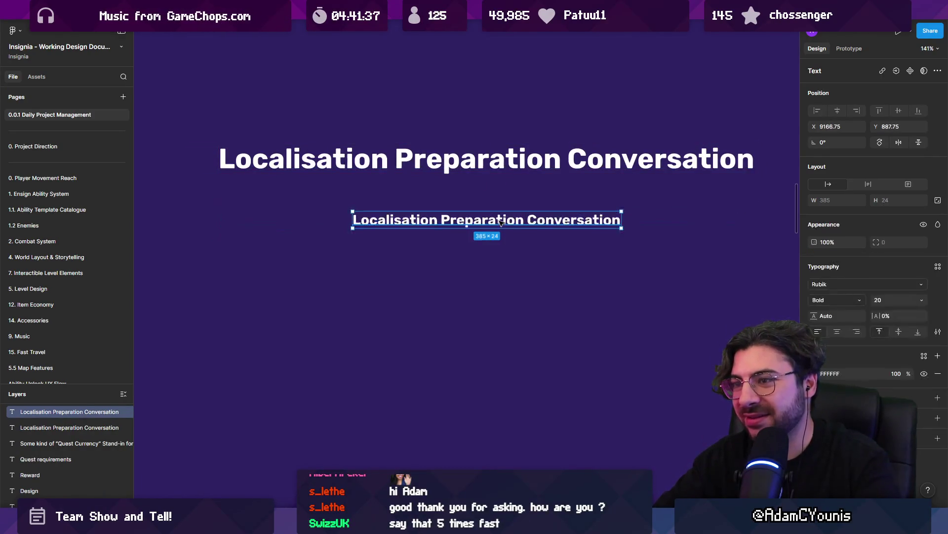
{"action": "key", "text": "ctrl+b"}
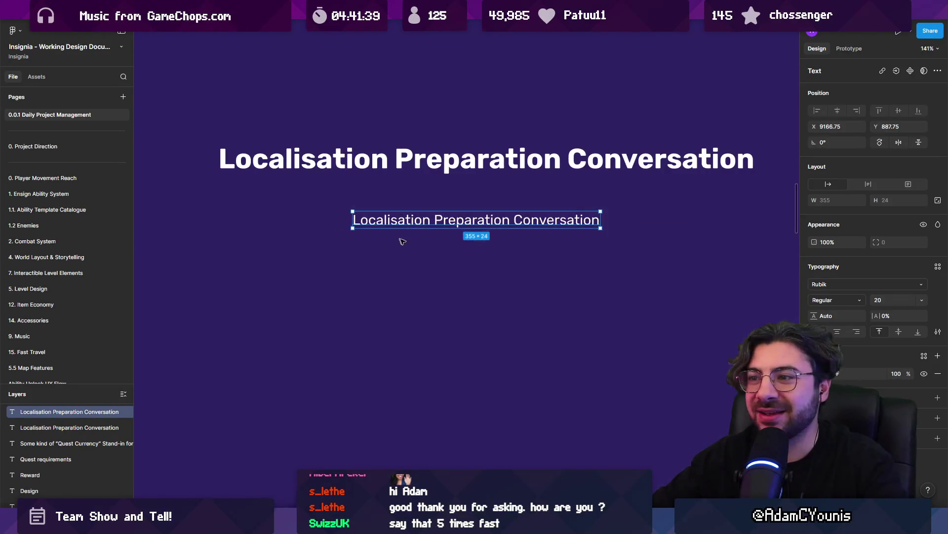
{"action": "key", "text": "Escape"}
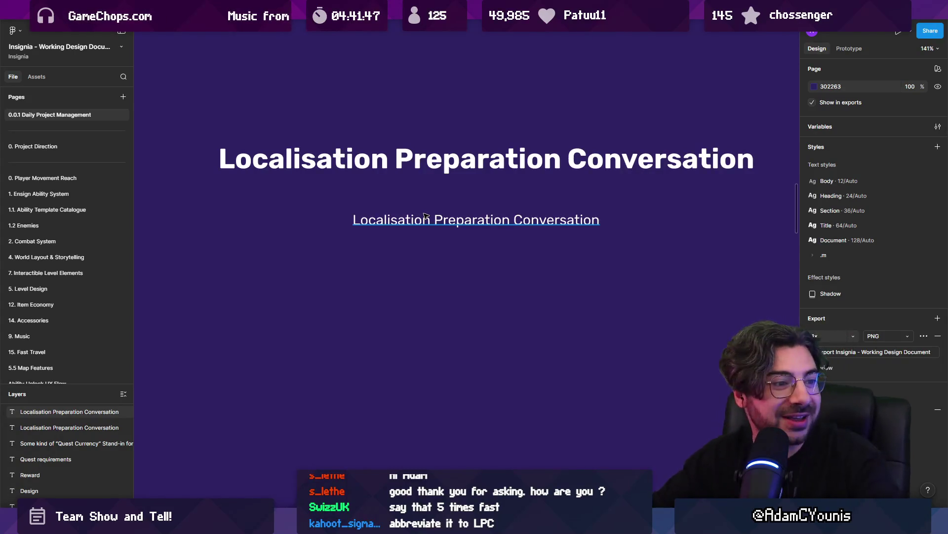
Step: Add the sentence about indexing all game text so it can be hot swapped via settings
{"action": "left_click", "coordinate": [458, 176]}
{"action": "key", "text": "Tab"}
{"action": "double_click", "coordinate": [460, 174]}
{"action": "left_click", "coordinate": [462, 174]}
{"action": "key", "text": "Return"}
{"action": "key", "text": "Return"}
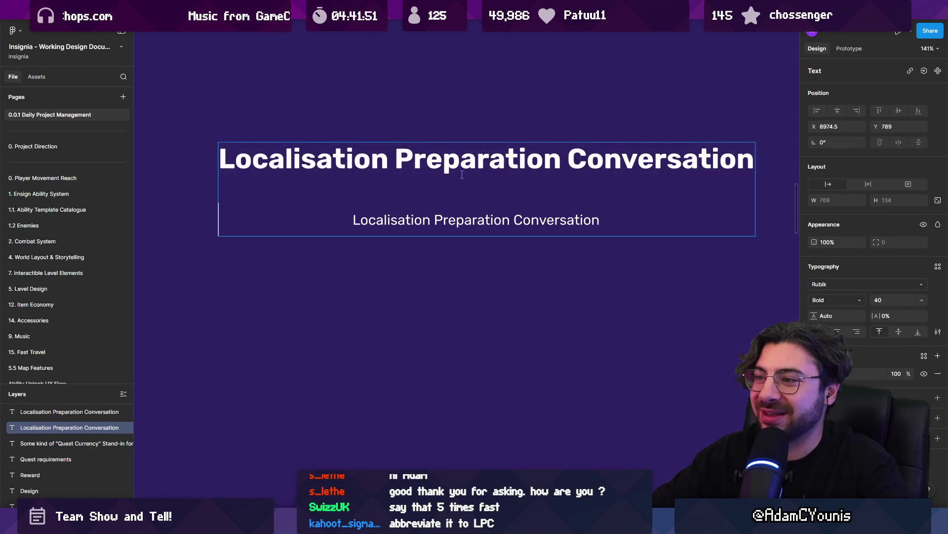
{"action": "key", "text": "BackSpace"}
{"action": "key", "text": "BackSpace"}
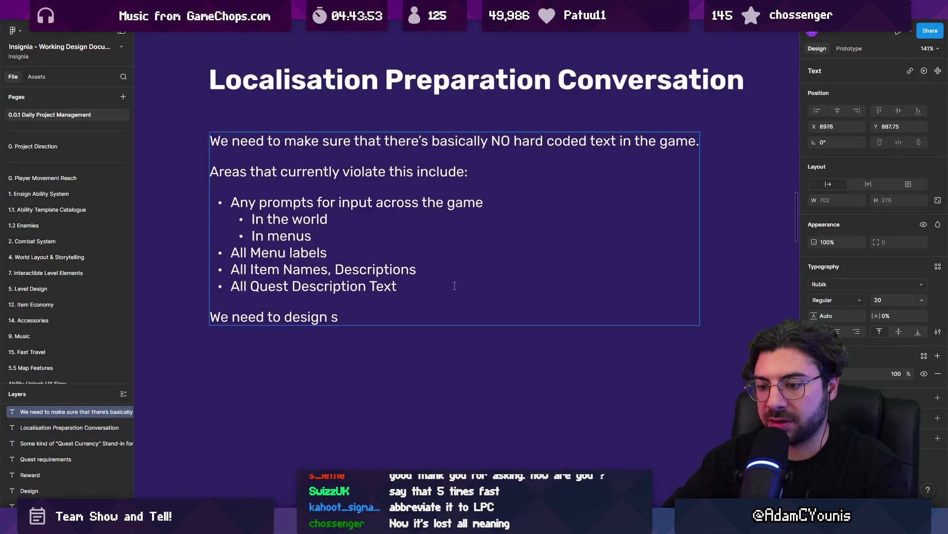
{"action": "type", "text": "a "}
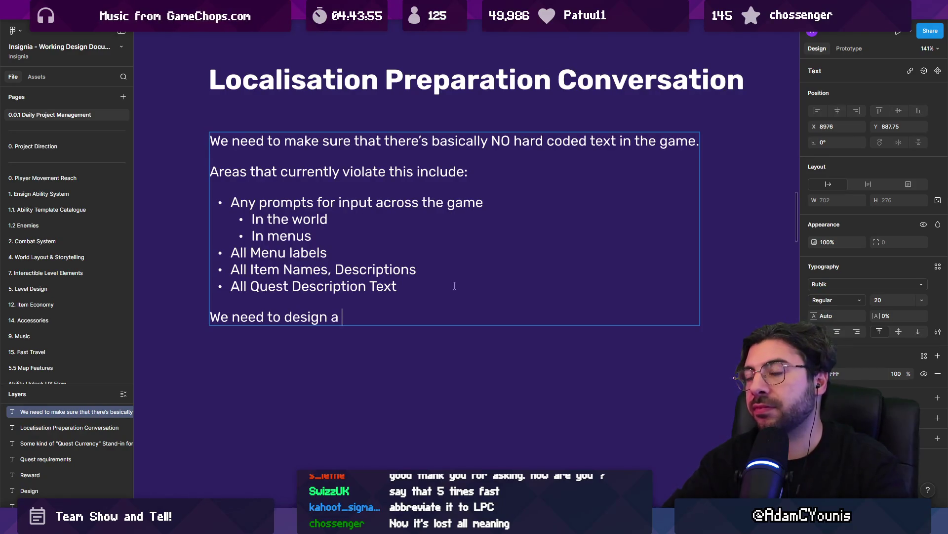
{"action": "type", "text": "method for "}
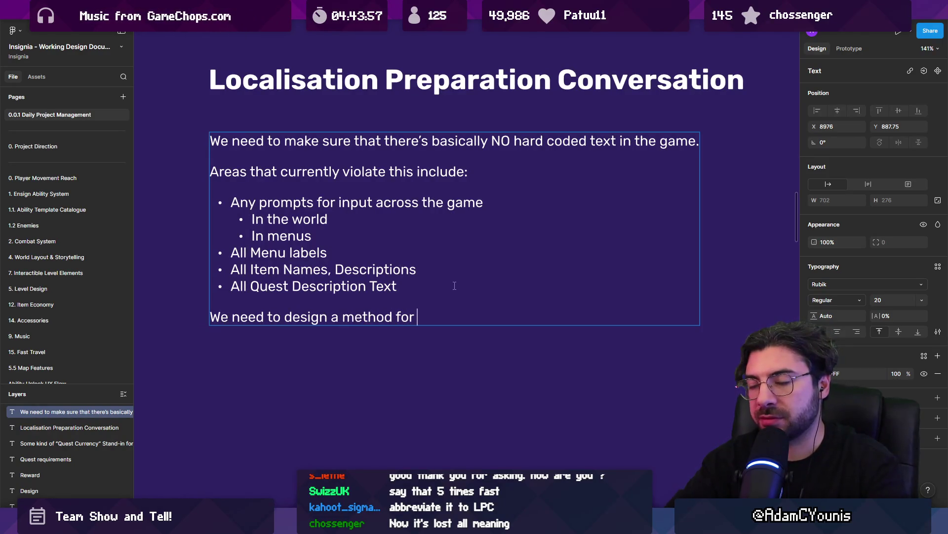
{"action": "type", "text": "repls"}
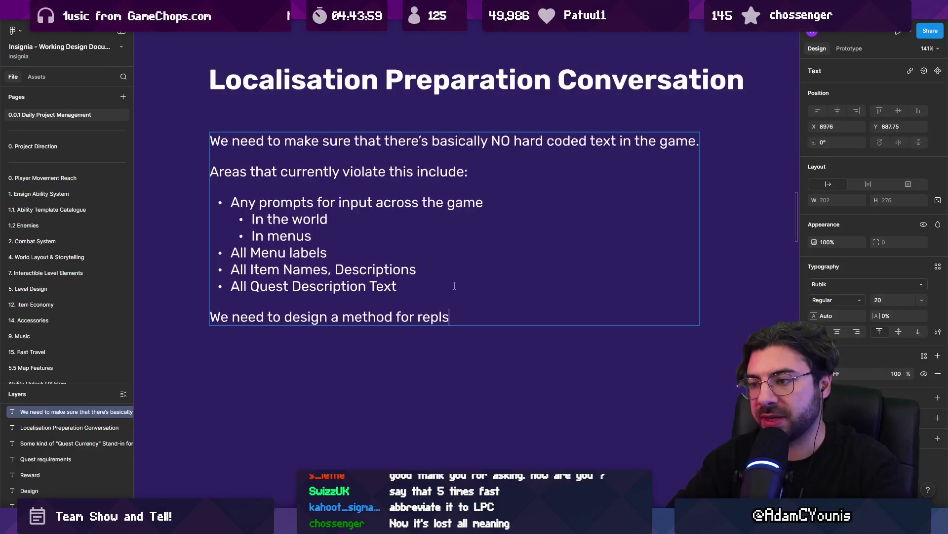
{"action": "key", "text": "BackSpace"}
{"action": "key", "text": "BackSpace"}
{"action": "key", "text": "BackSpace"}
{"action": "key", "text": "BackSpace"}
{"action": "key", "text": "BackSpace"}
{"action": "type", "text": "inde"}
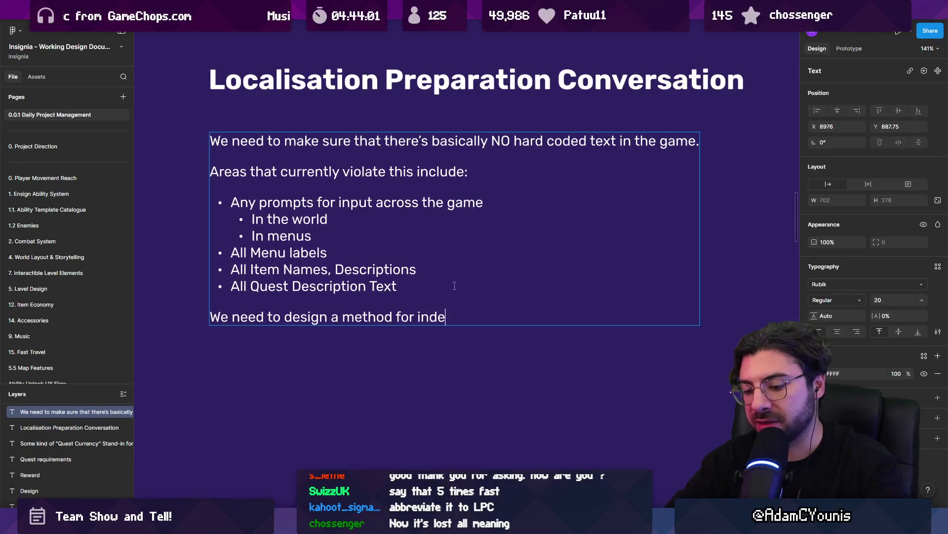
{"action": "type", "text": "xing all text in t"}
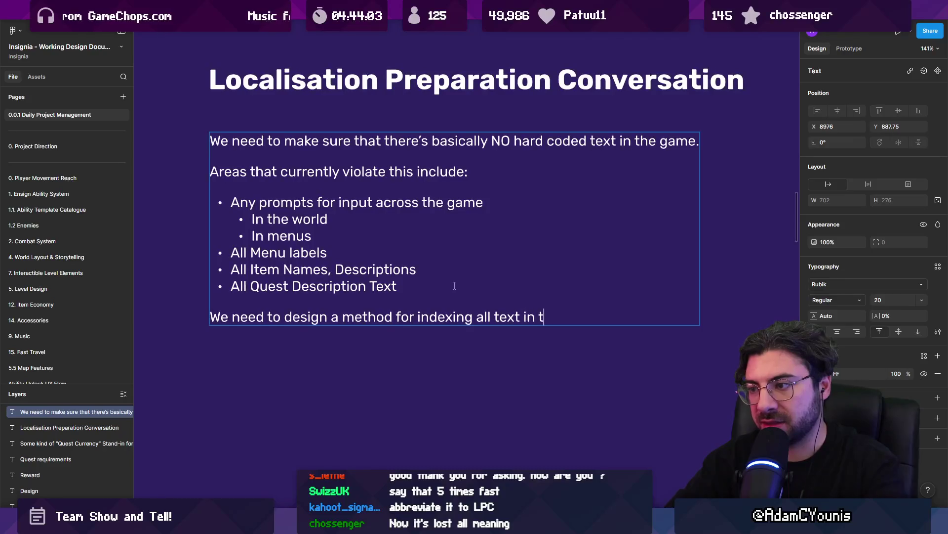
{"action": "type", "text": "he game such that "}
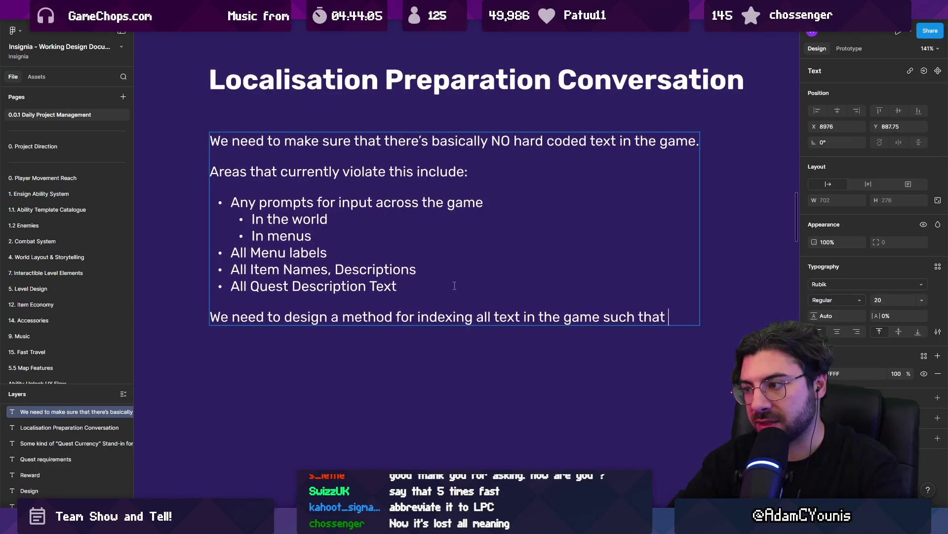
{"action": "type", "text": "it can be "}
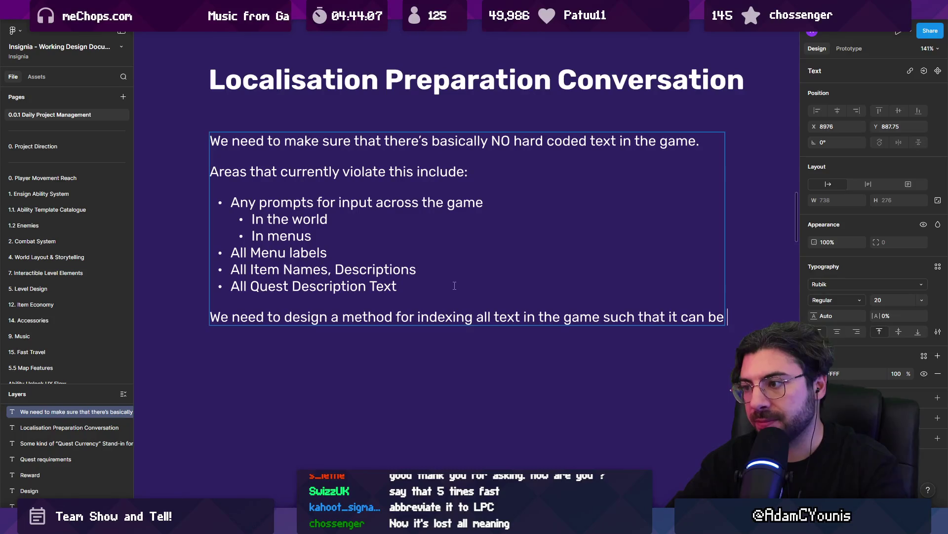
{"action": "type", "text": "hot "}
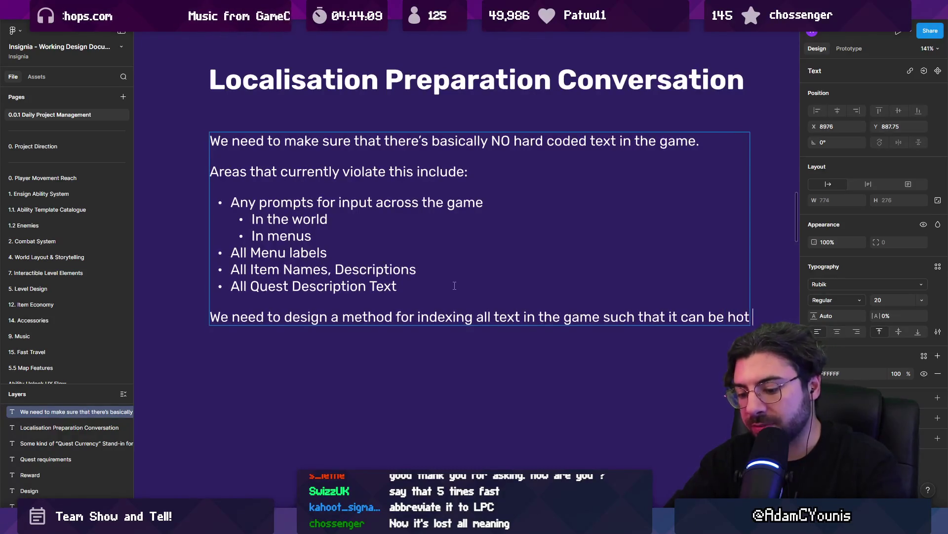
{"action": "type", "text": "swappe"}
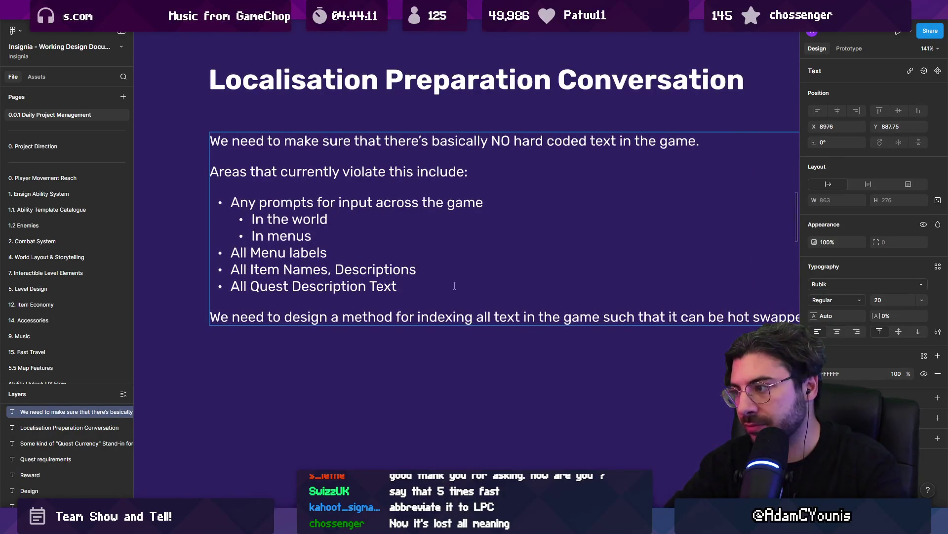
{"action": "type", "text": "d at"}
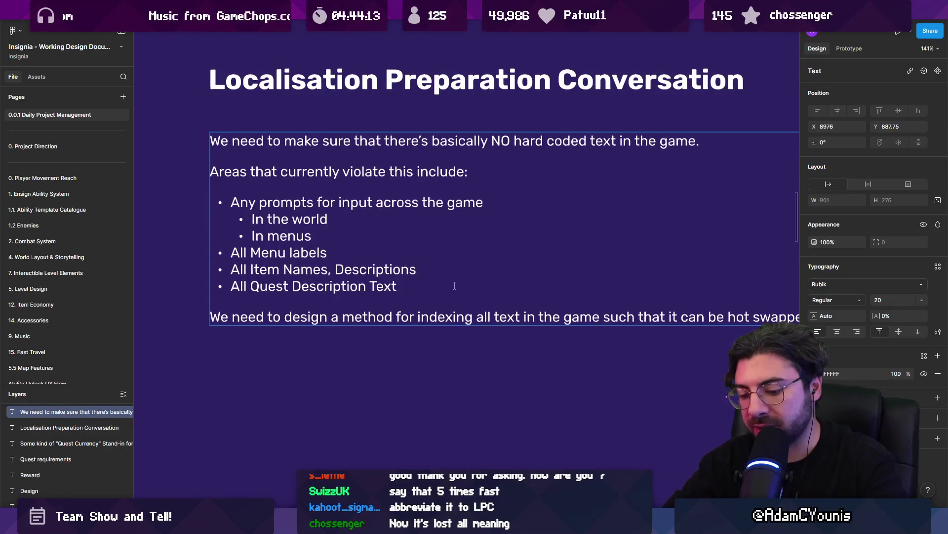
{"action": "type", "text": "point in ti"}
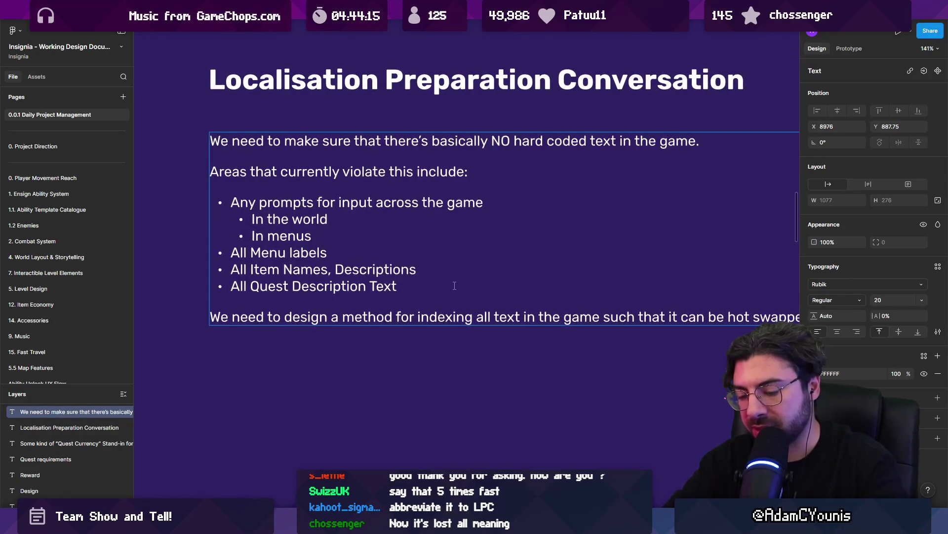
{"action": "type", "text": "me and "}
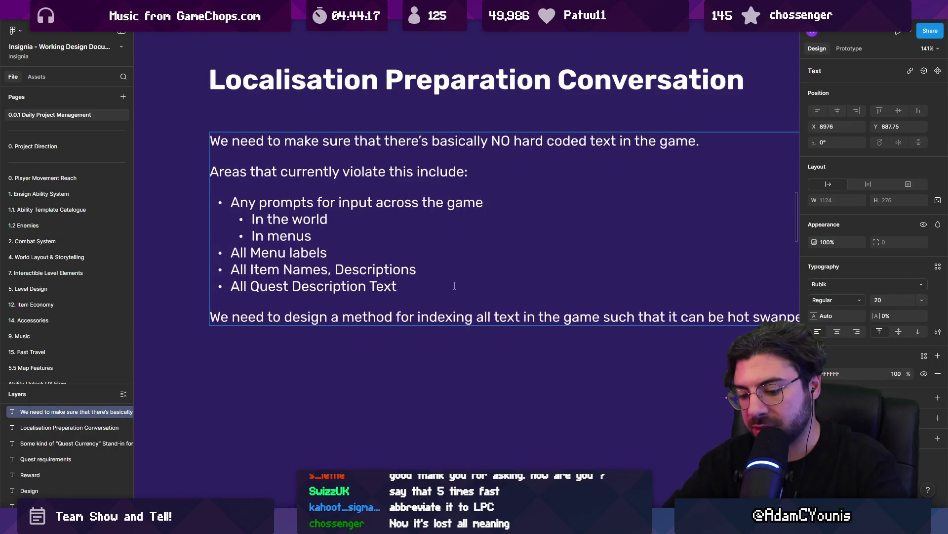
{"action": "type", "text": "settings"}
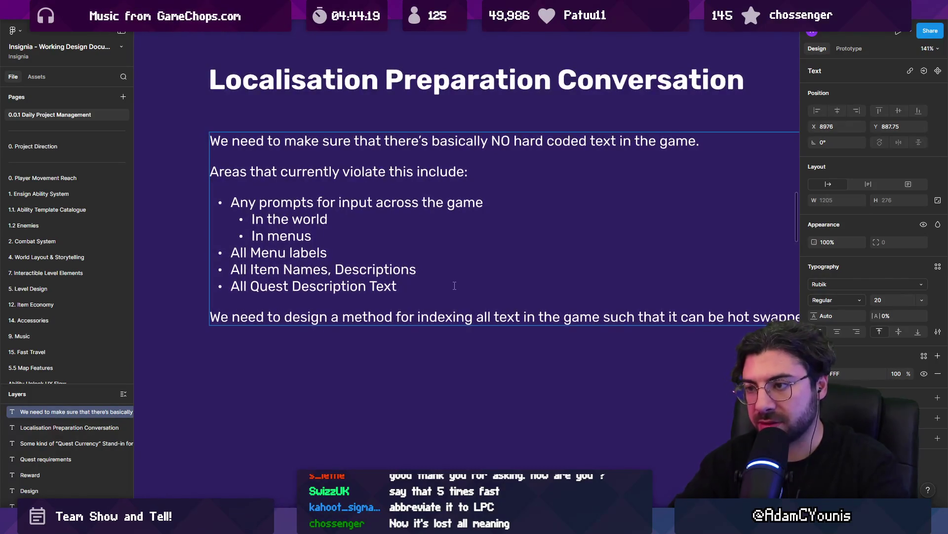
Step: Narrow the notes box to 767 px wide so the text wraps
{"action": "scroll", "coordinate": [454, 286], "scroll_direction": "down", "scroll_amount": 5}
{"action": "key", "text": "Escape"}
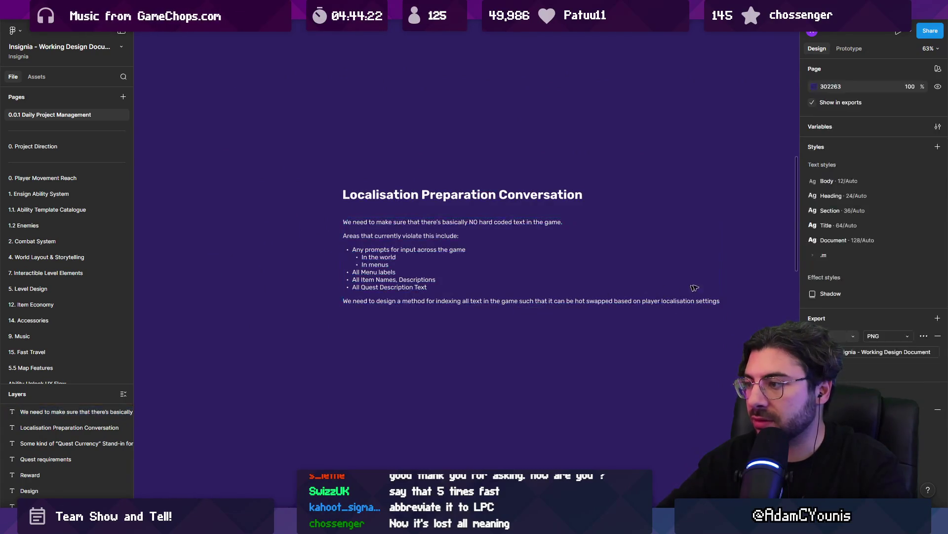
{"action": "left_click_drag", "start_coordinate": [719, 283], "coordinate": [581, 283]}
{"action": "scroll", "coordinate": [463, 308], "scroll_direction": "up", "scroll_amount": 5}
{"action": "scroll", "coordinate": [494, 301], "scroll_direction": "right", "scroll_amount": 3}
{"action": "double_click", "coordinate": [557, 295]}
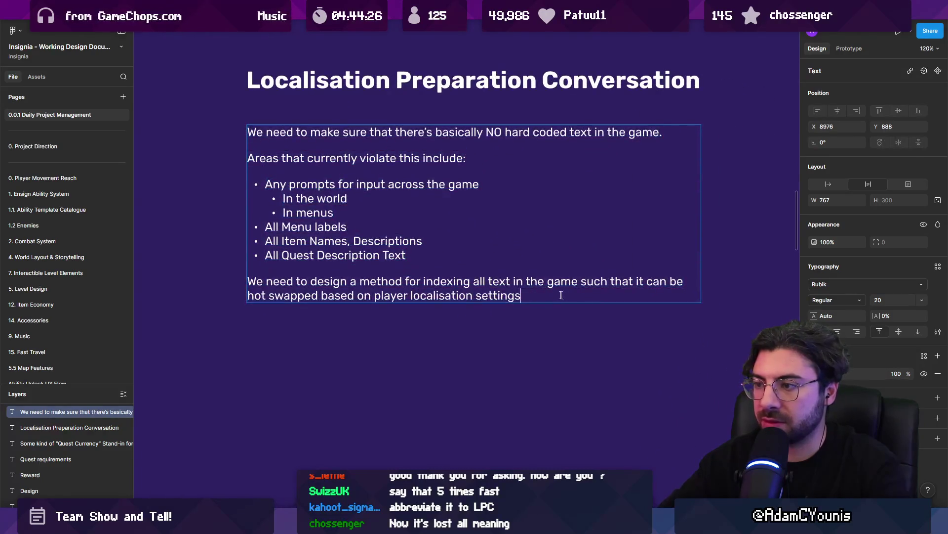
Step: Add a 'Minimum:' line at the end of the notes
{"action": "key", "text": "Return"}
{"action": "key", "text": "Return"}
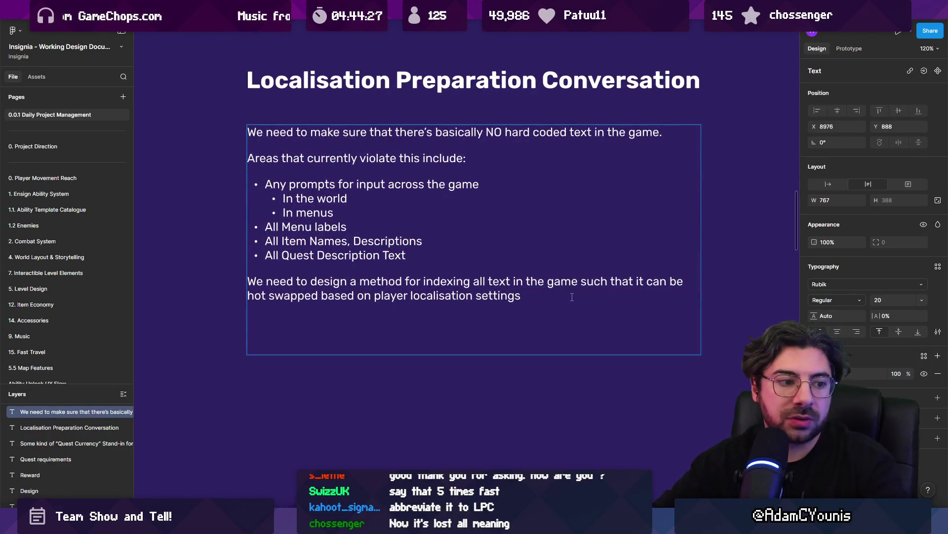
{"action": "key", "text": "BackSpace"}
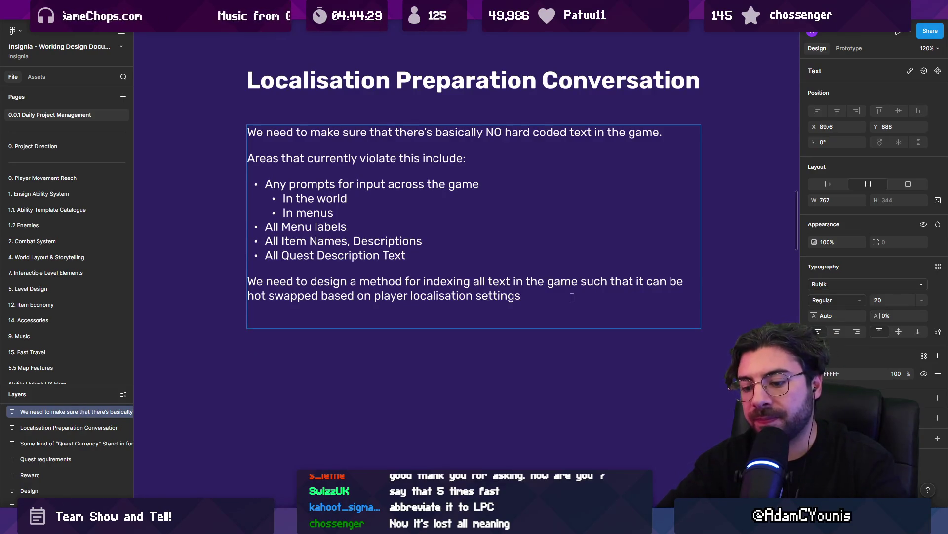
{"action": "type", "text": "Minimunm"}
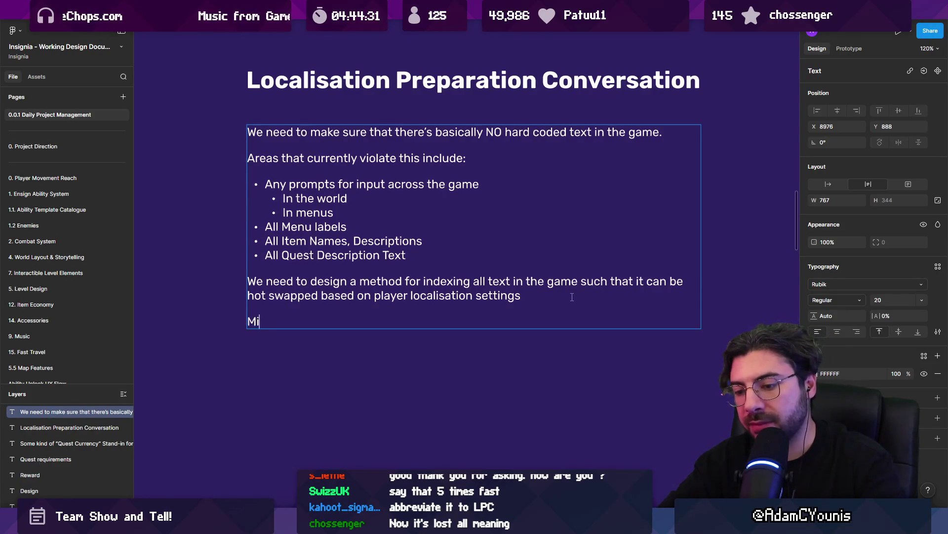
{"action": "key", "text": "BackSpace"}
{"action": "key", "text": "BackSpace"}
{"action": "type", "text": ":"}
{"action": "key", "text": "Return"}
Step: Write 'GUIDs for every text based thing.' on the line below
{"action": "type", "text": "A GUI D for eve"}
{"action": "key", "text": "BackSpace"}
{"action": "key", "text": "BackSpace"}
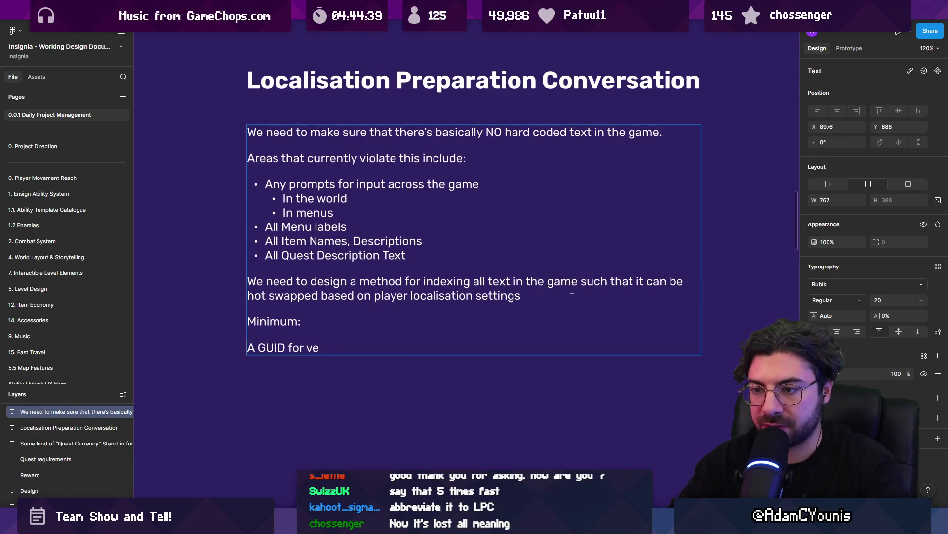
{"action": "key", "text": "Delete"}
{"action": "key", "text": "Delete"}
{"action": "key", "text": "ctrl+Right"}
{"action": "type", "text": "s"}
{"action": "key", "text": "BackSpace"}
{"action": "key", "text": "BackSpace"}
{"action": "key", "text": "BackSpace"}
{"action": "type", "text": "very"}
{"action": "type", "text": "xt basde"}
{"action": "key", "text": "BackSpace"}
{"action": "key", "text": "BackSpace"}
{"action": "type", "text": "ed"}
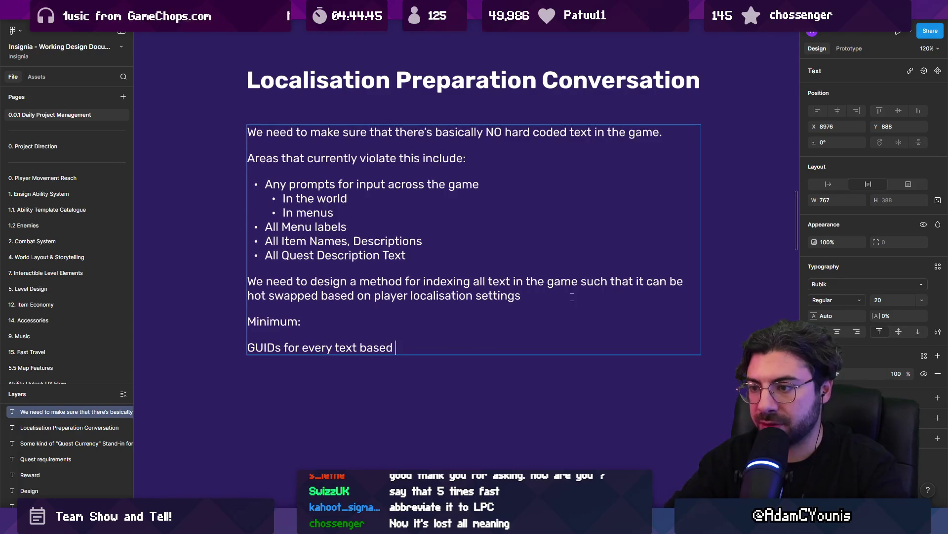
{"action": "type", "text": " thighn"}
{"action": "key", "text": "BackSpace"}
{"action": "key", "text": "BackSpace"}
{"action": "key", "text": "BackSpace"}
{"action": "type", "text": "ing."}
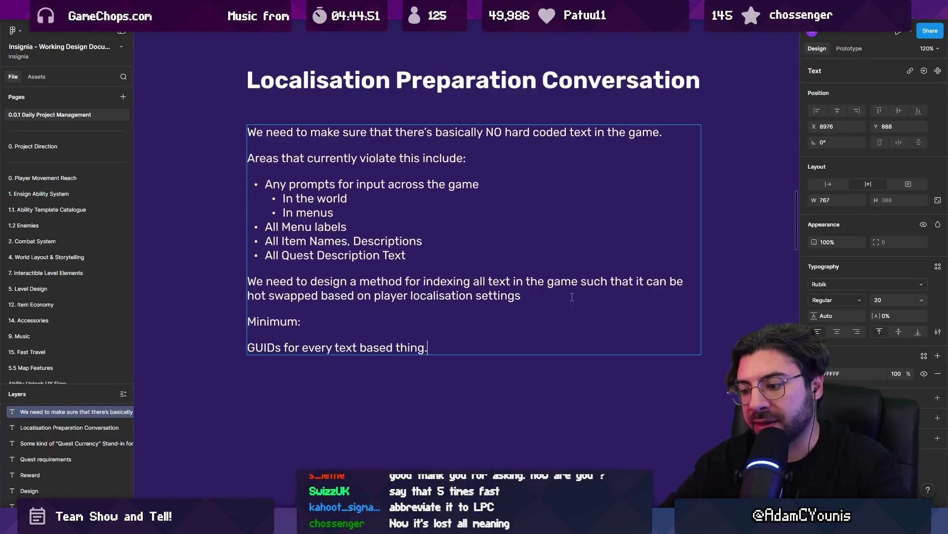
{"action": "key", "text": "Return"}
{"action": "type", "text": "This would"}
{"action": "key", "text": "shift+Home"}
{"action": "key", "text": "BackSpace"}
{"action": "key", "text": "Return"}
Step: End the GUIDs line with 'except.', discarding a trial scriptable object fields bullet
{"action": "type", "text": "-="}
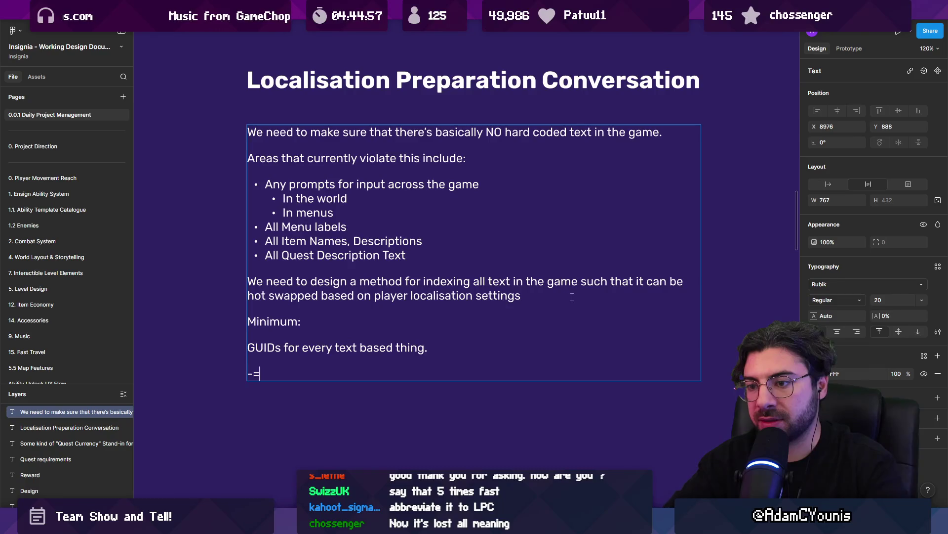
{"action": "key", "text": "BackSpace"}
{"action": "key", "text": "BackSpace"}
{"action": "key", "text": "BackSpace"}
{"action": "key", "text": "BackSpace"}
{"action": "key", "text": "Return"}
{"action": "type", "text": "- "}
{"action": "type", "text": " scriptable object tee"}
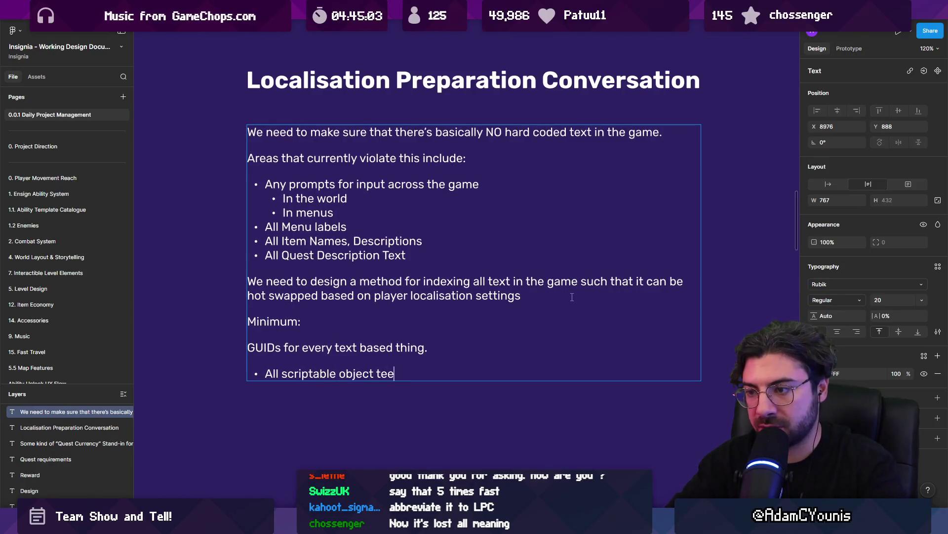
{"action": "key", "text": "BackSpace"}
{"action": "type", "text": "xt fi"}
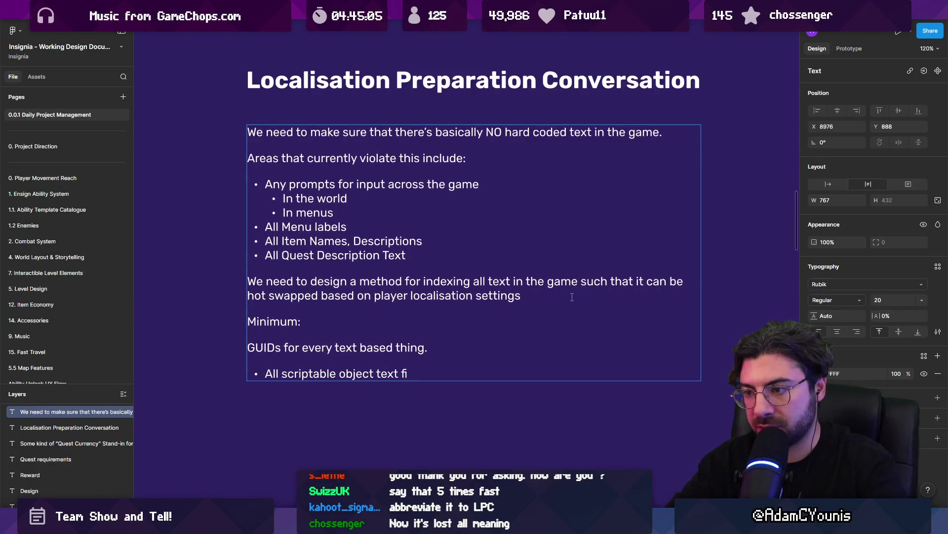
{"action": "type", "text": "elds"}
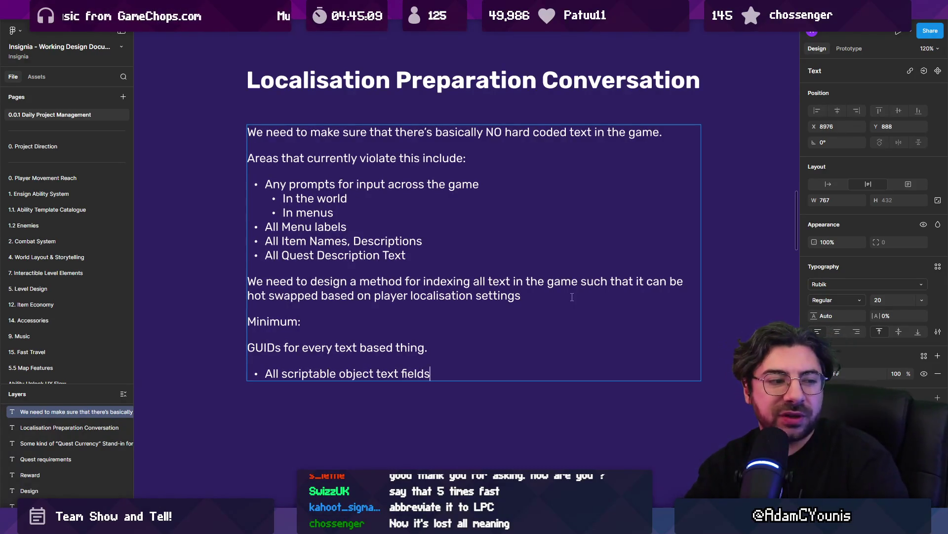
{"action": "key", "text": "ctrl+shift+Left"}
{"action": "key", "text": "ctrl+shift+Left"}
{"action": "key", "text": "ctrl+shift+Left"}
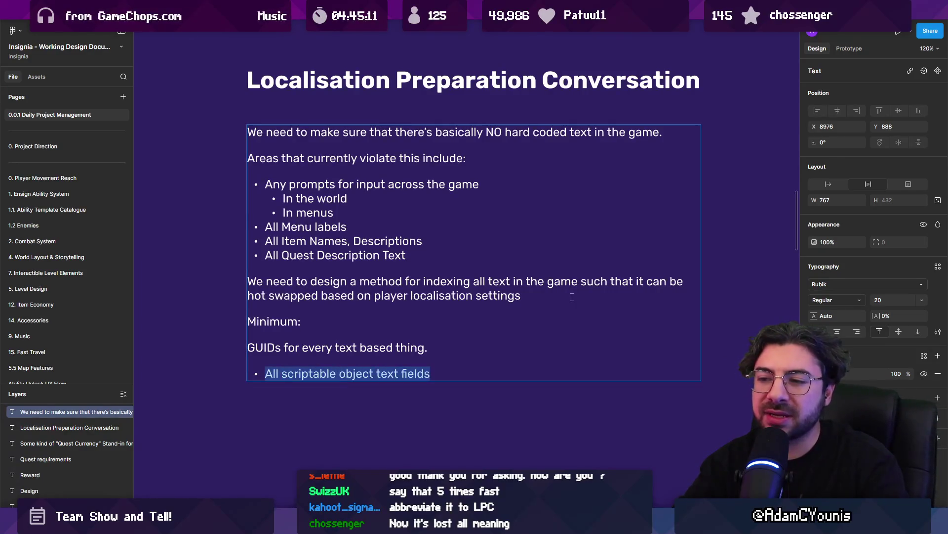
{"action": "key", "text": "BackSpace"}
{"action": "key", "text": "BackSpace"}
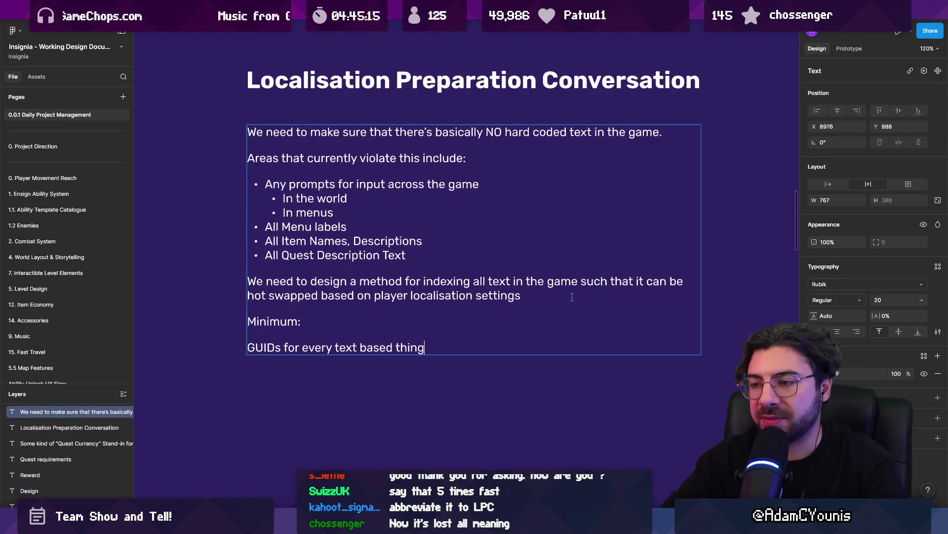
{"action": "type", "text": " except."}
{"action": "key", "text": "Return"}
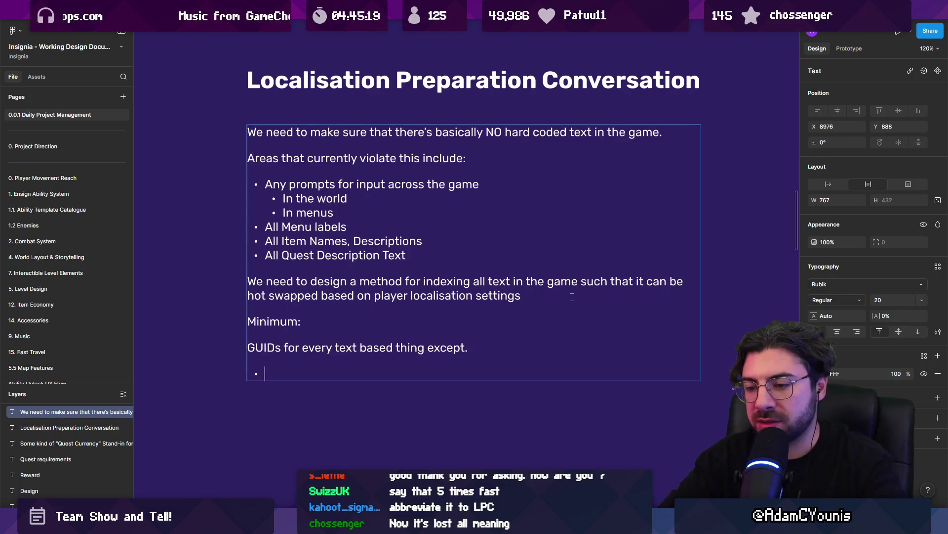
{"action": "key", "text": "BackSpace"}
{"action": "key", "text": "BackSpace"}
Step: Change GUIDs to IDs and add a 'ScriptableObject and fields' bullet with a 'by reference' sub-bullet
{"action": "key", "text": "shift+Home"}
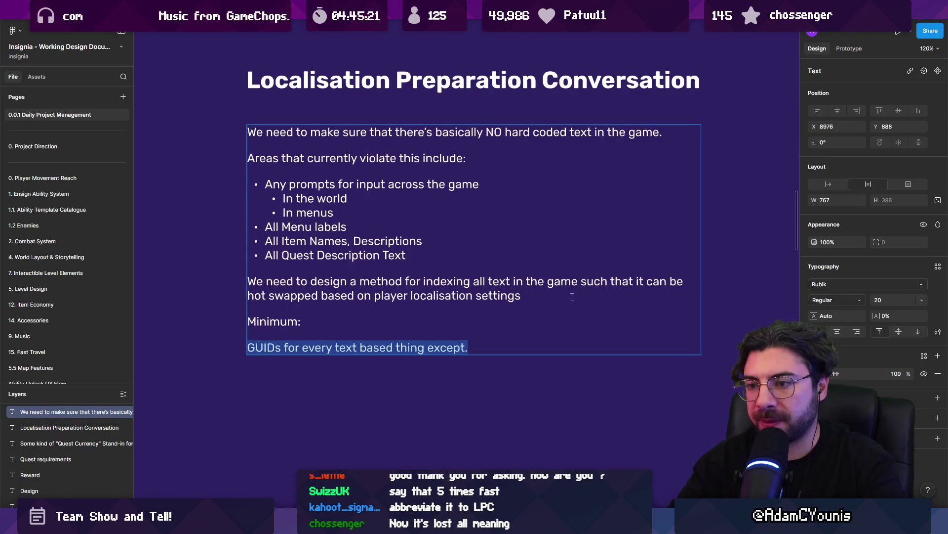
{"action": "key", "text": "Left"}
{"action": "key", "text": "Delete"}
{"action": "key", "text": "Delete"}
{"action": "key", "text": "Return"}
{"action": "type", "text": "Scri"}
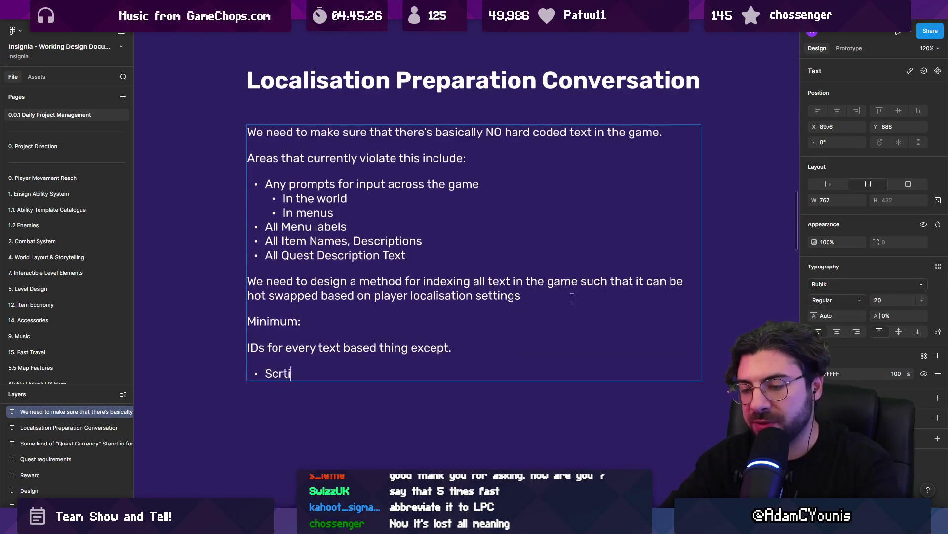
{"action": "key", "text": "BackSpace"}
{"action": "key", "text": "BackSpace"}
{"action": "type", "text": "riptableObj"}
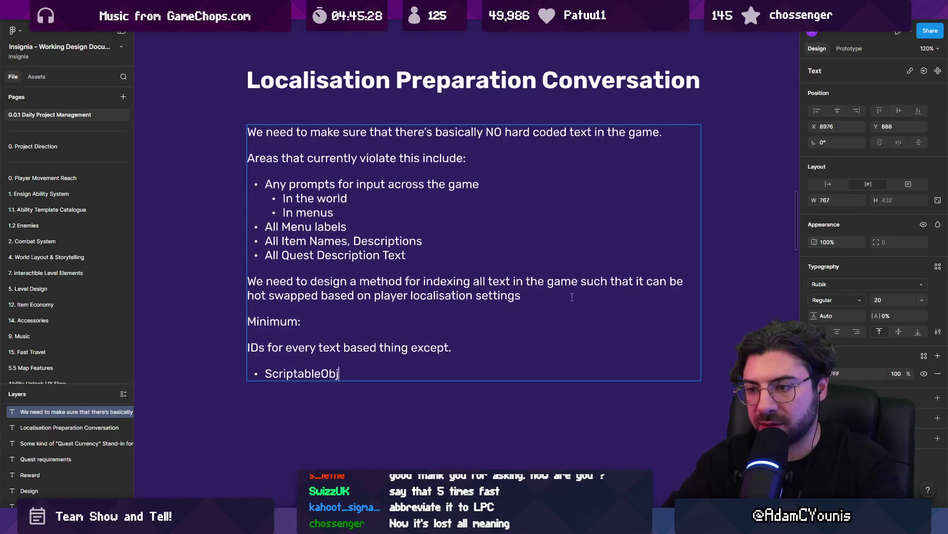
{"action": "type", "text": "ect and fields"}
{"action": "key", "text": "Return"}
{"action": "key", "text": "Tab"}
{"action": "type", "text": "by "}
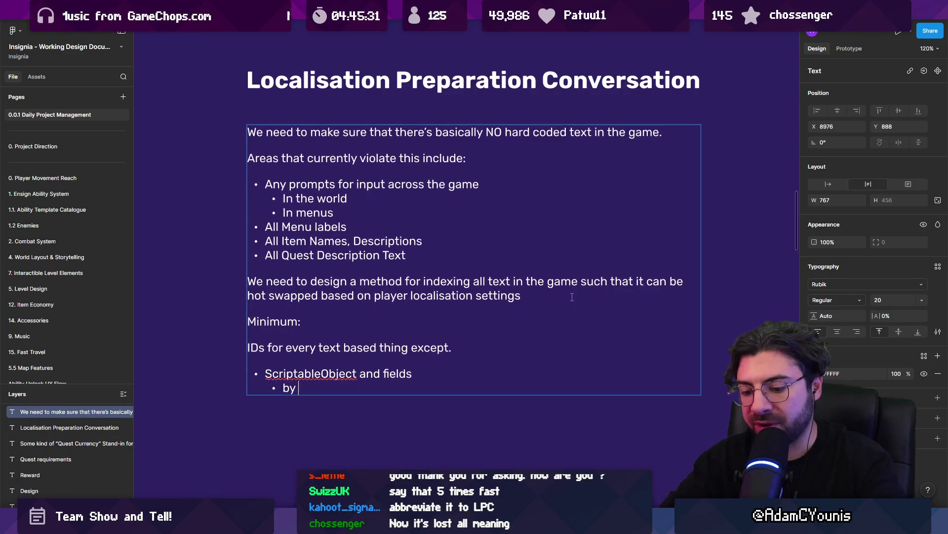
{"action": "type", "text": "reference"}
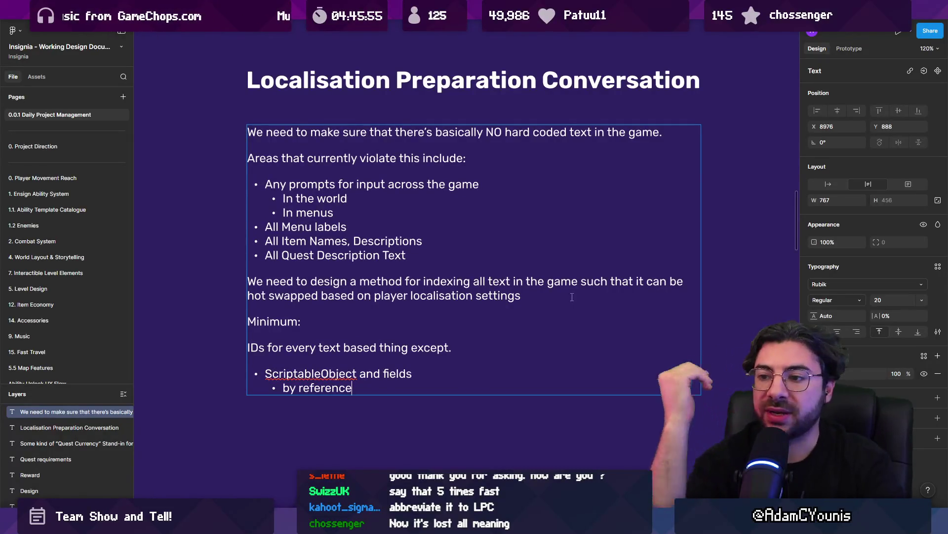
Step: Finish the sub-bullet as 'by reference → scriptableobject GUID + Field name' and exit the text box
{"action": "key", "text": "Right"}
{"action": "key", "text": "Right"}
{"action": "key", "text": "Right"}
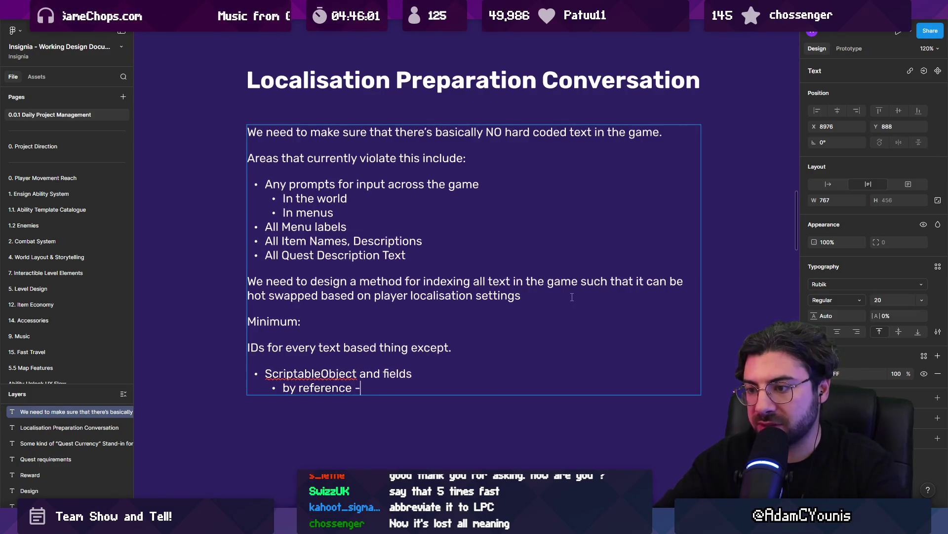
{"action": "type", "text": "pta"}
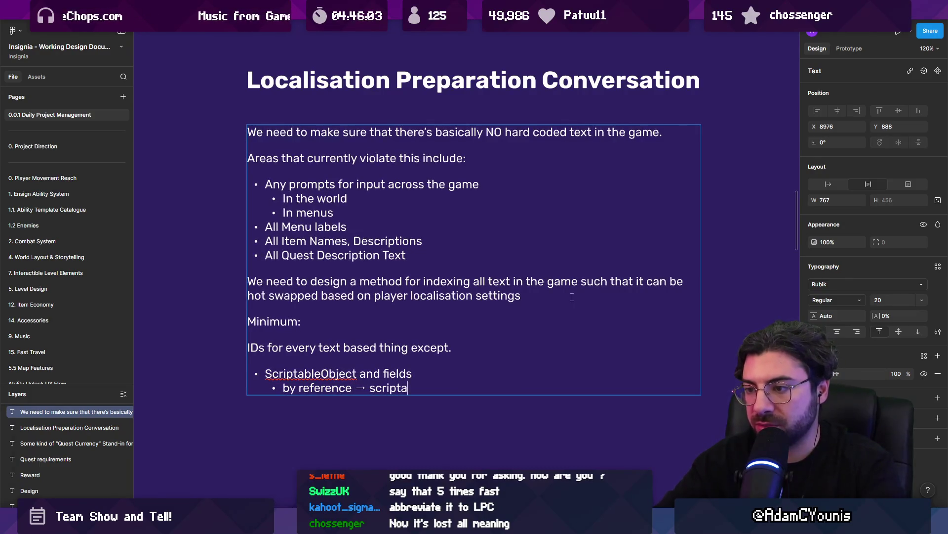
{"action": "type", "text": "bleobj"}
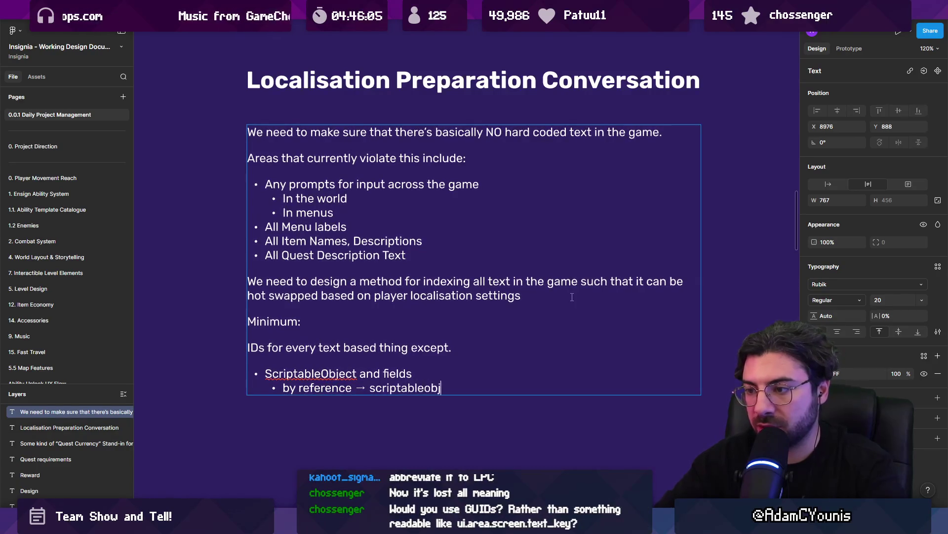
{"action": "type", "text": "ect GUID + "}
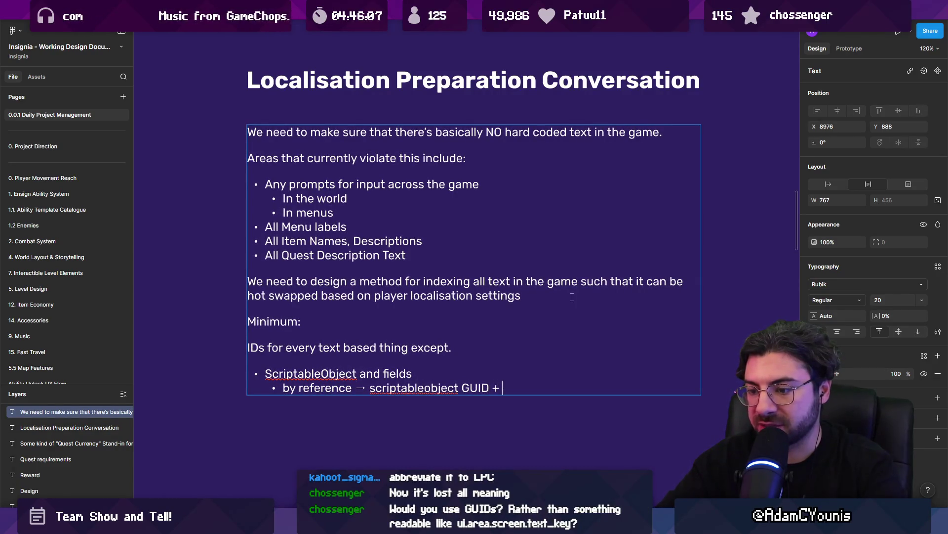
{"action": "type", "text": "Field name"}
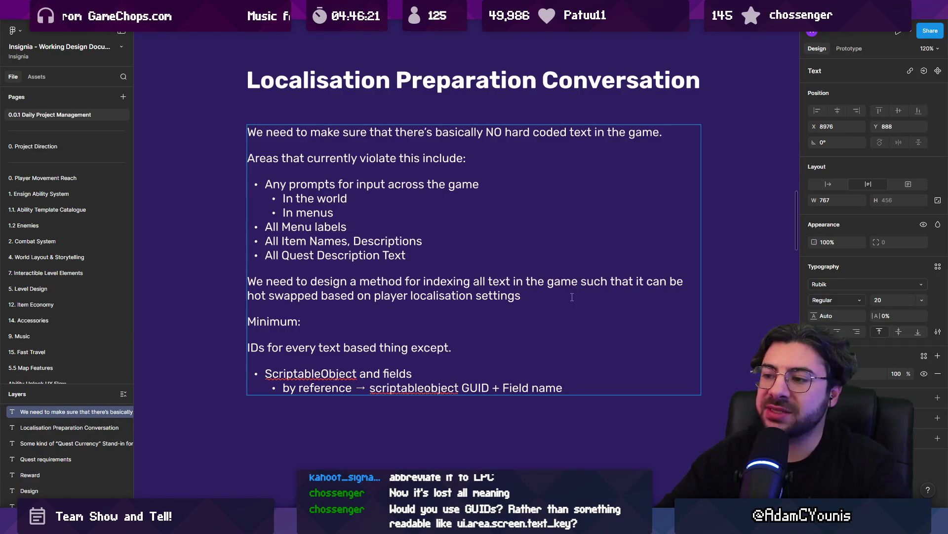
{"action": "key", "text": "Escape"}
{"action": "key", "text": "Escape"}
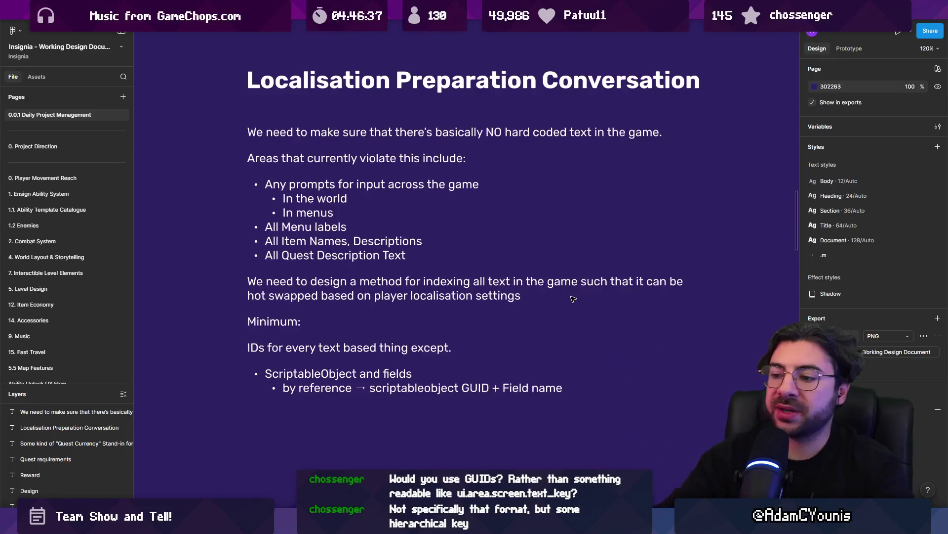
{"action": "key", "text": "alt+Tab"}
Step: Search the Unity Project panel for 't:item' to list all Item assets
{"action": "left_click", "coordinate": [25, 280]}
{"action": "left_click", "coordinate": [27, 271]}
{"action": "left_click", "coordinate": [447, 280]}
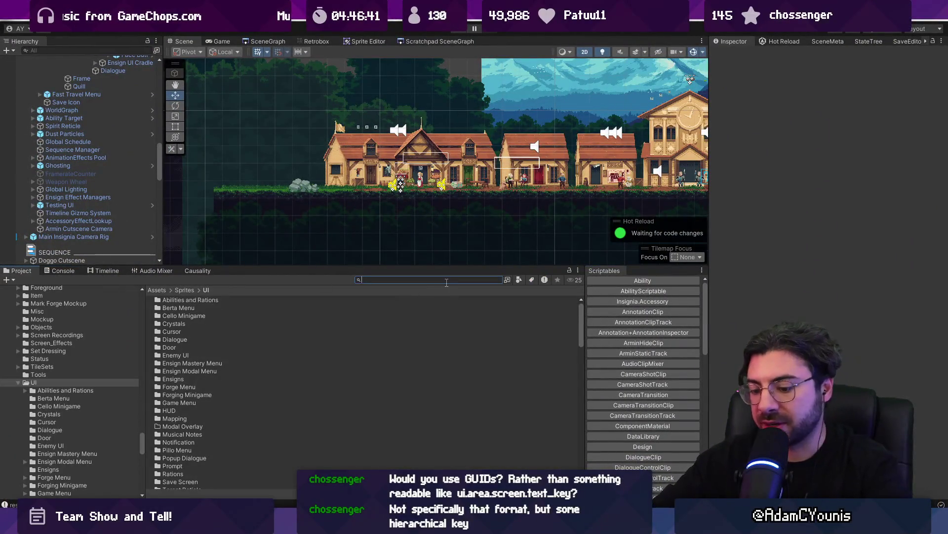
{"action": "type", "text": "s"}
{"action": "key", "text": "BackSpace"}
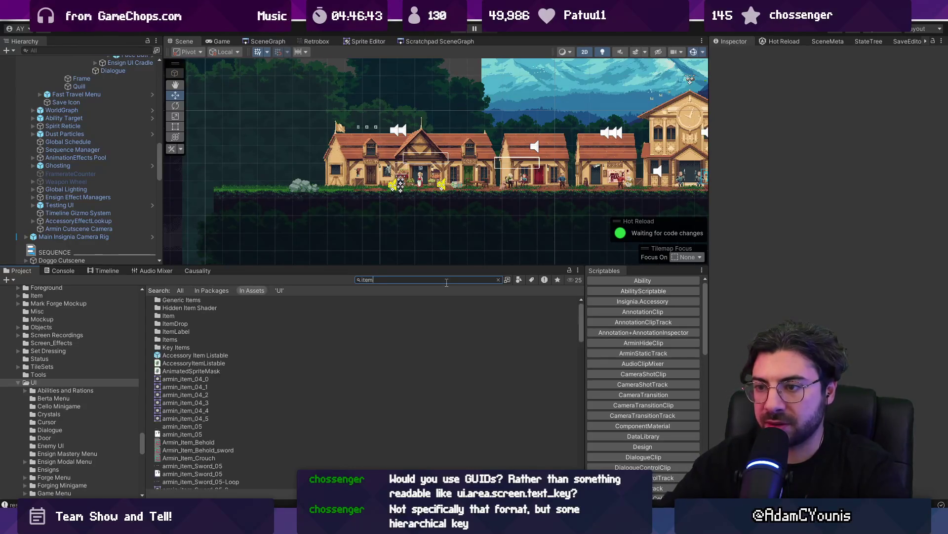
{"action": "type", "text": ":"}
Step: Inspect the Bread, Accessory Pouch and Apple items, scrolling through Apple's scene references
{"action": "left_click", "coordinate": [288, 324]}
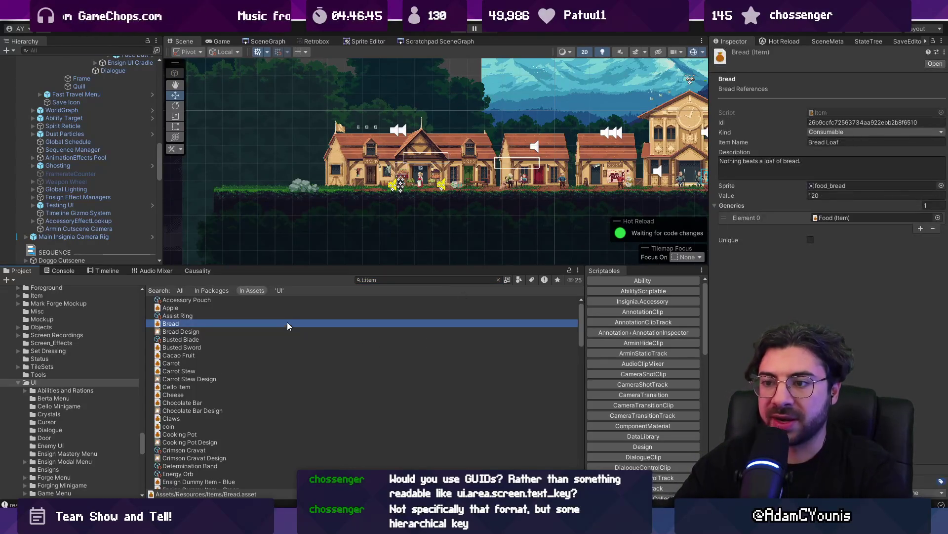
{"action": "scroll", "coordinate": [300, 329], "scroll_direction": "up", "scroll_amount": 2}
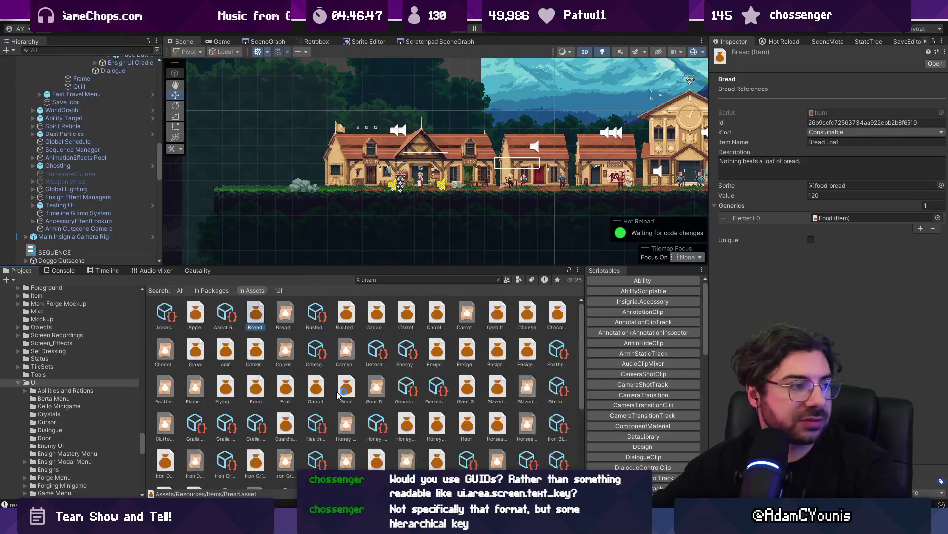
{"action": "left_click", "coordinate": [173, 312]}
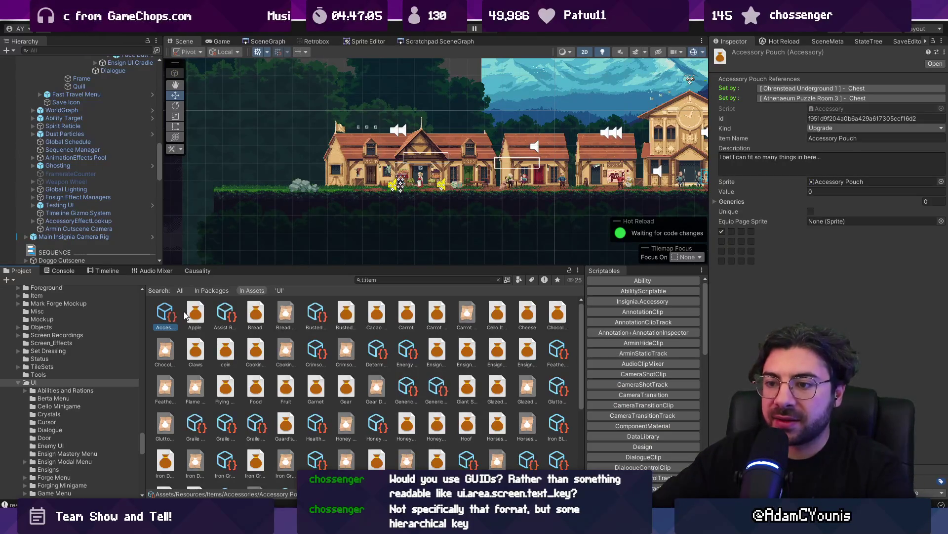
{"action": "left_click", "coordinate": [195, 317]}
{"action": "scroll", "coordinate": [859, 278], "scroll_direction": "down", "scroll_amount": 10}
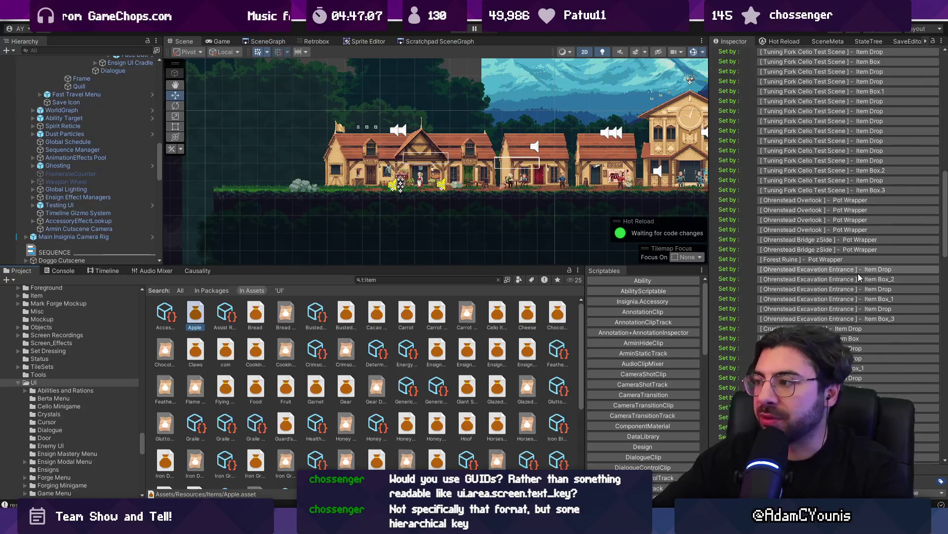
{"action": "scroll", "coordinate": [856, 273], "scroll_direction": "down", "scroll_amount": 10}
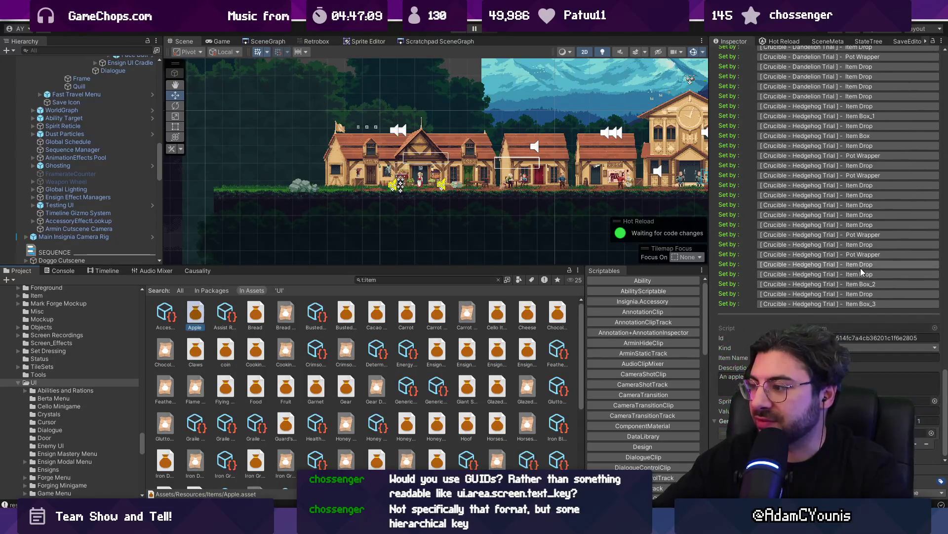
{"action": "scroll", "coordinate": [774, 108], "scroll_direction": "up", "scroll_amount": 5}
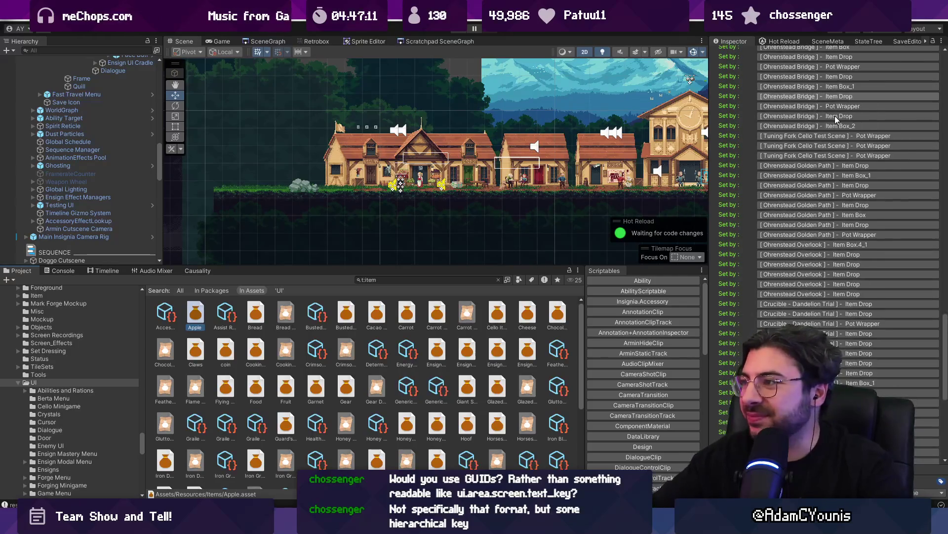
{"action": "scroll", "coordinate": [770, 109], "scroll_direction": "up", "scroll_amount": 5}
{"action": "scroll", "coordinate": [736, 106], "scroll_direction": "up", "scroll_amount": 5}
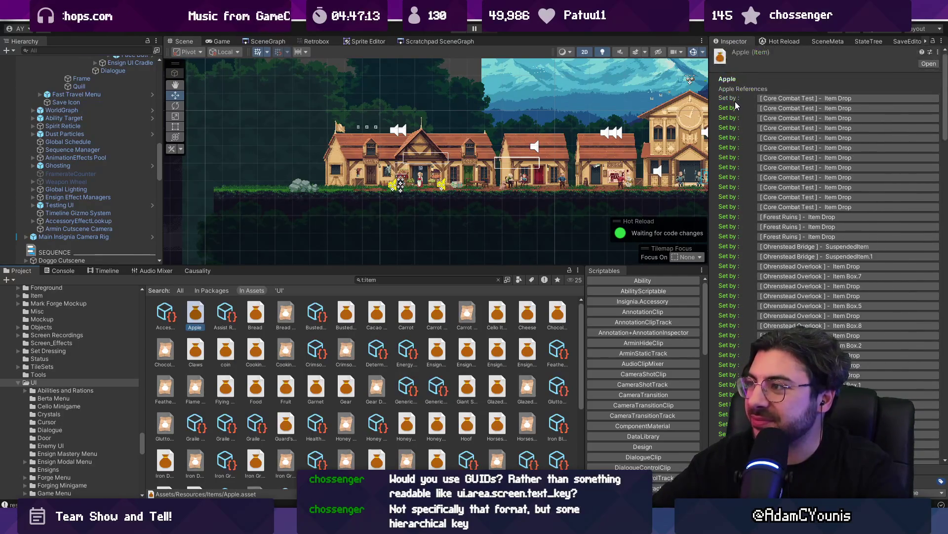
{"action": "left_click", "coordinate": [258, 315]}
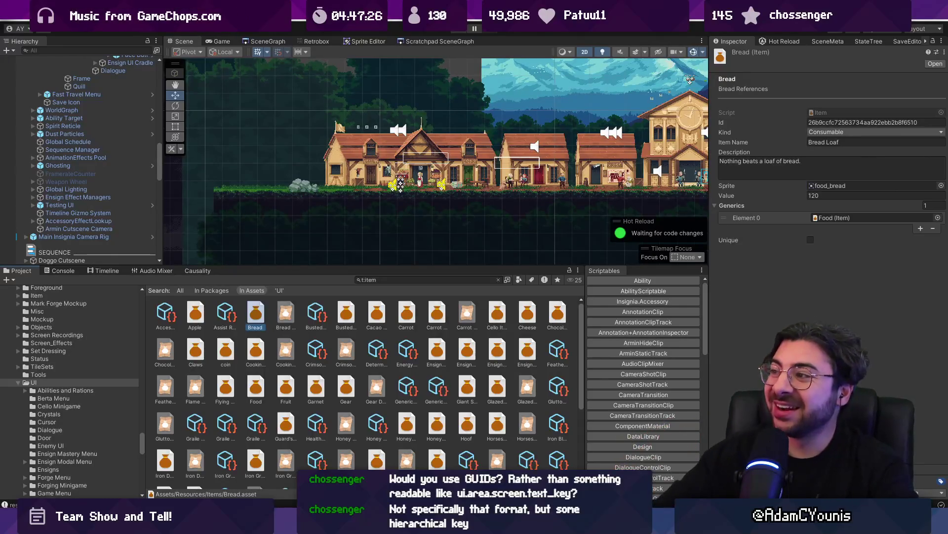
Step: Inspect the Bread asset: Item Name 'Bread Loaf', Consumable worth 120, described 'Nothing beats a loaf of bread.'
{"action": "left_click", "coordinate": [842, 142]}
{"action": "key", "text": "End"}
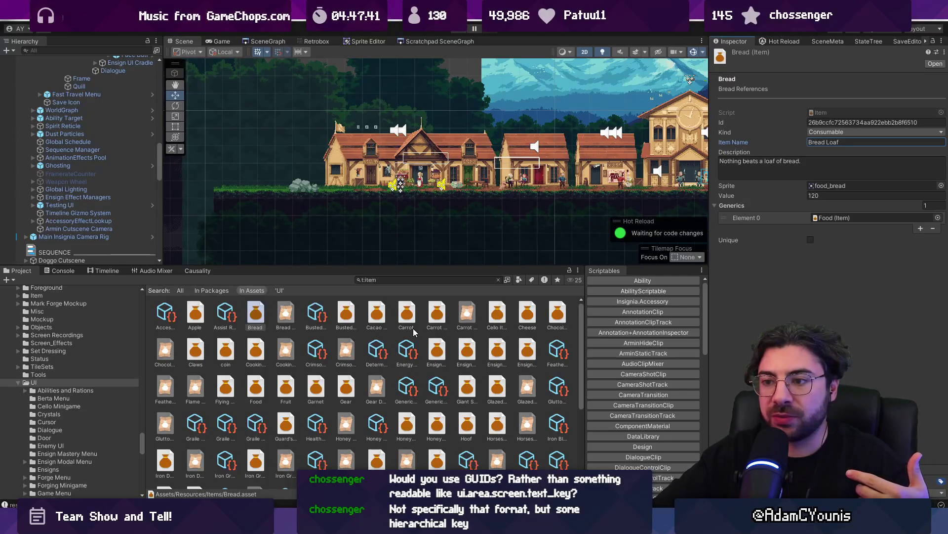
{"action": "right_click", "coordinate": [259, 315]}
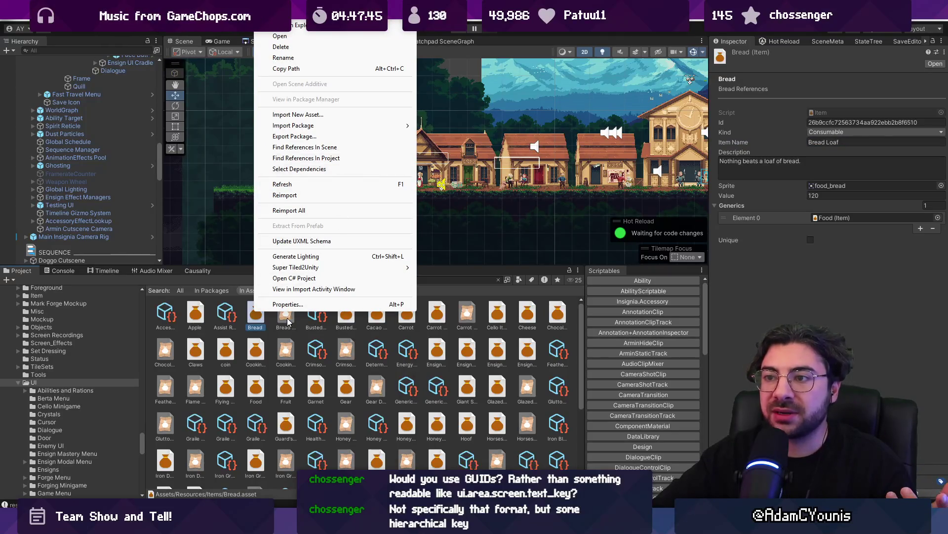
{"action": "left_click", "coordinate": [724, 143]}
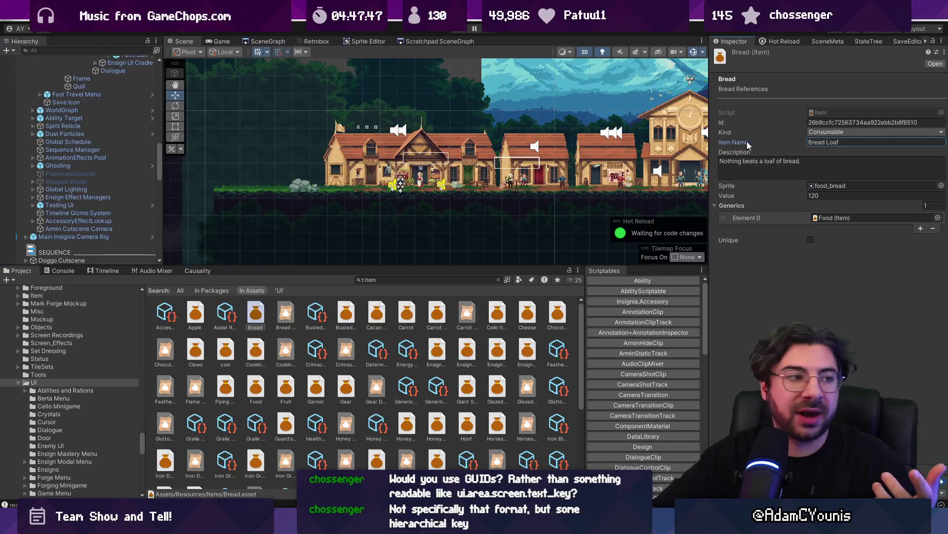
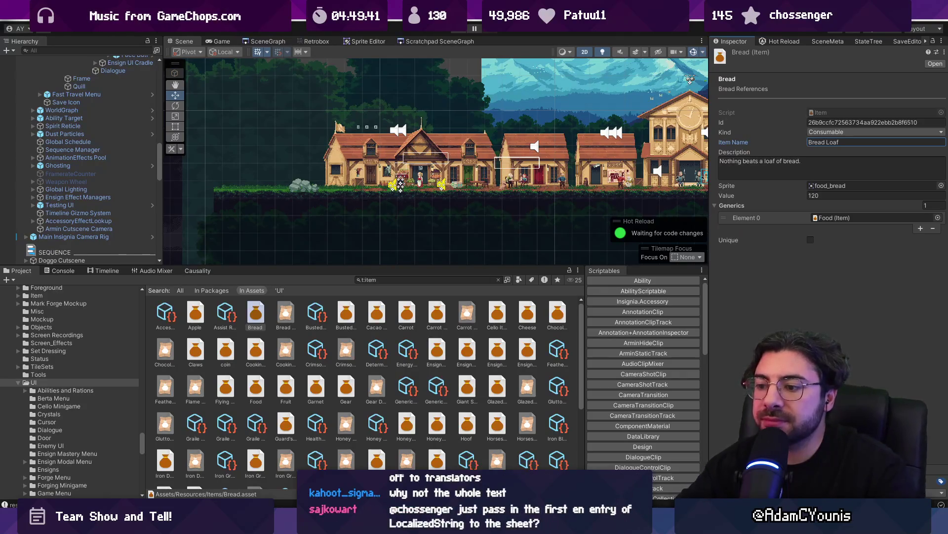
Step: Switch from Unity Editor to the Figma localisation preparation notes
{"action": "mouse_move", "coordinate": [354, 529]}
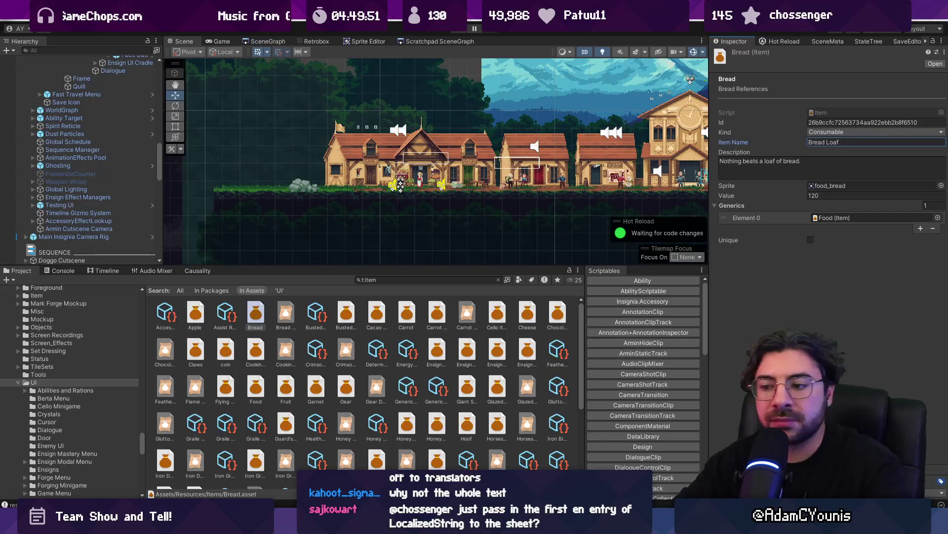
{"action": "key", "text": "alt+Tab"}
{"action": "key", "text": "alt+Tab"}
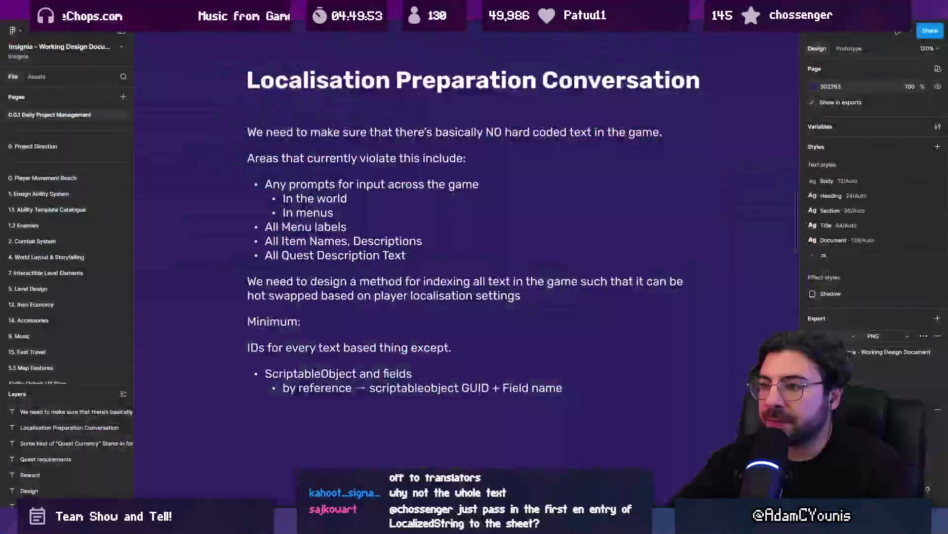
Step: Start editing the localisation notes, then add and remove a trial 'Either' line
{"action": "double_click", "coordinate": [393, 376]}
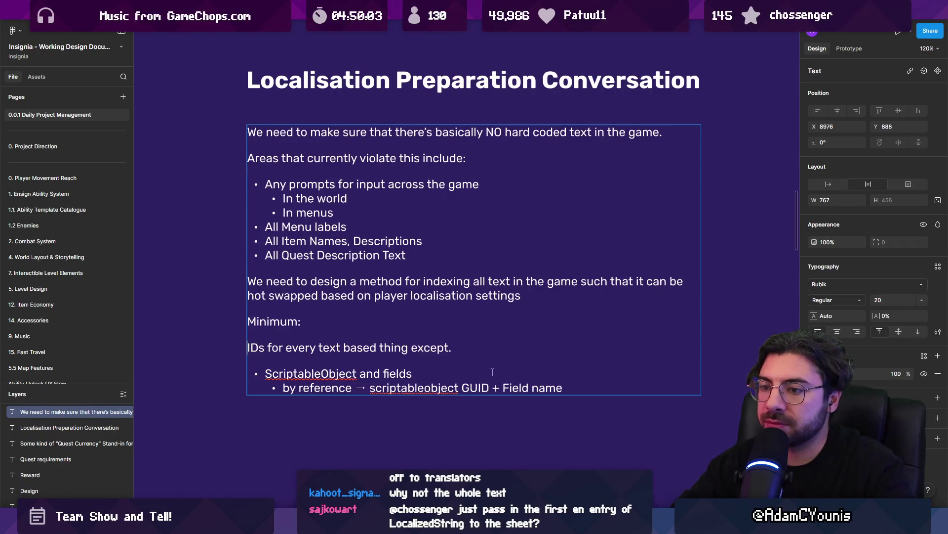
{"action": "key", "text": "Return"}
{"action": "type", "text": "Either"}
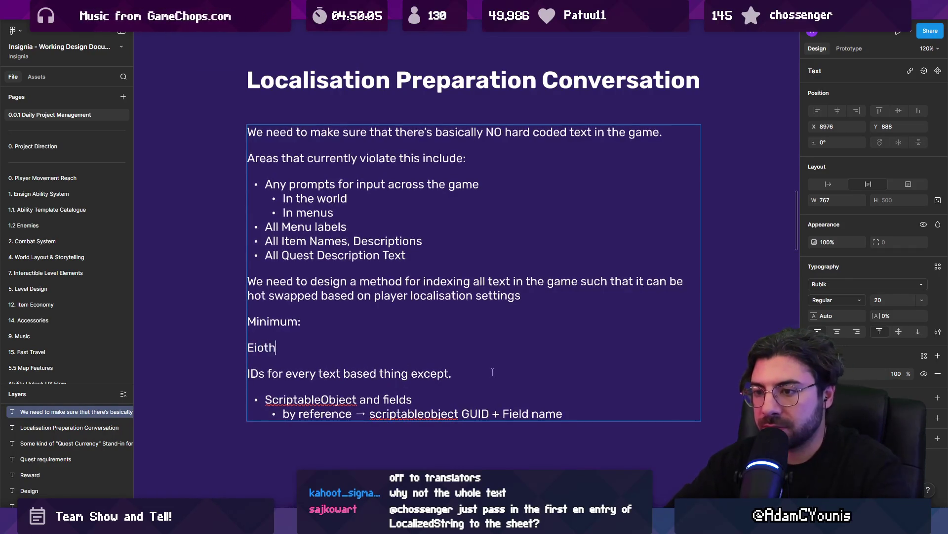
{"action": "key", "text": "shift+Up"}
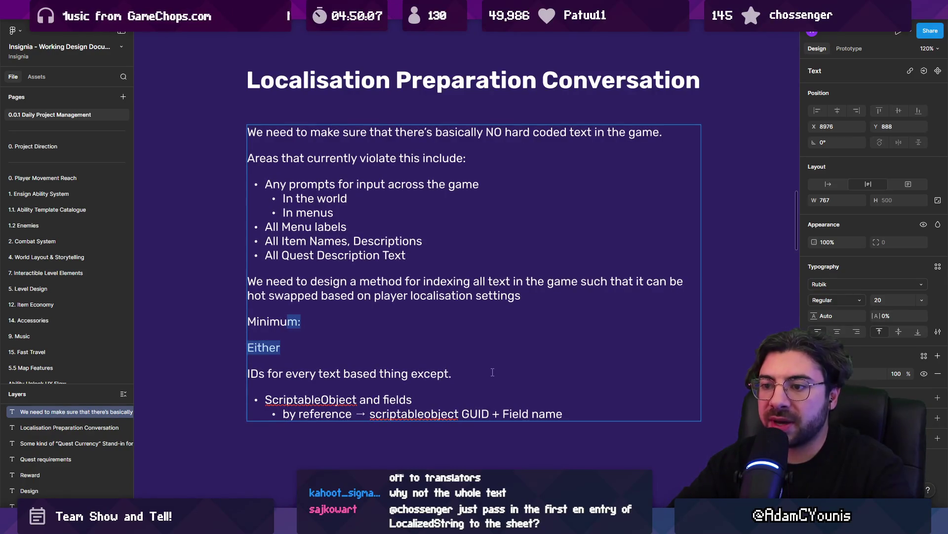
{"action": "key", "text": "shift+Down"}
{"action": "key", "text": "ctrl+BackSpace"}
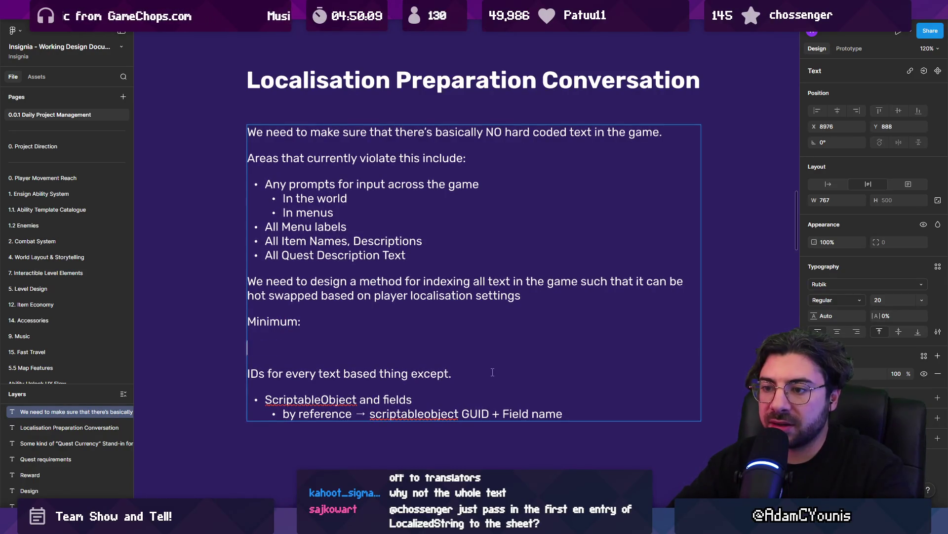
{"action": "key", "text": "BackSpace"}
Step: Add an 'EventSequence' heading with a '- 0 - Dialogue' bullet below the bullet list
{"action": "key", "text": "Return"}
{"action": "key", "text": "Return"}
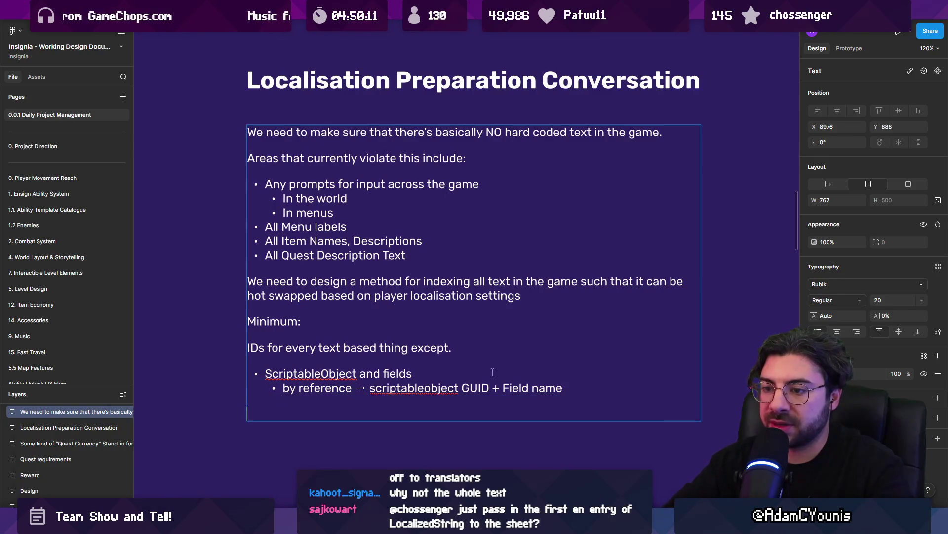
{"action": "type", "text": "Even"}
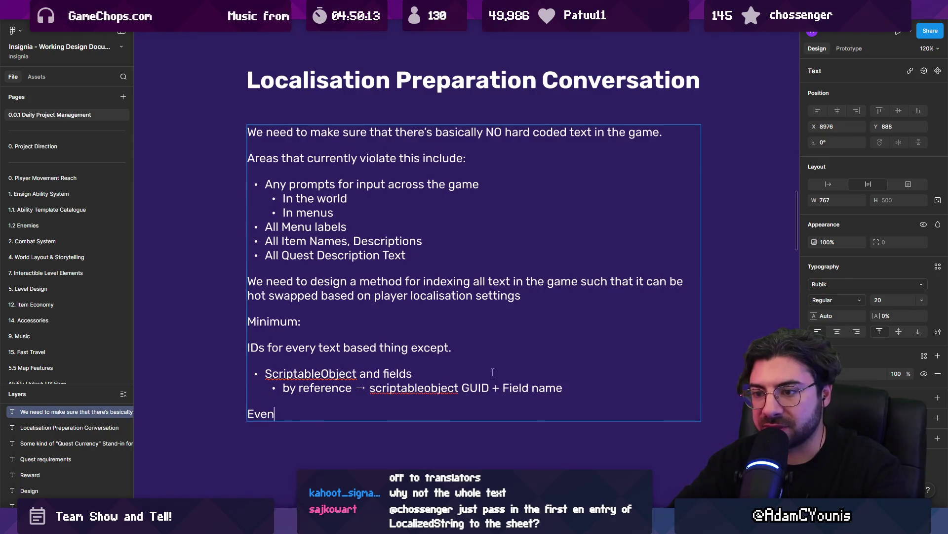
{"action": "type", "text": "tse"}
{"action": "key", "text": "BackSpace"}
{"action": "key", "text": "BackSpace"}
{"action": "type", "text": "Sequence"}
{"action": "key", "text": "Return"}
{"action": "type", "text": "-"}
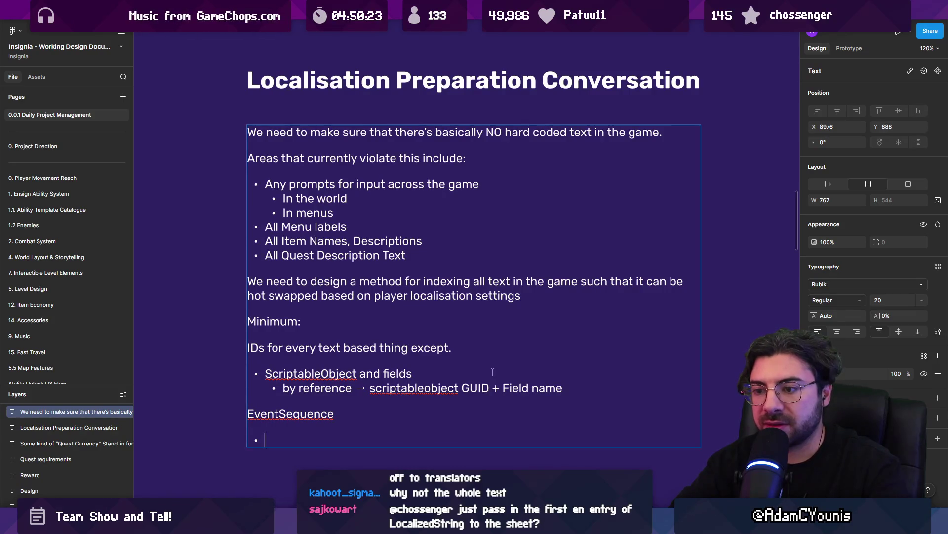
{"action": "type", "text": "0"}
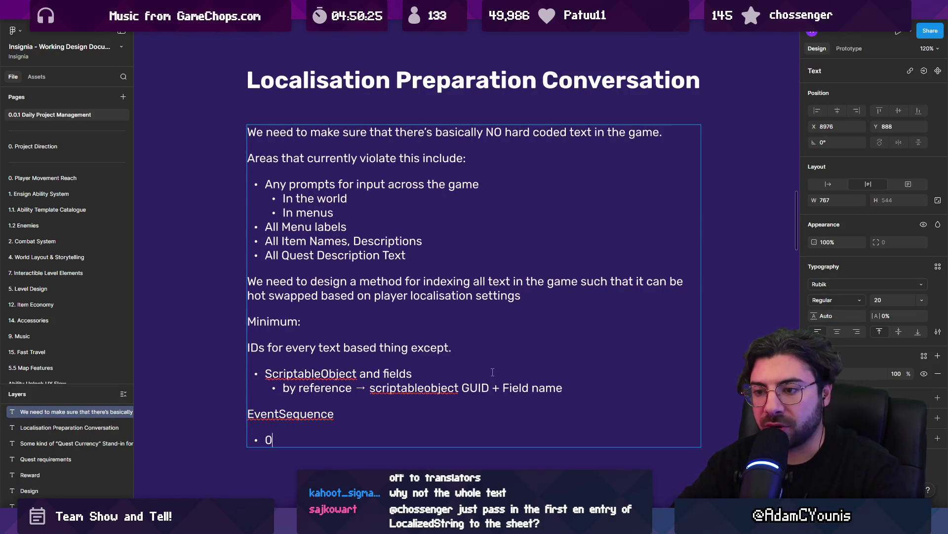
{"action": "type", "text": " - Dial"}
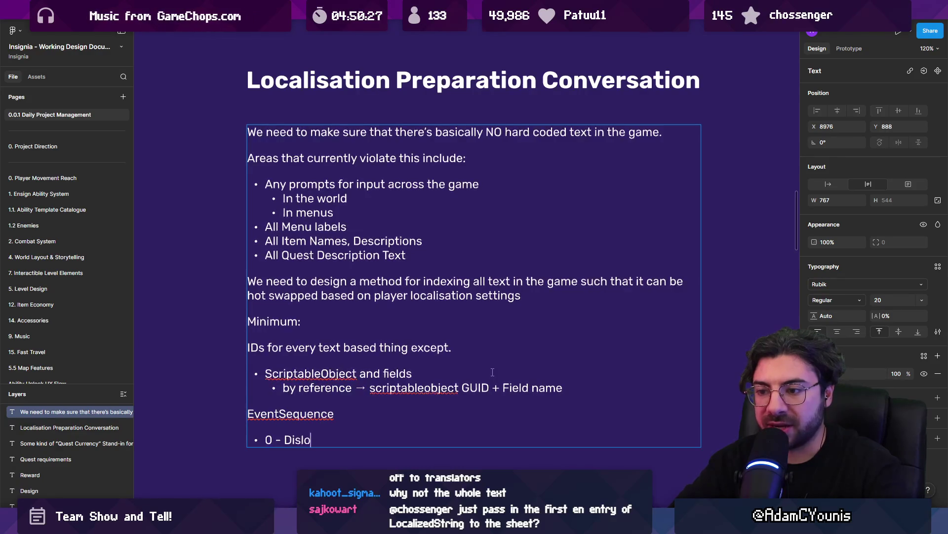
{"action": "type", "text": "ogue"}
Step: Add an empty bullet under EventSequence and delete the '0 - Dialogue' bullet lines
{"action": "key", "text": "ctrl+shift+Left"}
{"action": "key", "text": "shift+Up"}
{"action": "key", "text": "Left"}
{"action": "key", "text": "Return"}
{"action": "key", "text": "ctrl+shift+Left"}
{"action": "key", "text": "shift+Right"}
{"action": "key", "text": "shift+Right"}
{"action": "key", "text": "shift+Right"}
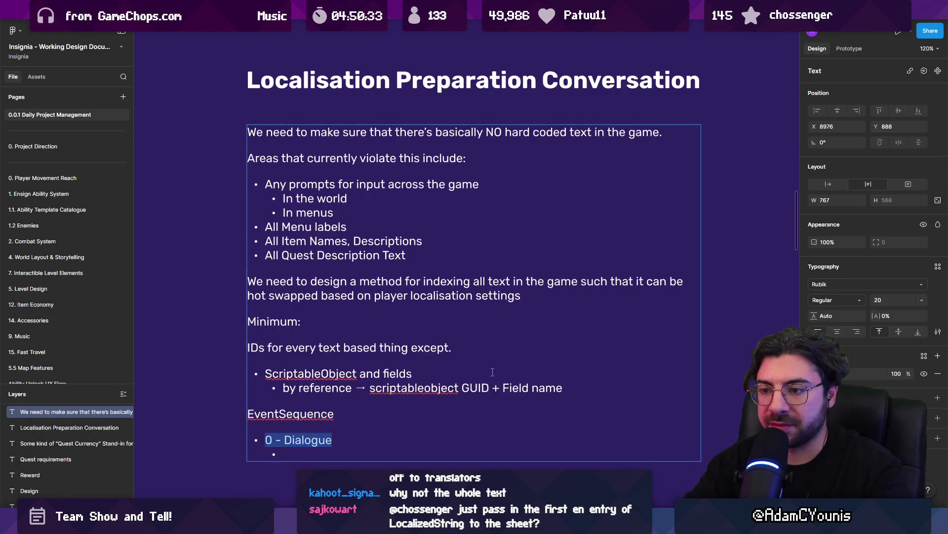
{"action": "key", "text": "BackSpace"}
Step: Filter the Project by t:EventSeq and read the first sequence's 'Hello? Sir?' dialogue line
{"action": "key", "text": "alt+Tab"}
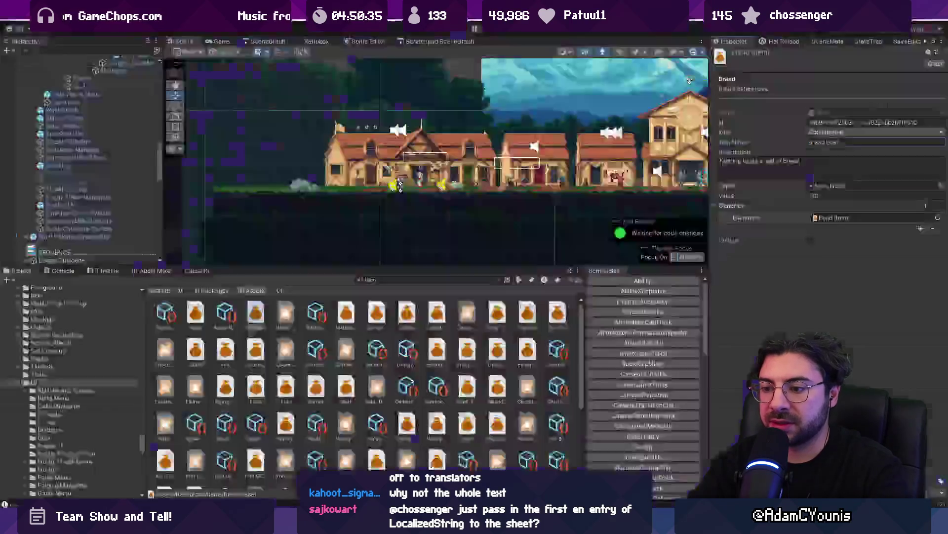
{"action": "left_click", "coordinate": [394, 279]}
{"action": "type", "text": "t:EventSe"}
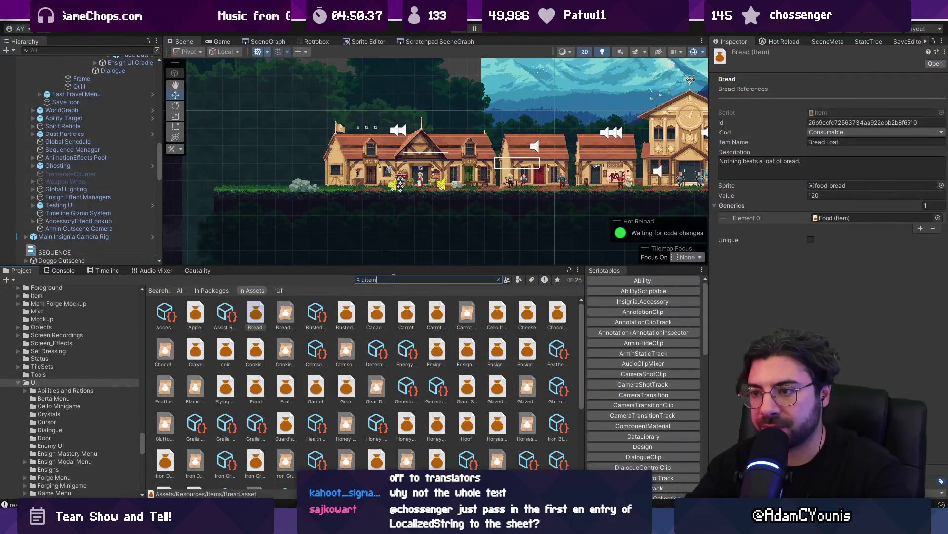
{"action": "type", "text": "quence"}
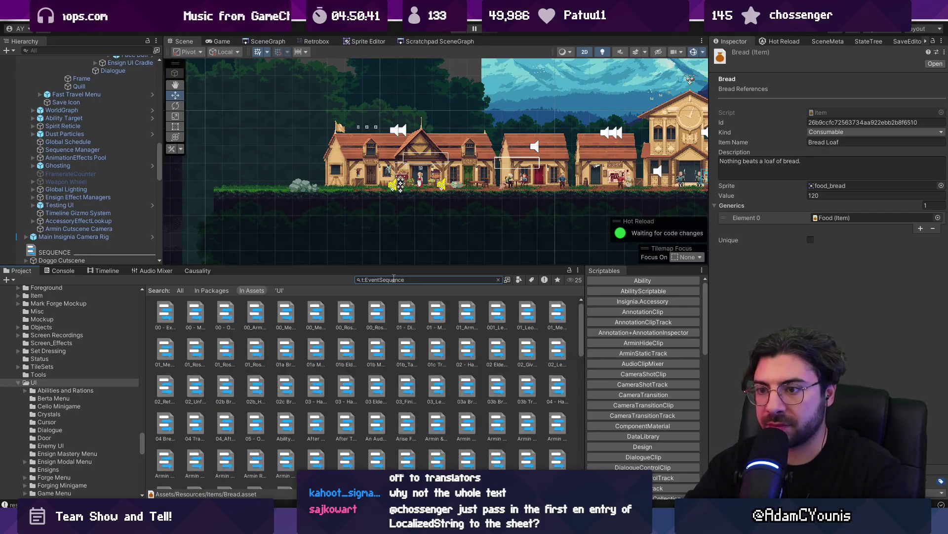
{"action": "left_click", "coordinate": [225, 314]}
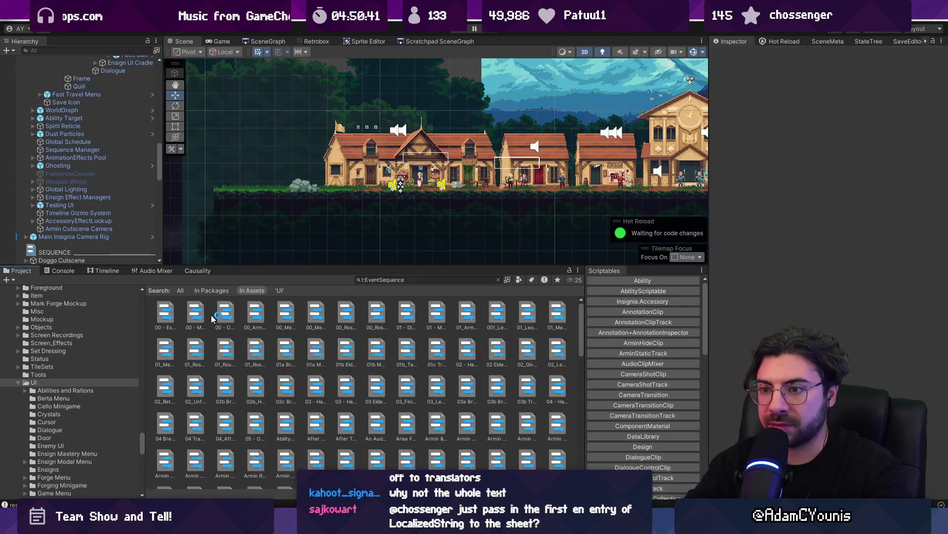
{"action": "scroll", "coordinate": [835, 195], "scroll_direction": "down", "scroll_amount": 5}
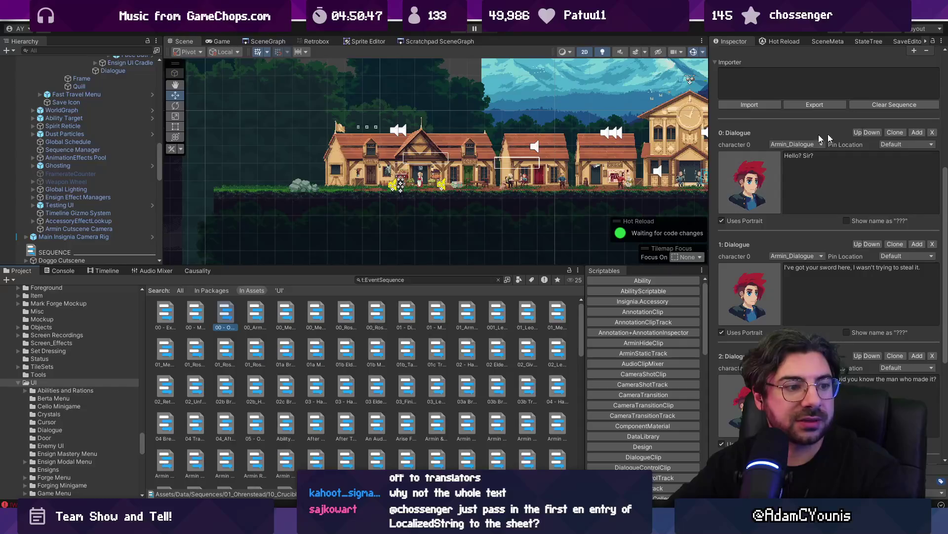
{"action": "left_click", "coordinate": [887, 182]}
{"action": "left_click", "coordinate": [855, 165]}
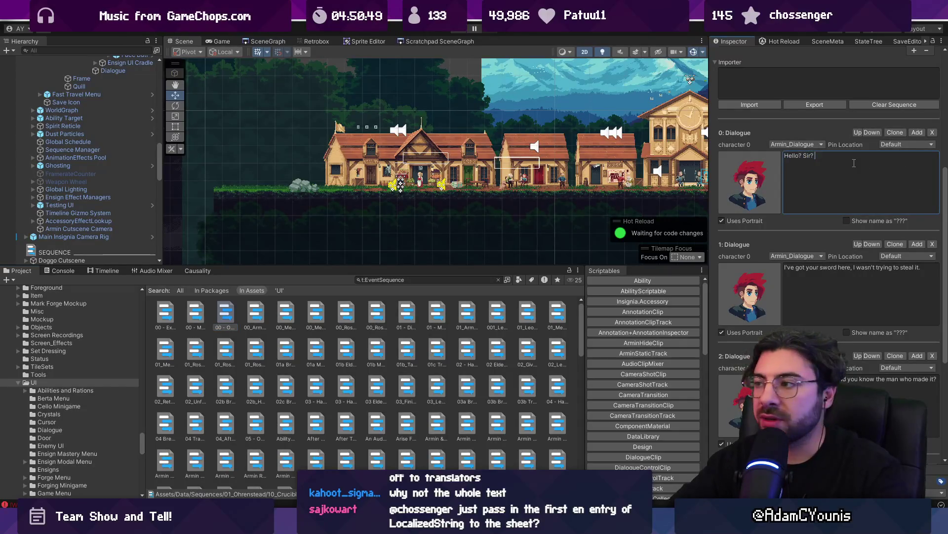
{"action": "left_click", "coordinate": [787, 156]}
{"action": "left_click", "coordinate": [820, 155]}
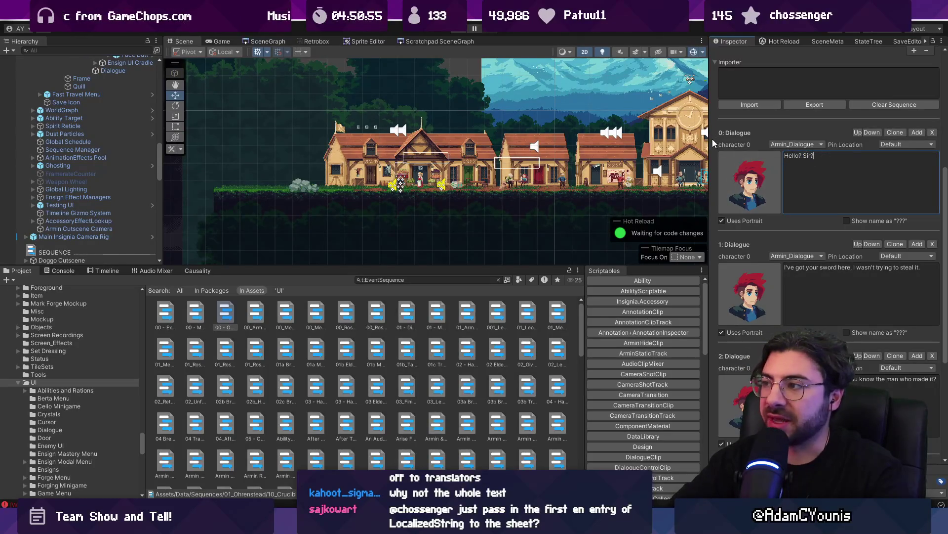
{"action": "scroll", "coordinate": [806, 177], "scroll_direction": "up", "scroll_amount": 5}
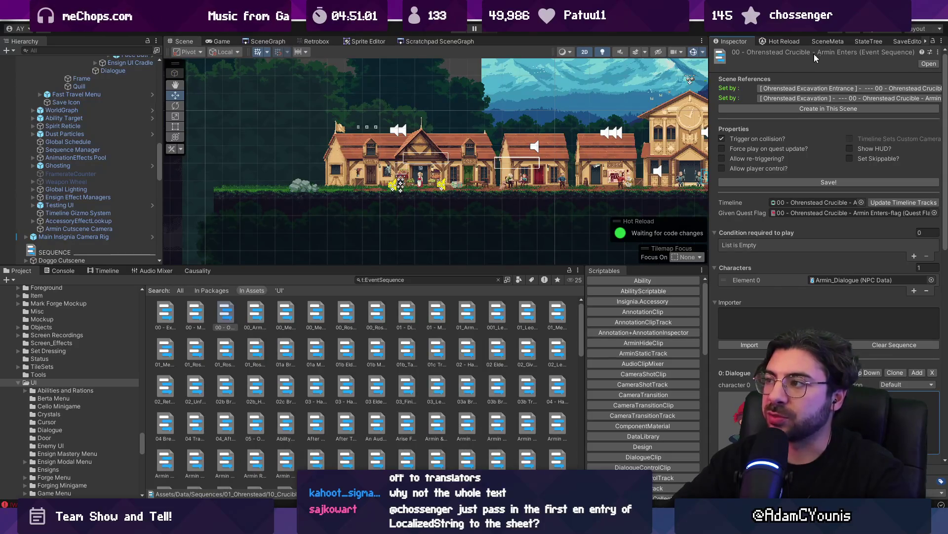
{"action": "scroll", "coordinate": [811, 121], "scroll_direction": "down", "scroll_amount": 5}
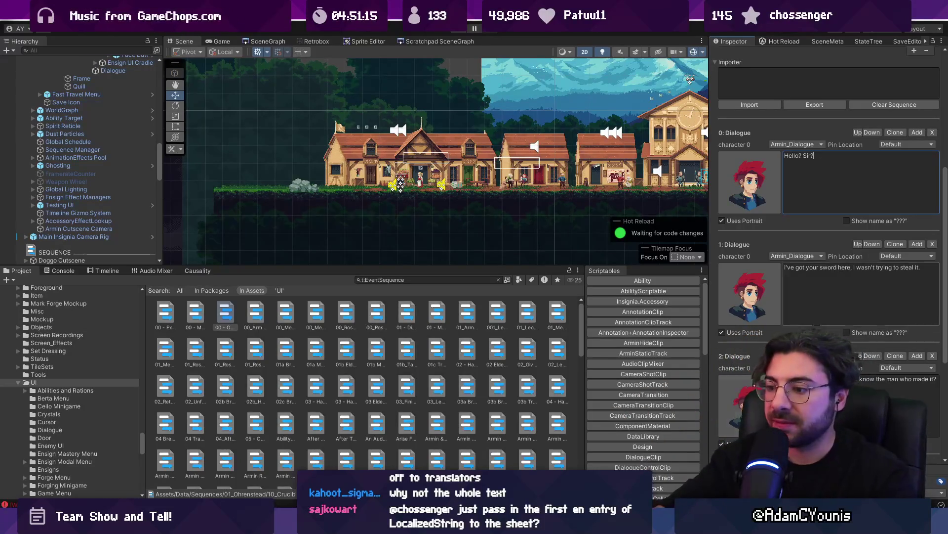
Step: Browse other Event Sequence assets and open the one with Hugh's dialogue
{"action": "left_click", "coordinate": [375, 386]}
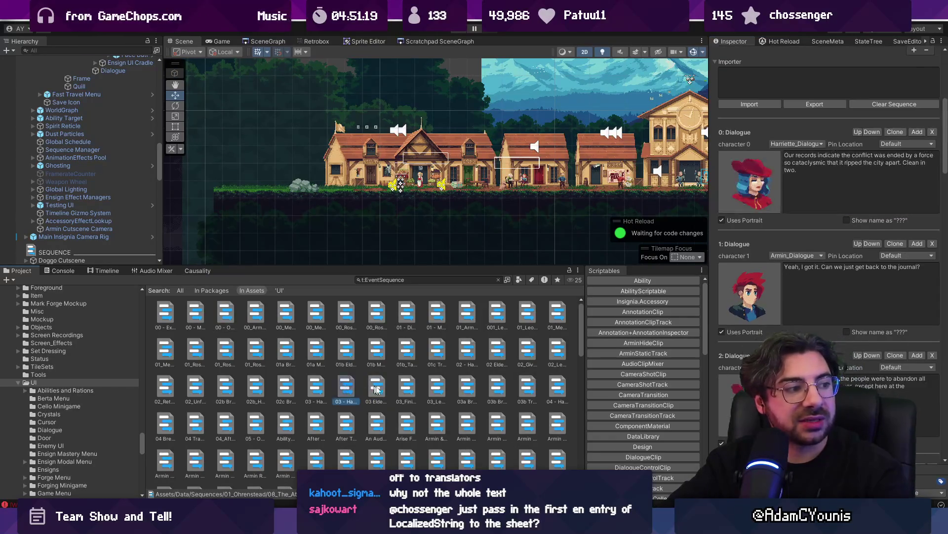
{"action": "left_click", "coordinate": [347, 385]}
{"action": "left_click", "coordinate": [310, 377]}
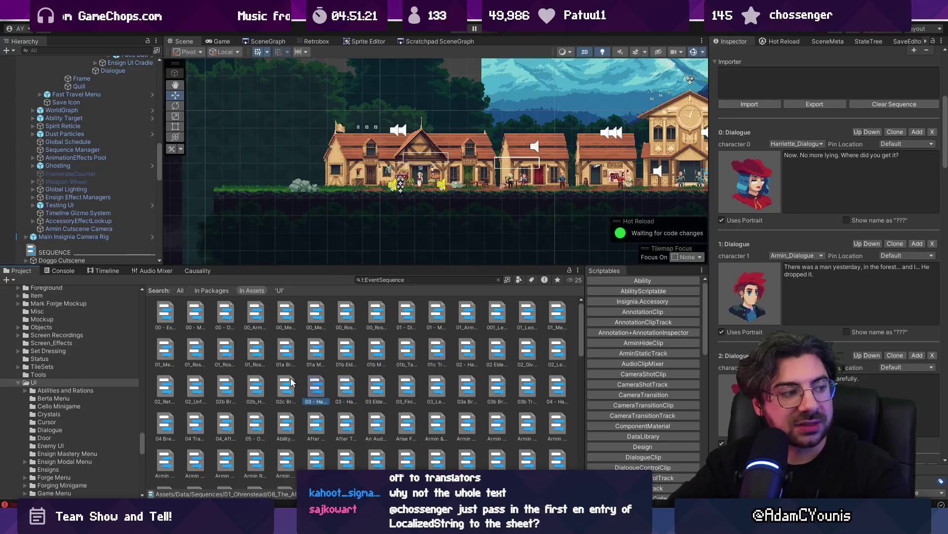
{"action": "left_click", "coordinate": [293, 383]}
{"action": "left_click", "coordinate": [260, 380]}
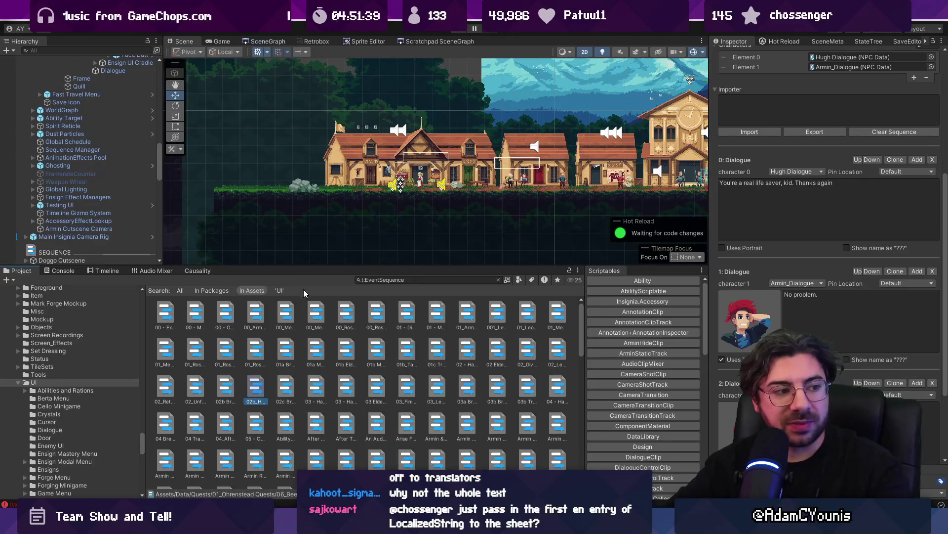
{"action": "key", "text": "alt+Tab"}
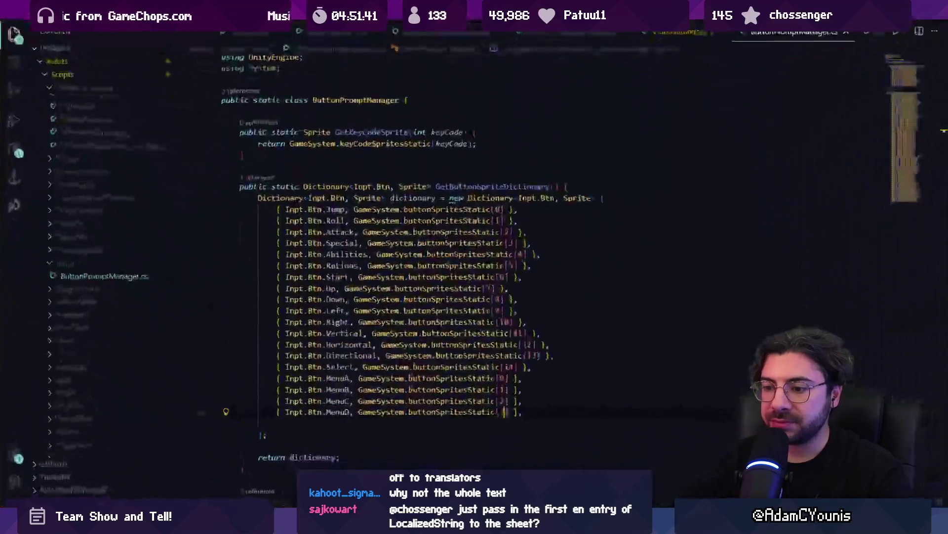
{"action": "key", "text": "alt+Tab"}
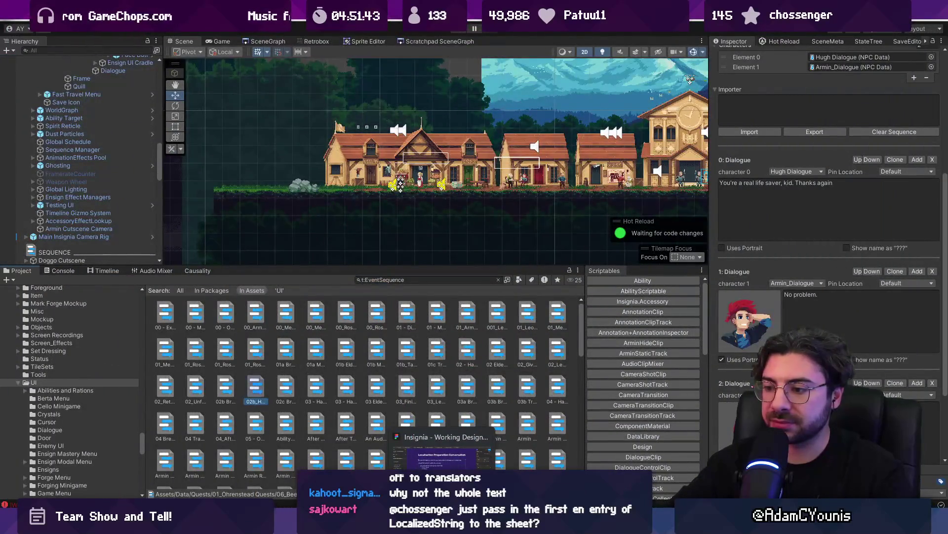
Step: Return to the Figma document and bring the localisation notes back into view
{"action": "left_click", "coordinate": [442, 458]}
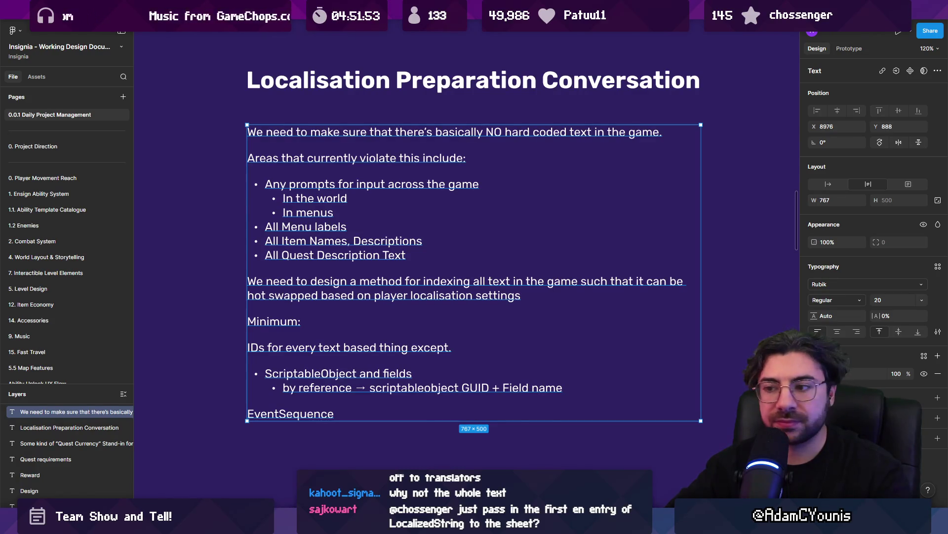
{"action": "double_click", "coordinate": [428, 415]}
{"action": "key", "text": "ctrl+a"}
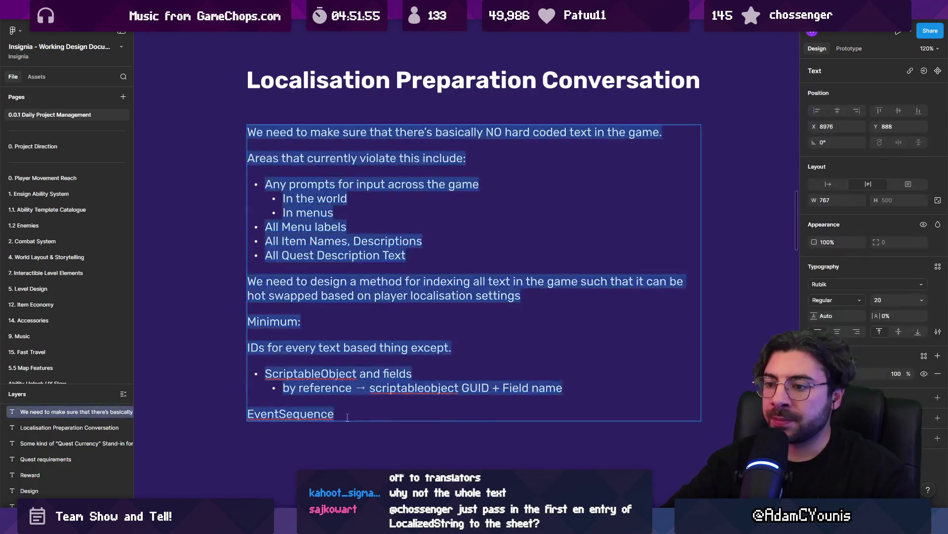
{"action": "key", "text": "Escape"}
{"action": "scroll", "coordinate": [369, 421], "scroll_direction": "up", "scroll_amount": 10}
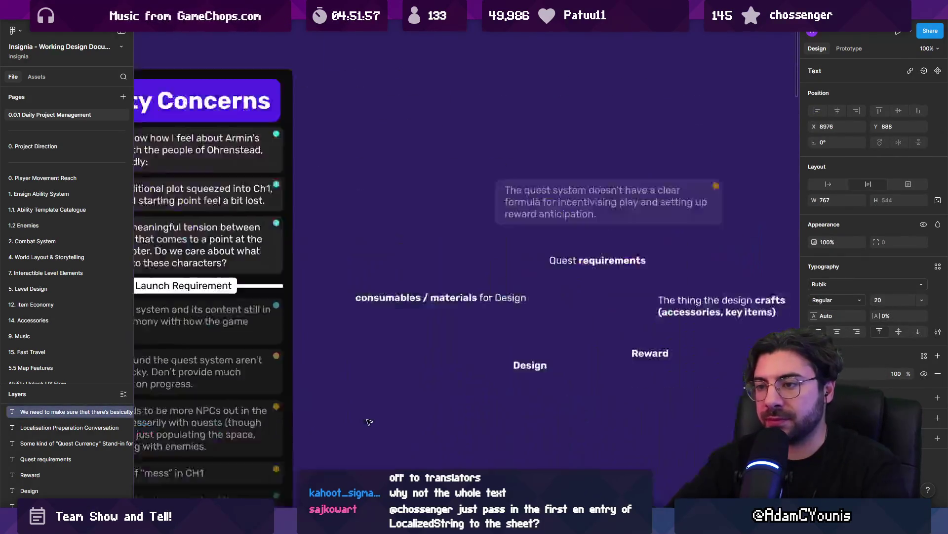
{"action": "key", "text": "ctrl+z"}
Step: Remove the stray line after EventSequence and restore its final 'e', leaving an empty line below
{"action": "left_click", "coordinate": [338, 367]}
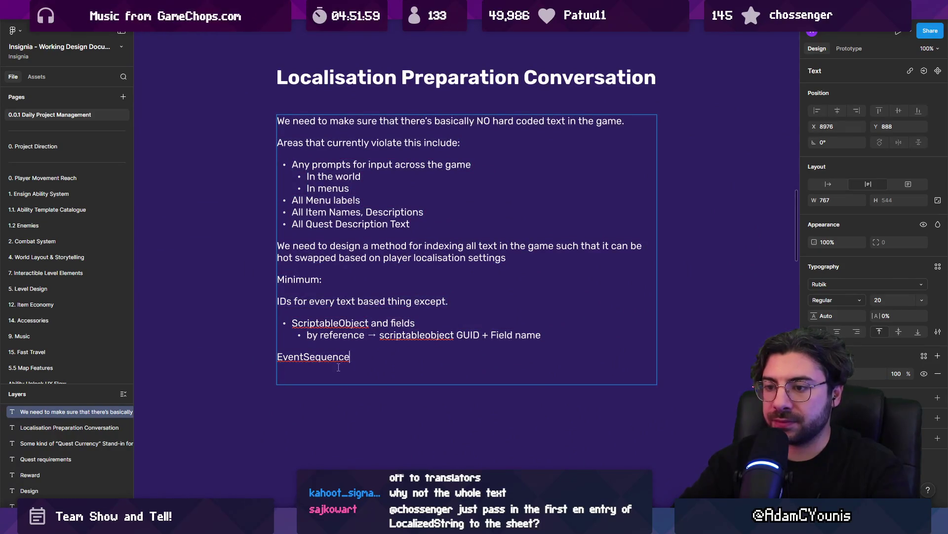
{"action": "key", "text": "Return"}
{"action": "key", "text": "BackSpace"}
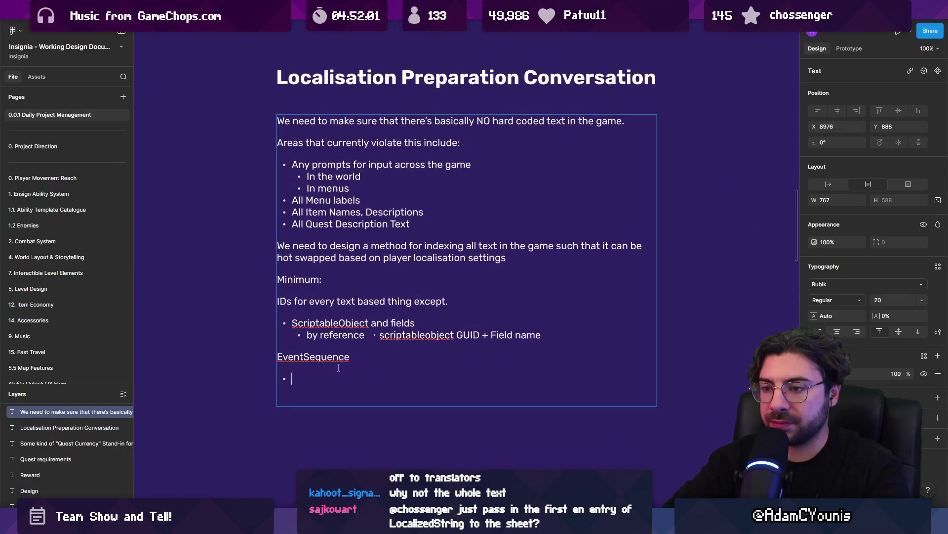
{"action": "key", "text": "BackSpace"}
{"action": "key", "text": "BackSpace"}
{"action": "type", "text": "e"}
{"action": "key", "text": "Return"}
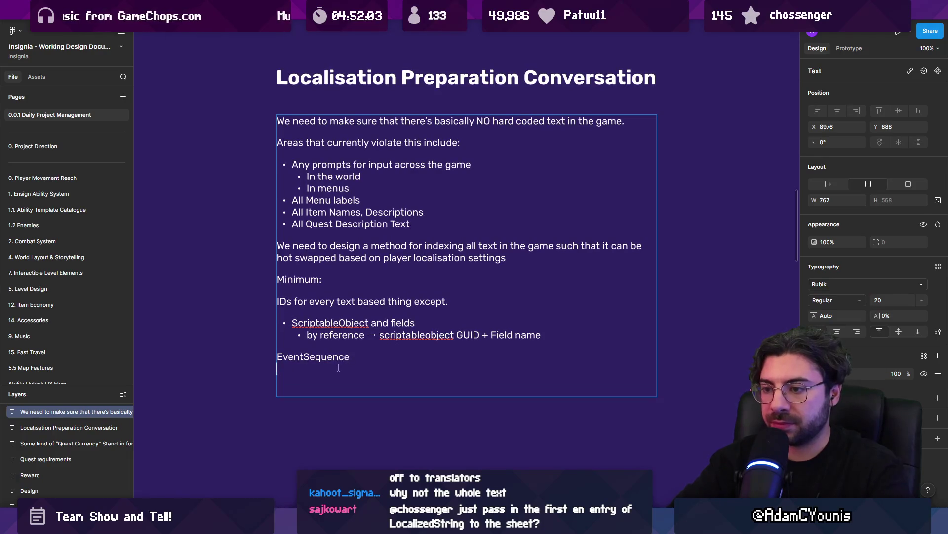
{"action": "type", "text": "-"}
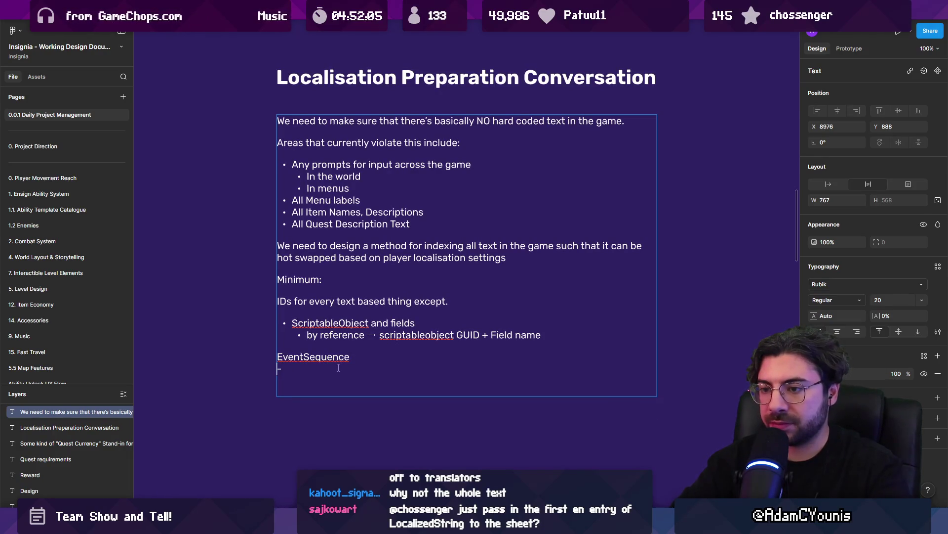
{"action": "key", "text": "Return"}
{"action": "key", "text": "BackSpace"}
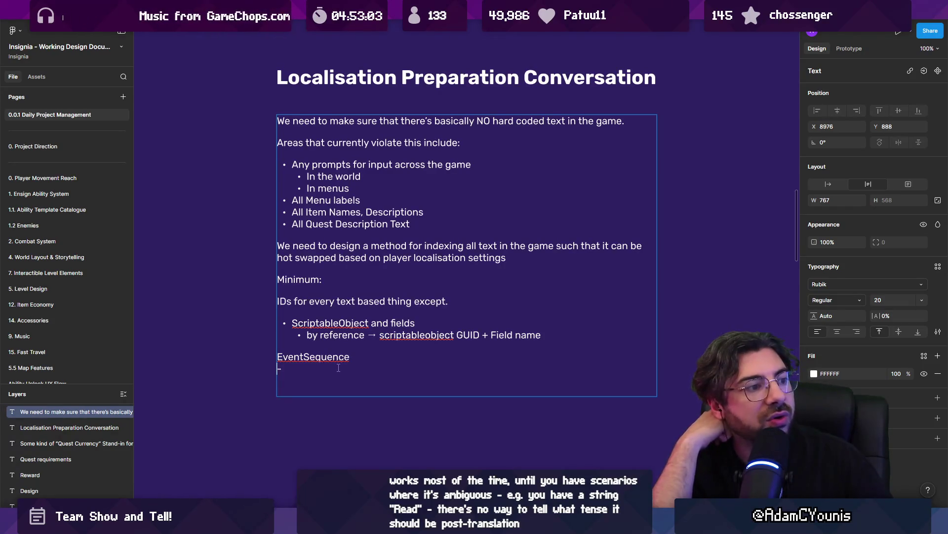
Step: Select all of Hugh's line 'You're a real life saver, kid. Thanks again' in the 0: Dialogue field
{"action": "key", "text": "alt+Tab"}
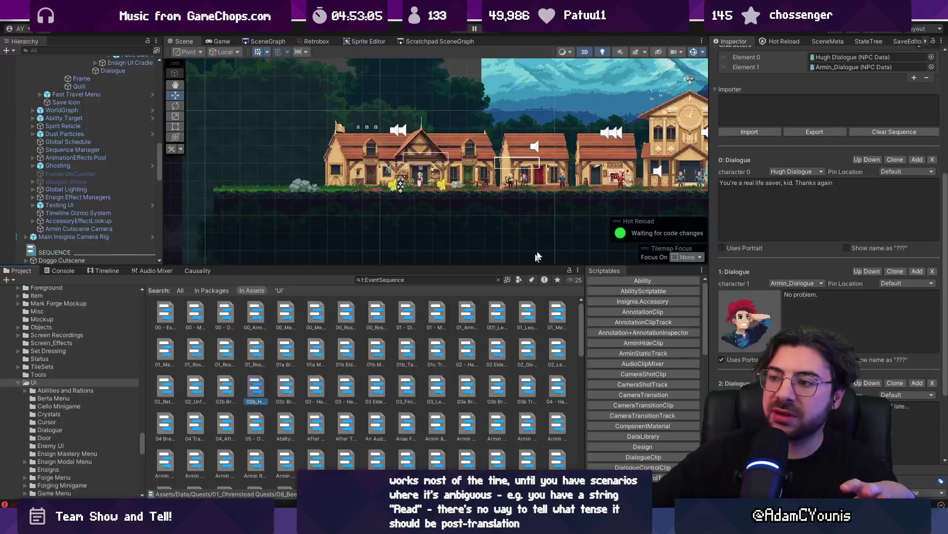
{"action": "left_click", "coordinate": [734, 187]}
{"action": "left_click", "coordinate": [740, 185]}
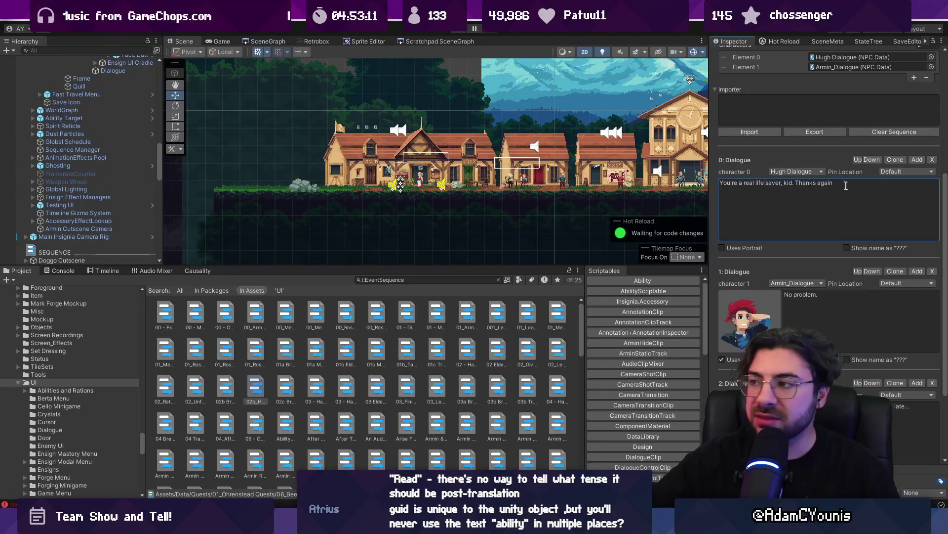
{"action": "left_click_drag", "start_coordinate": [846, 185], "coordinate": [671, 181]}
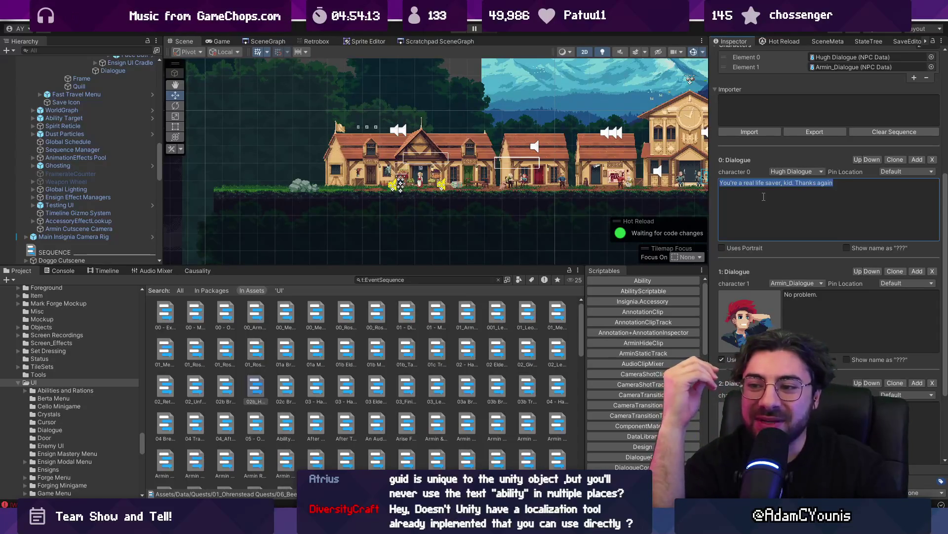
Step: Drag the Scene/Project splitter up to enlarge the Project panel, then switch to the browser
{"action": "scroll", "coordinate": [419, 372], "scroll_direction": "down", "scroll_amount": 10}
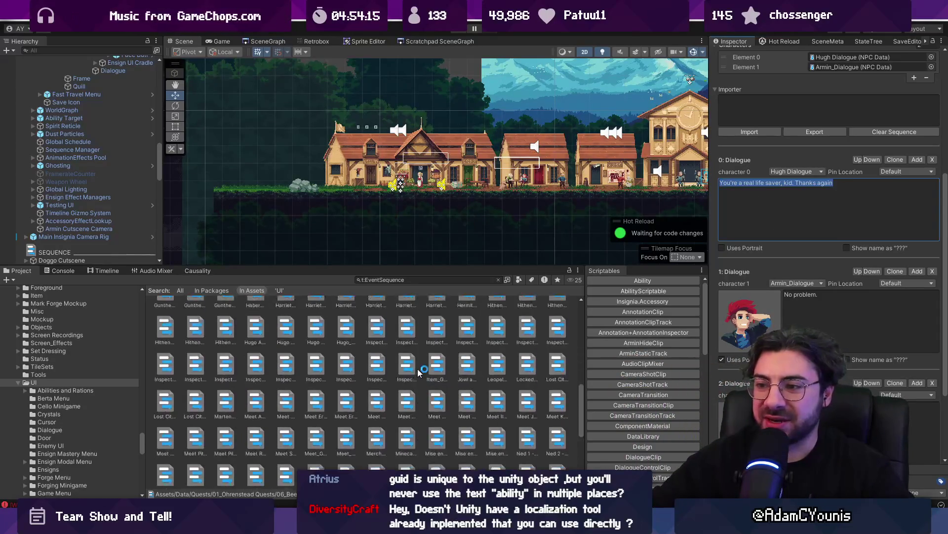
{"action": "scroll", "coordinate": [423, 360], "scroll_direction": "up", "scroll_amount": 10}
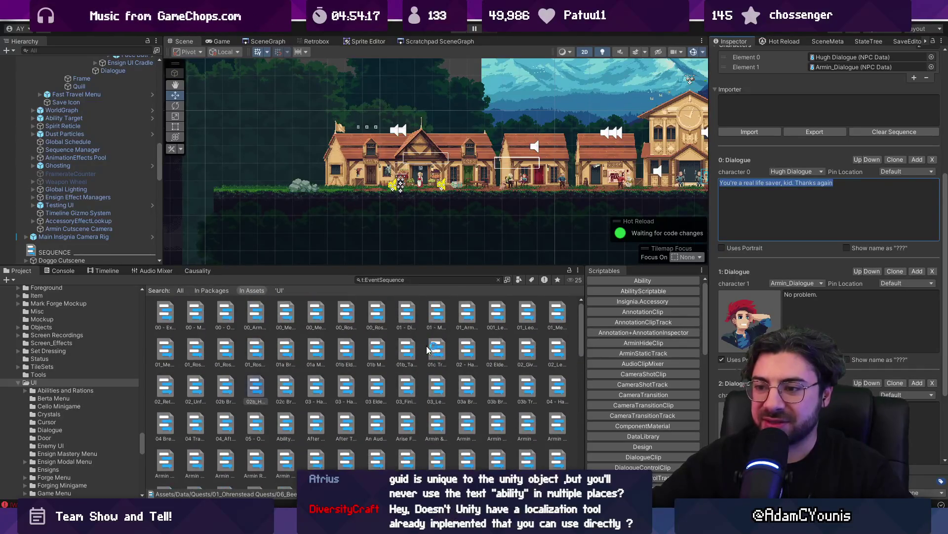
{"action": "left_click_drag", "start_coordinate": [373, 267], "coordinate": [388, 240]}
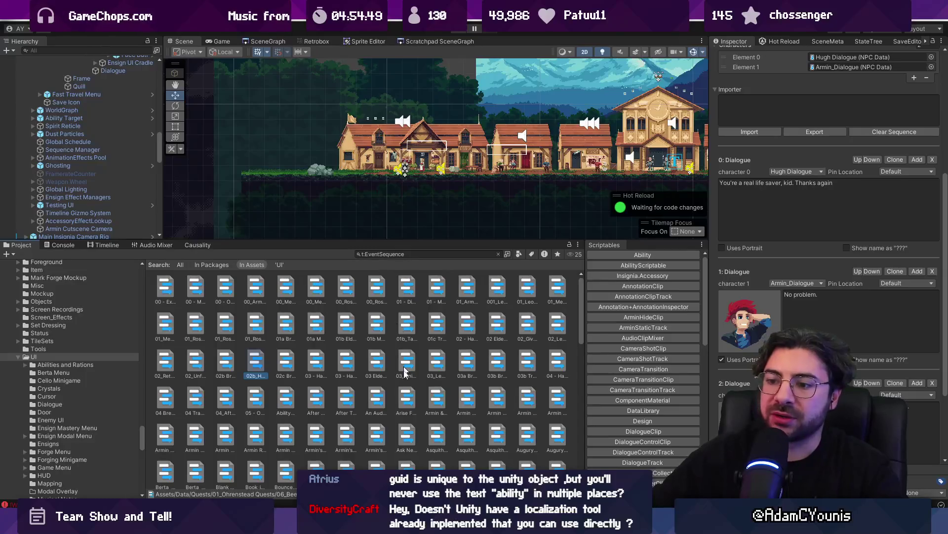
{"action": "scroll", "coordinate": [576, 325], "scroll_direction": "down", "scroll_amount": 1}
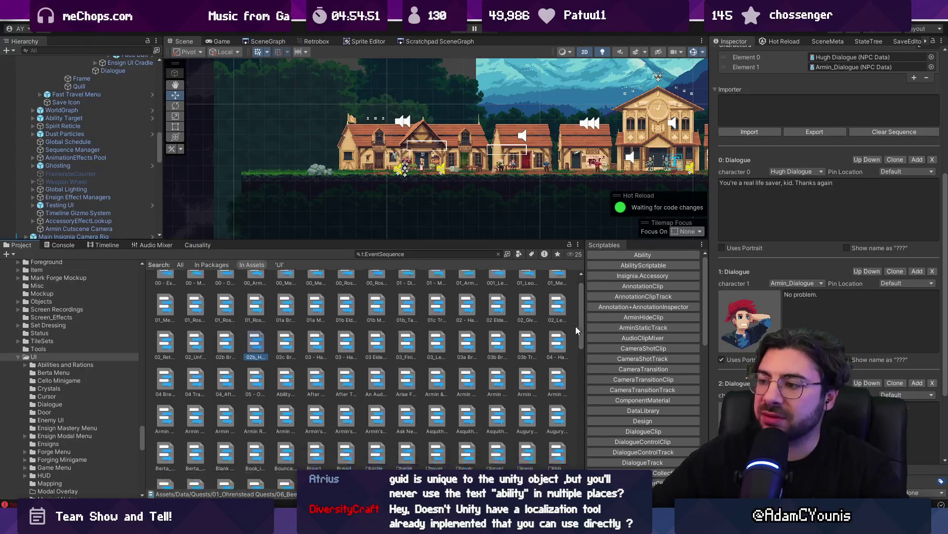
{"action": "scroll", "coordinate": [572, 377], "scroll_direction": "up", "scroll_amount": 1}
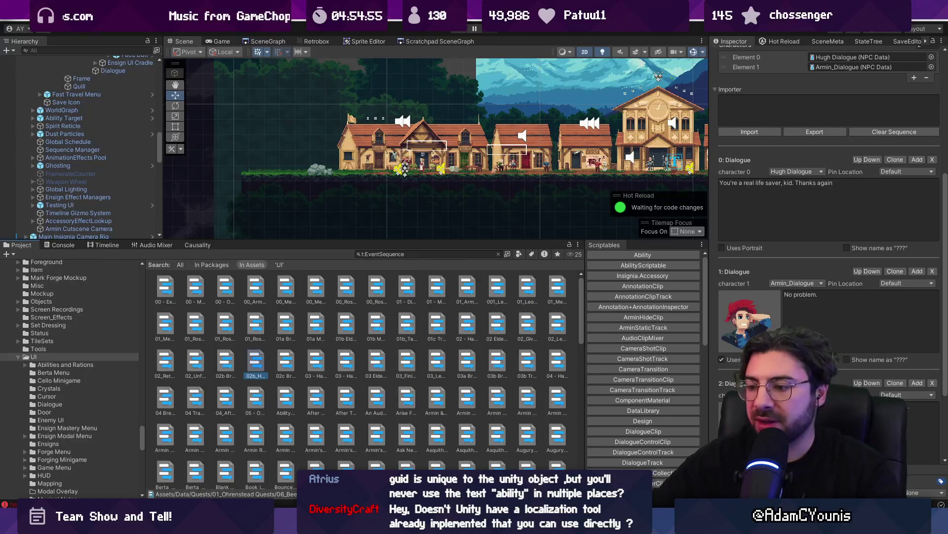
{"action": "key", "text": "alt+Tab"}
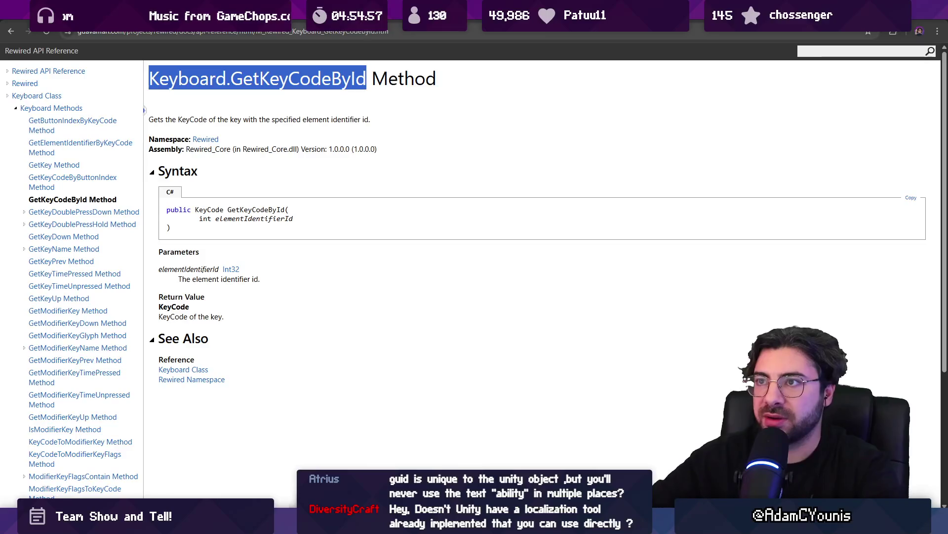
Step: Search 'unity localisation system' in a new tab and open Unity's About Localization page
{"action": "key", "text": "ctrl+t"}
{"action": "type", "text": "u"}
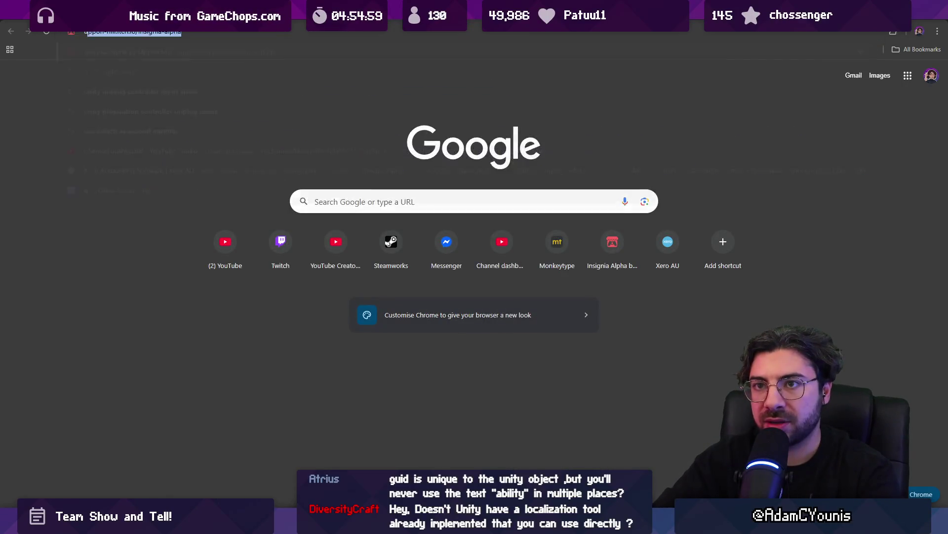
{"action": "type", "text": "nity localisation syu"}
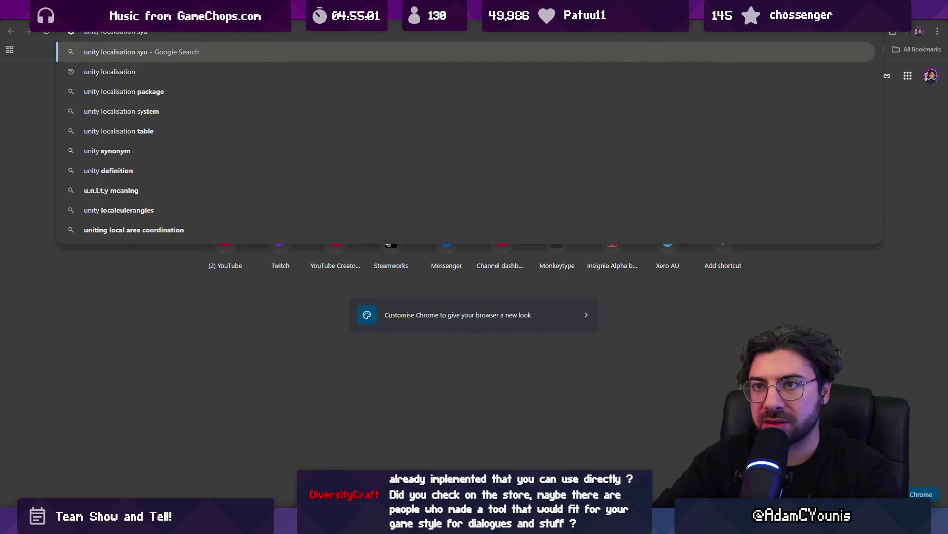
{"action": "key", "text": "BackSpace"}
{"action": "type", "text": "stem"}
{"action": "key", "text": "Return"}
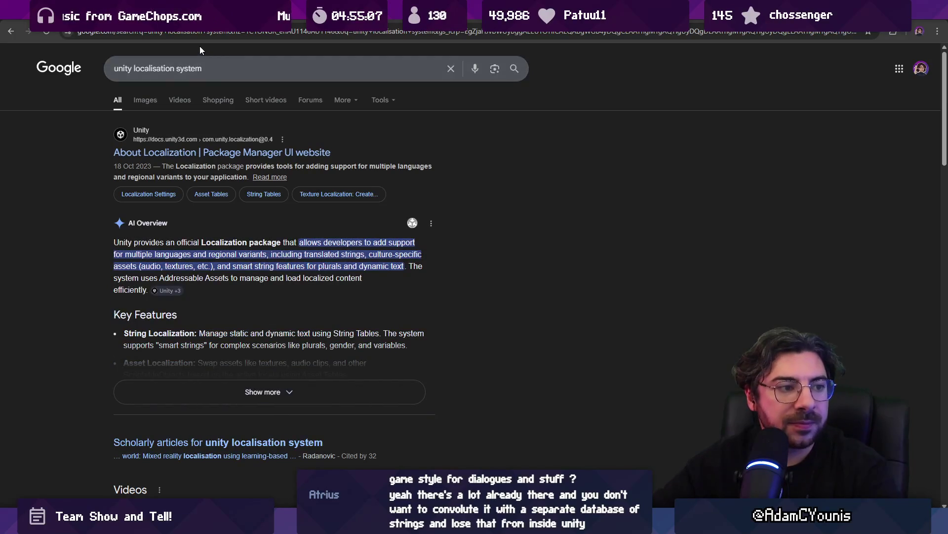
{"action": "left_click", "coordinate": [183, 152]}
{"action": "key", "text": "alt+Tab"}
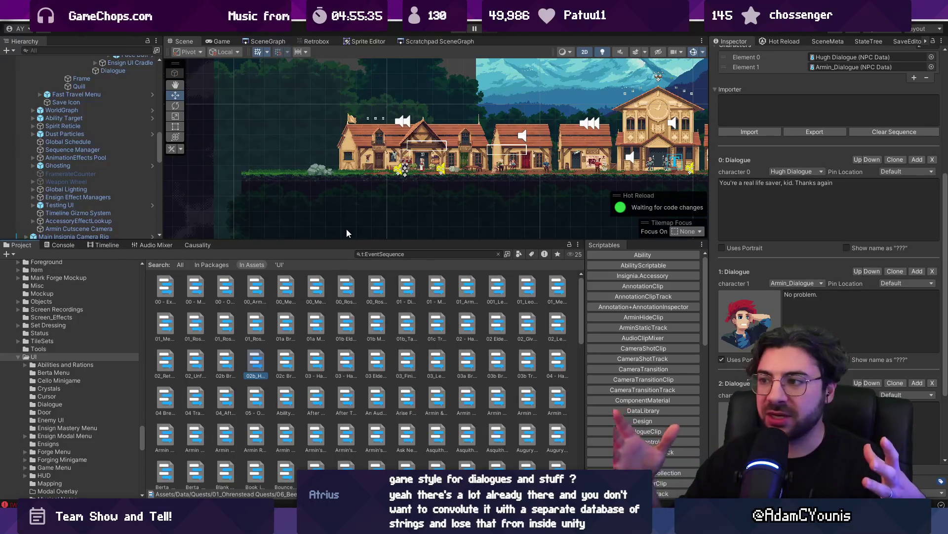
Step: Show the '01b Meet Travelling Band - get Quest' Event Sequence in the Inspector
{"action": "scroll", "coordinate": [347, 327], "scroll_direction": "down", "scroll_amount": 2}
{"action": "scroll", "coordinate": [347, 327], "scroll_direction": "up", "scroll_amount": 2}
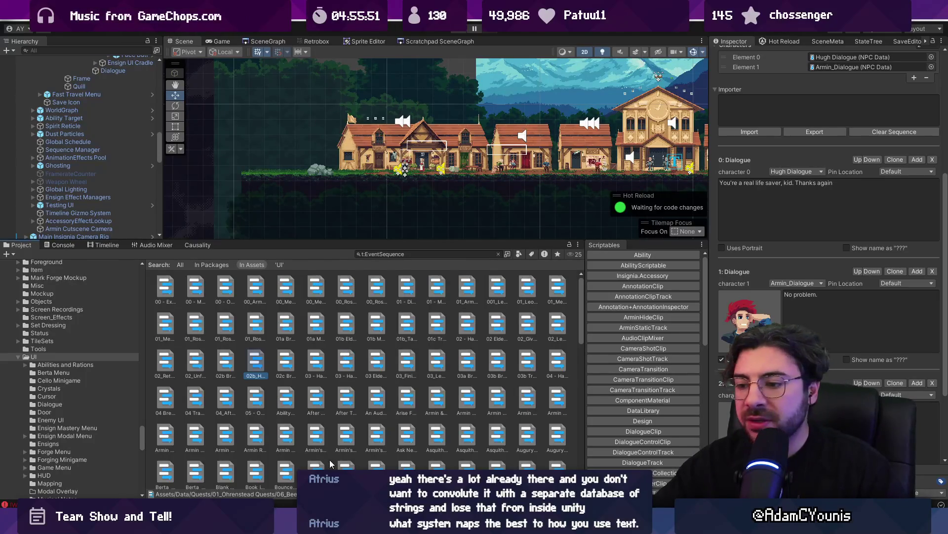
{"action": "mouse_move", "coordinate": [355, 526]}
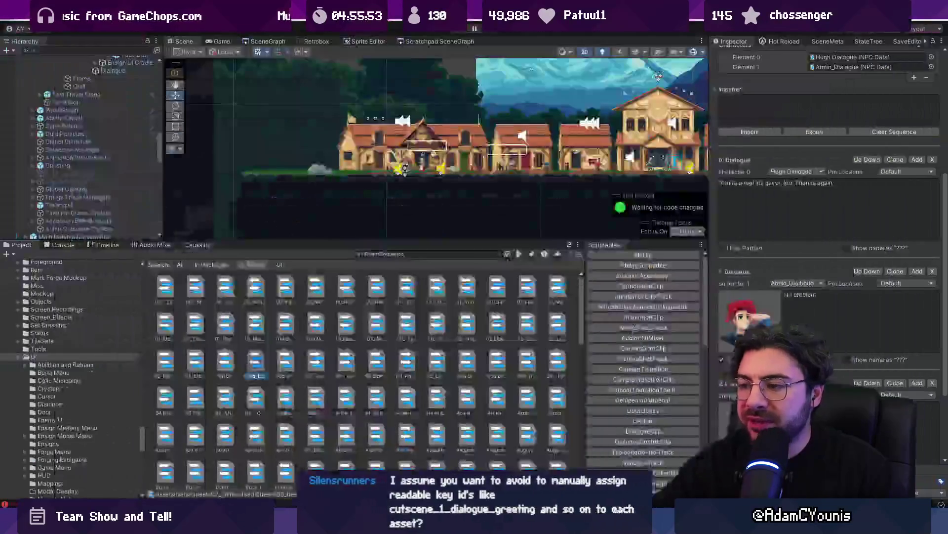
{"action": "left_click", "coordinate": [374, 327]}
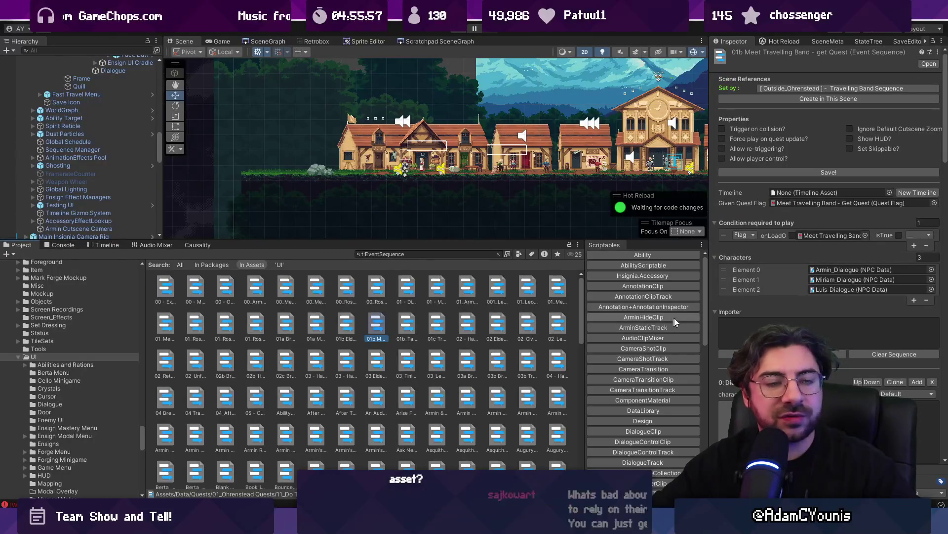
Step: Read through the Travelling Band dialogue lines, open '03 Elderly Couple', and return to Figma
{"action": "scroll", "coordinate": [829, 277], "scroll_direction": "down", "scroll_amount": 3}
{"action": "left_click", "coordinate": [867, 322]}
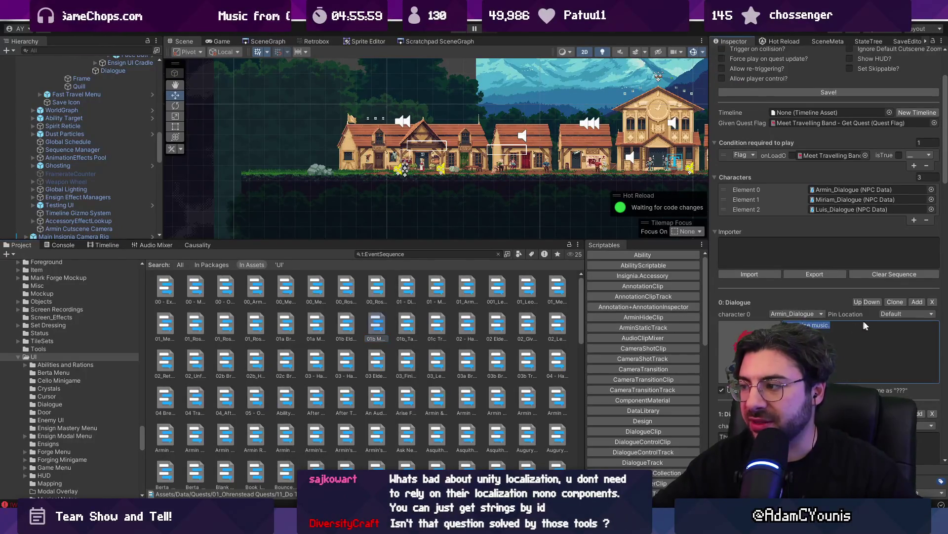
{"action": "scroll", "coordinate": [849, 319], "scroll_direction": "down", "scroll_amount": 4}
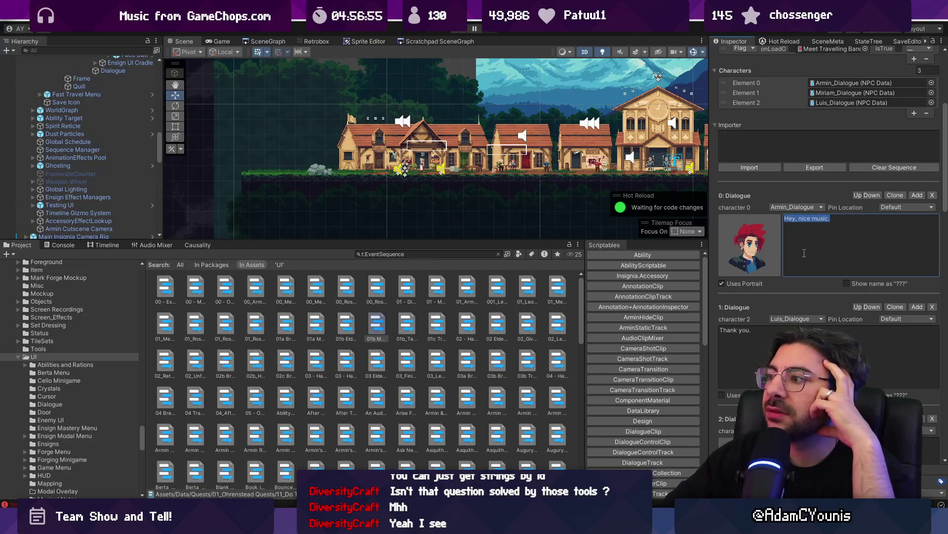
{"action": "scroll", "coordinate": [803, 254], "scroll_direction": "down", "scroll_amount": 10}
{"action": "scroll", "coordinate": [802, 254], "scroll_direction": "down", "scroll_amount": 3}
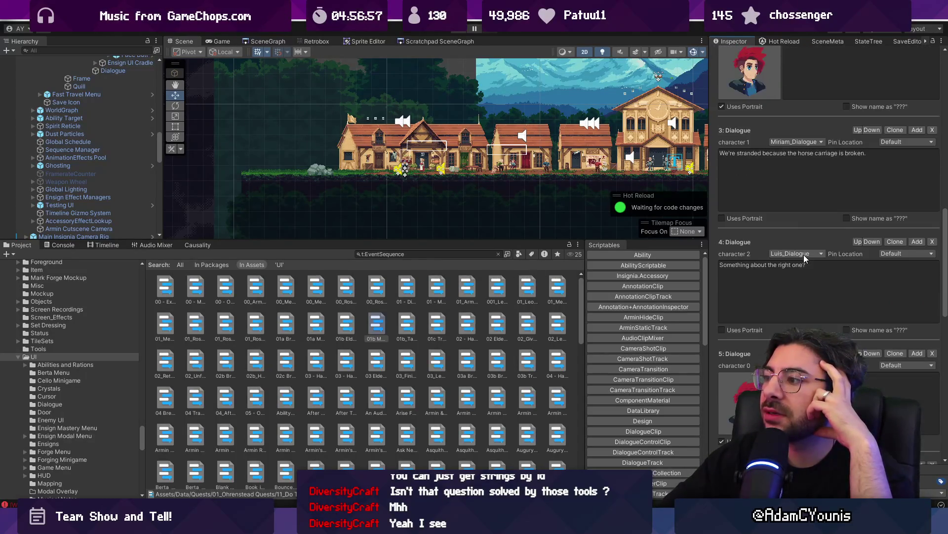
{"action": "scroll", "coordinate": [805, 256], "scroll_direction": "up", "scroll_amount": 5}
{"action": "scroll", "coordinate": [808, 261], "scroll_direction": "up", "scroll_amount": 10}
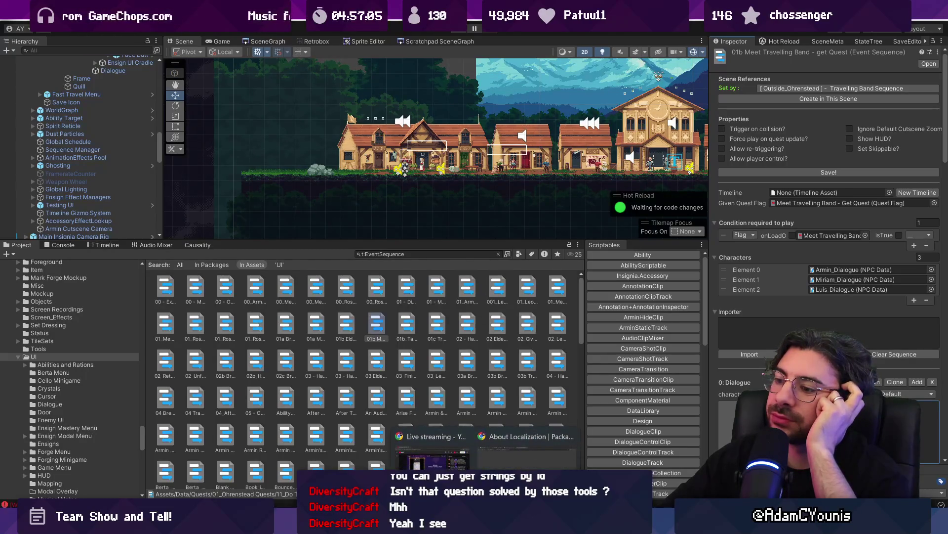
{"action": "left_click", "coordinate": [386, 349]}
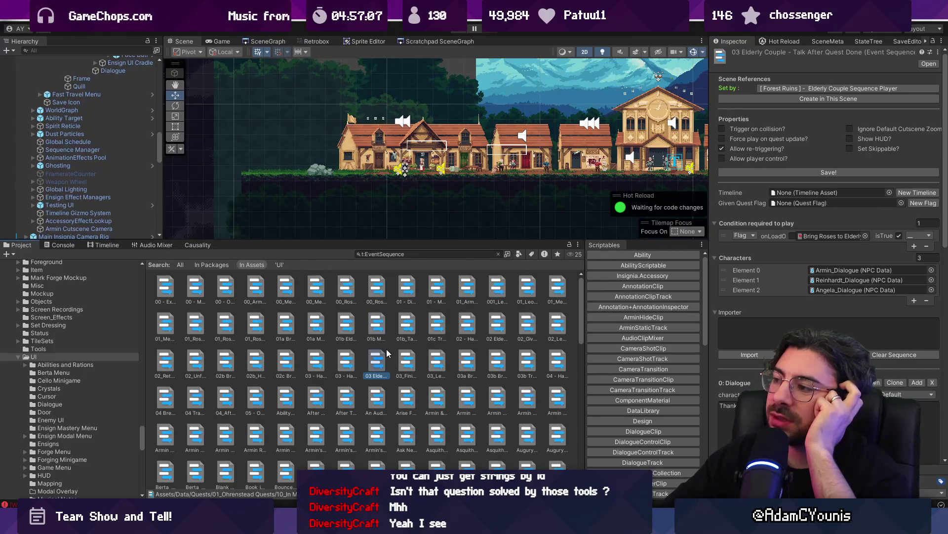
{"action": "key", "text": "alt+Tab"}
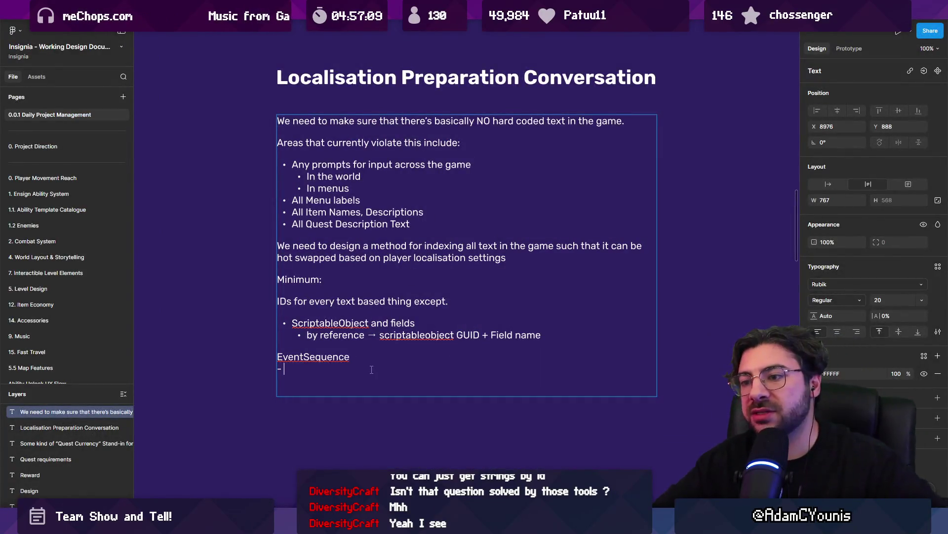
Step: Delete the dash under EventSequence and add a blank line above it, then return to Unity
{"action": "key", "text": "BackSpace"}
{"action": "key", "text": "BackSpace"}
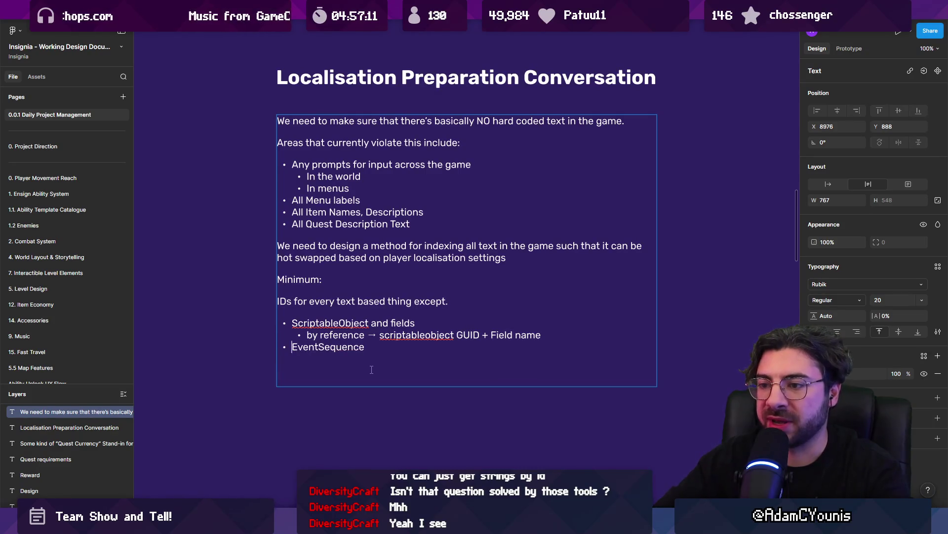
{"action": "key", "text": "Home"}
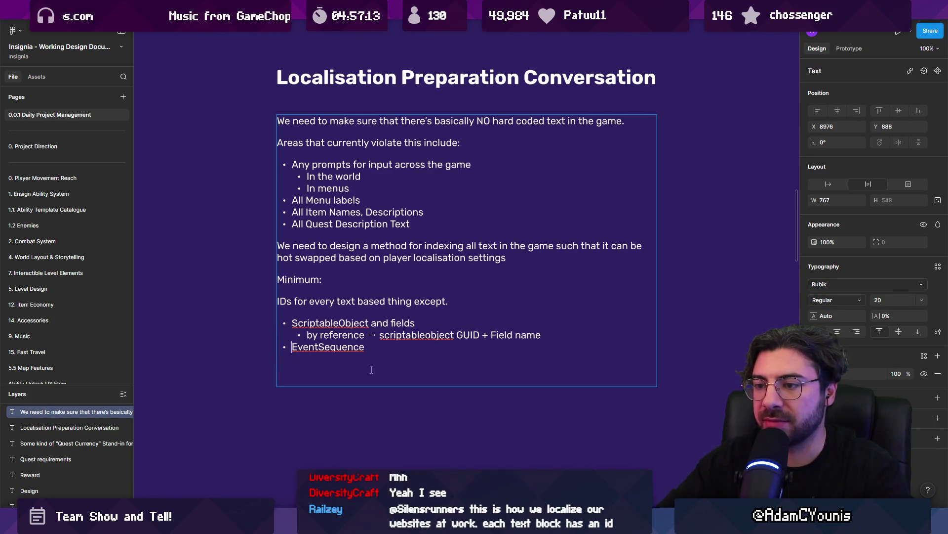
{"action": "key", "text": "Return"}
{"action": "key", "text": "Return"}
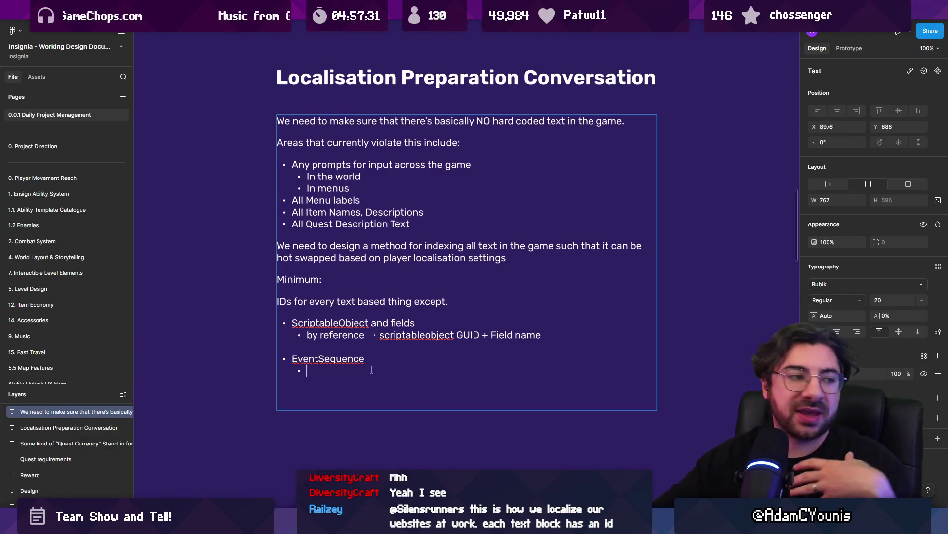
{"action": "key", "text": "alt+Tab"}
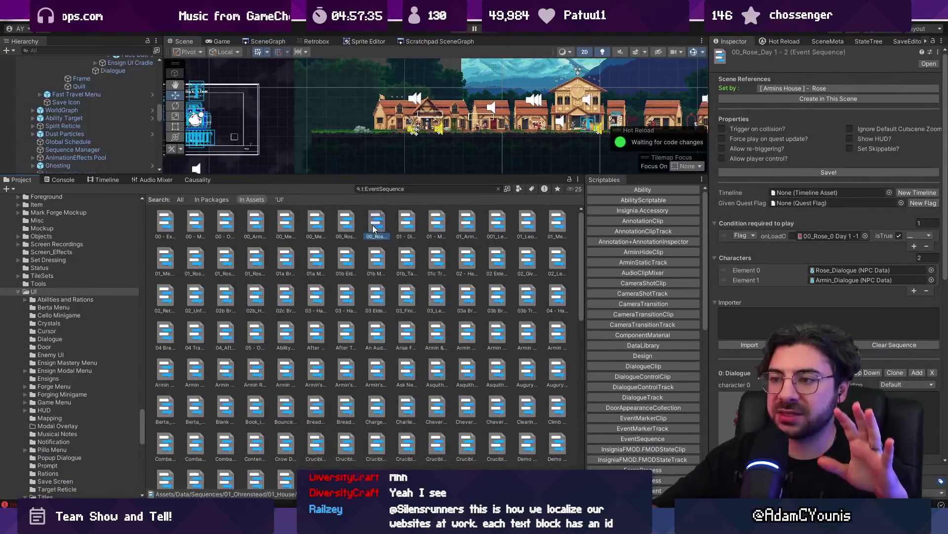
Step: Review the Meet Leopald Workshop and 01 - Meet Harriette Loop sequences, selecting Harriette's dialogue line
{"action": "left_click", "coordinate": [315, 232]}
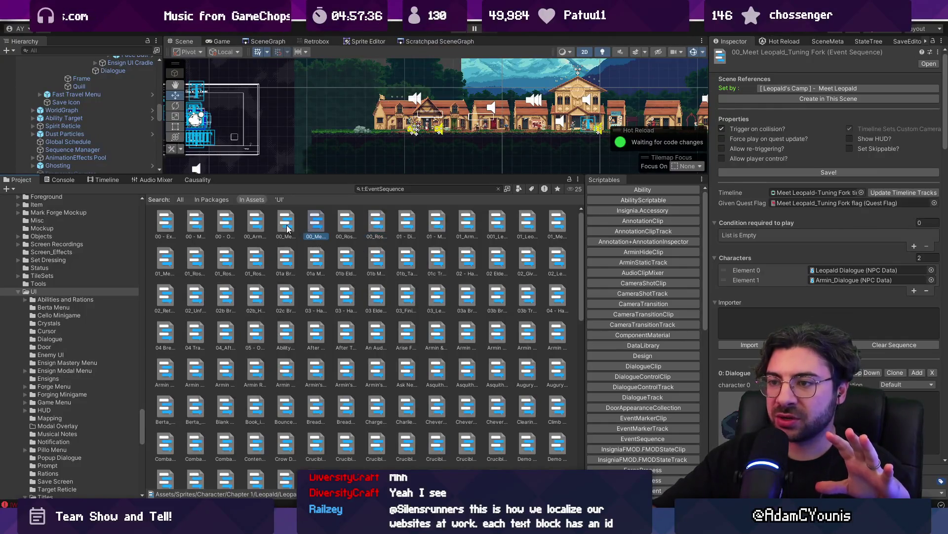
{"action": "left_click", "coordinate": [260, 226]}
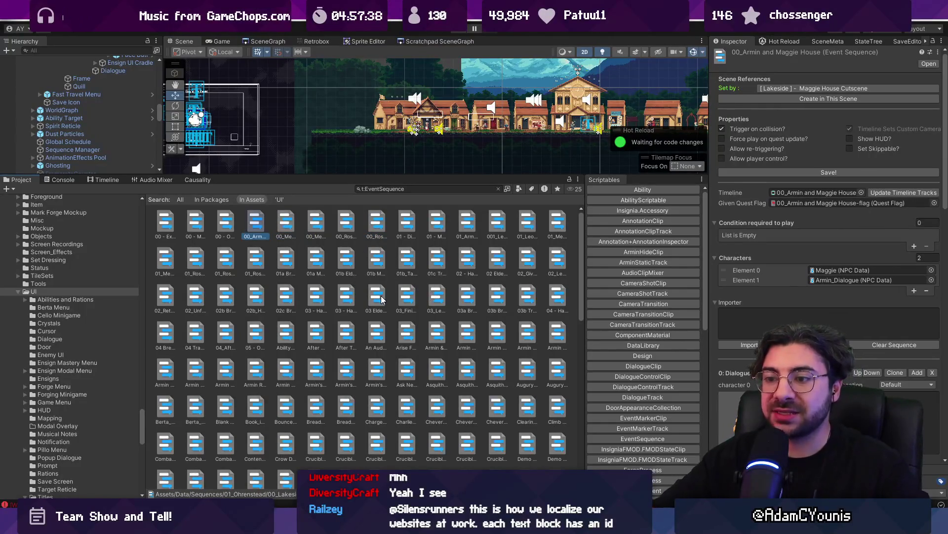
{"action": "scroll", "coordinate": [381, 295], "scroll_direction": "down", "scroll_amount": 3, "text": "ctrl"}
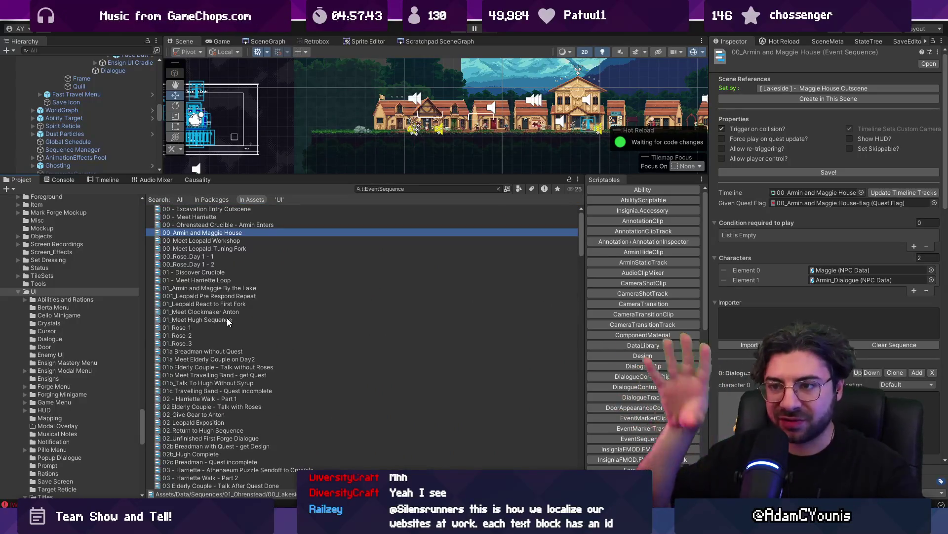
{"action": "left_click", "coordinate": [218, 280]}
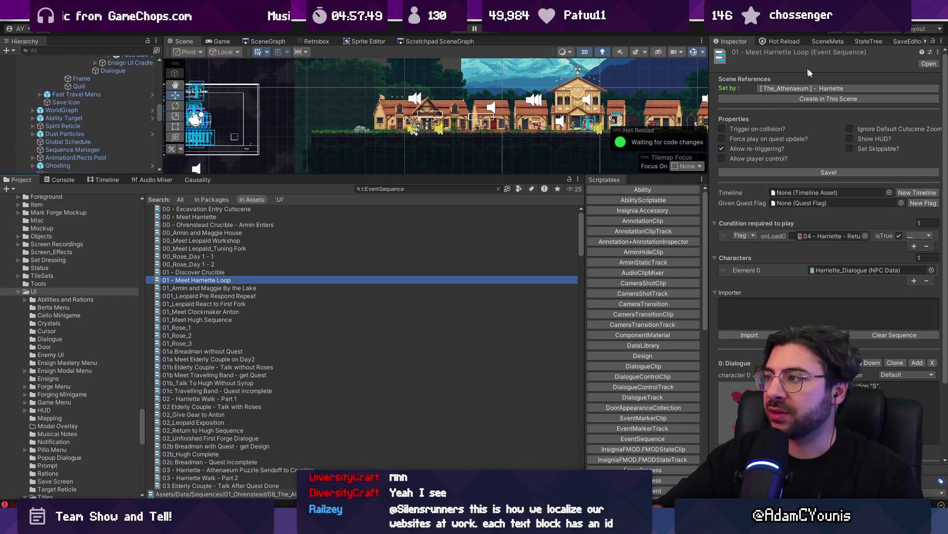
{"action": "scroll", "coordinate": [858, 288], "scroll_direction": "down", "scroll_amount": 3}
{"action": "scroll", "coordinate": [858, 288], "scroll_direction": "up", "scroll_amount": 3}
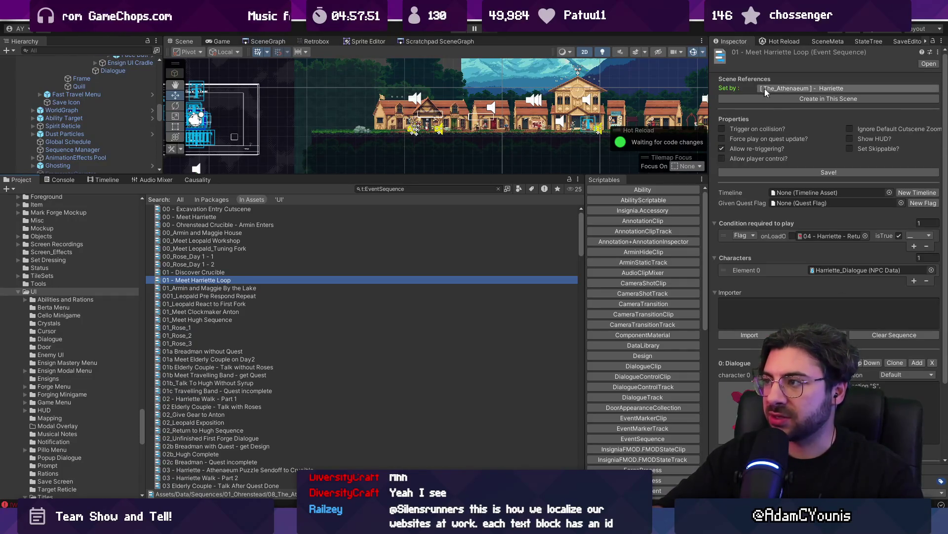
{"action": "scroll", "coordinate": [787, 295], "scroll_direction": "down", "scroll_amount": 3}
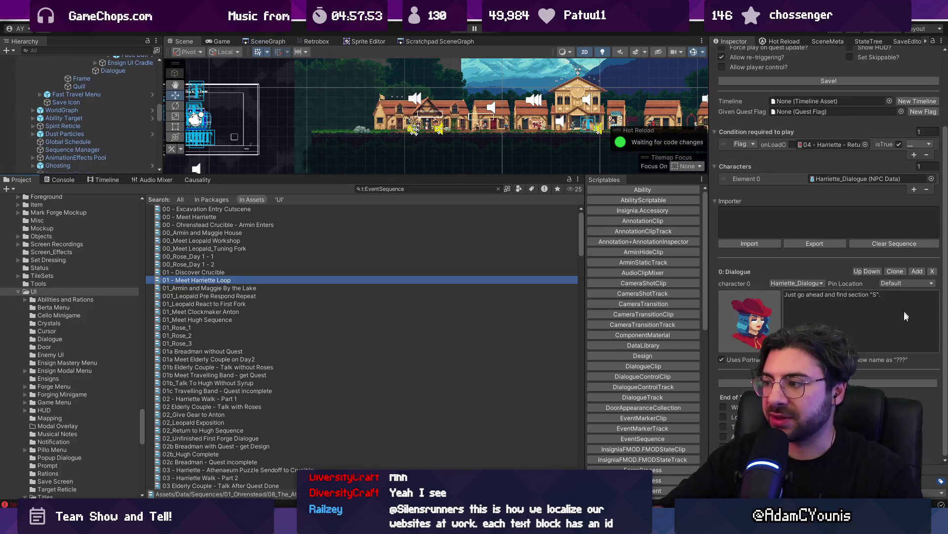
{"action": "left_click", "coordinate": [787, 294]}
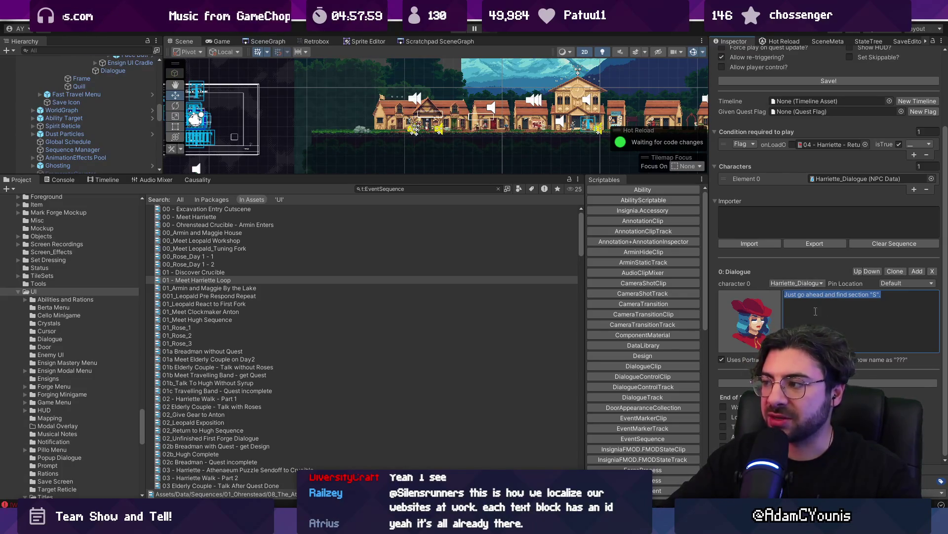
Step: Review the 01_Leopald React to First Fork dialogue, then bring up the Figma design document
{"action": "left_click", "coordinate": [258, 304]}
{"action": "scroll", "coordinate": [829, 309], "scroll_direction": "down", "scroll_amount": 15}
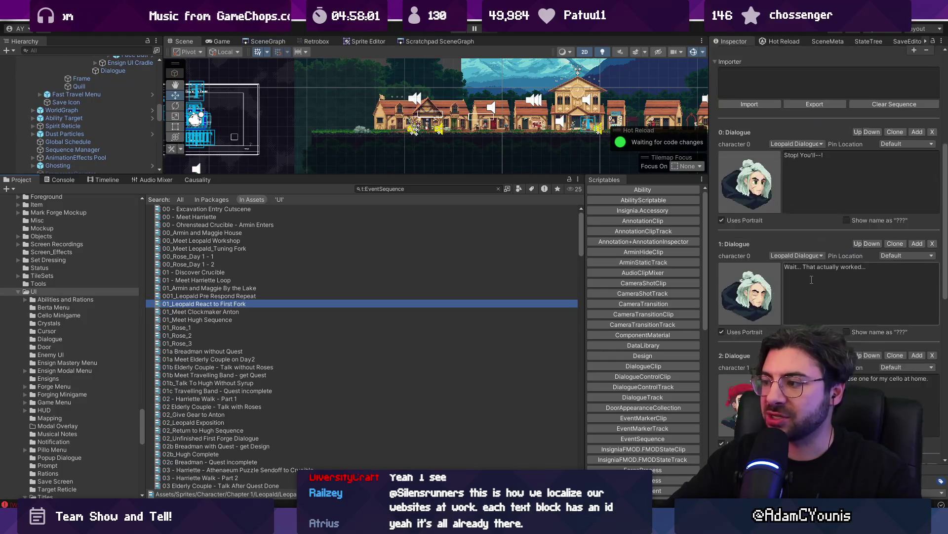
{"action": "scroll", "coordinate": [829, 304], "scroll_direction": "up", "scroll_amount": 15}
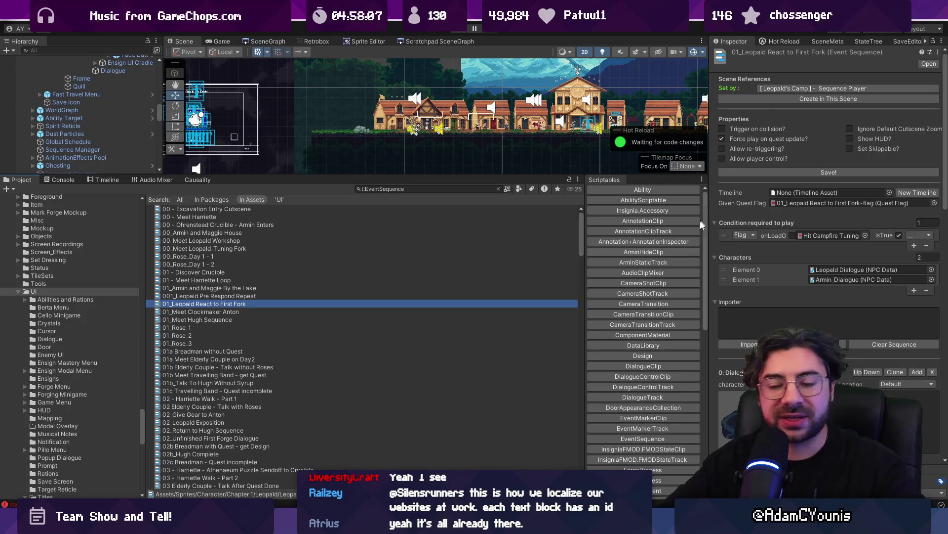
{"action": "mouse_move", "coordinate": [333, 527]}
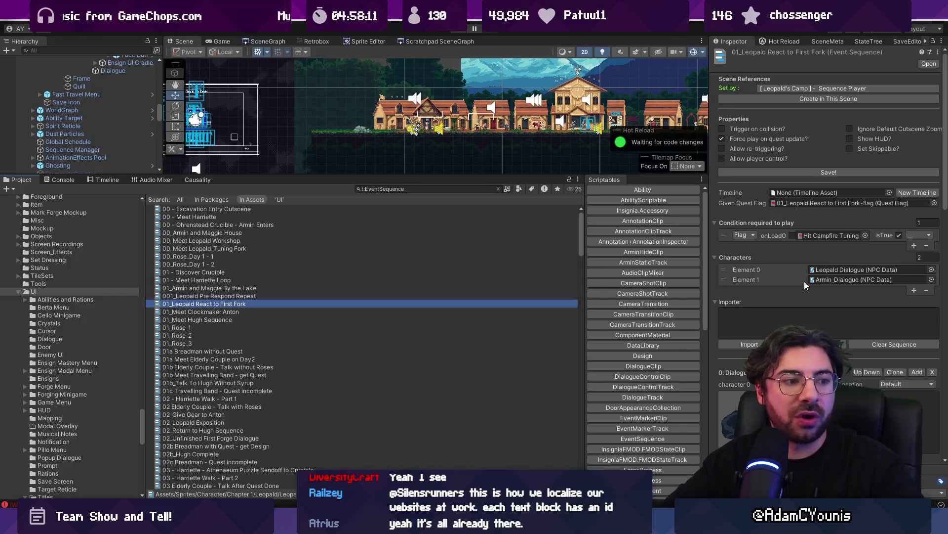
{"action": "mouse_move", "coordinate": [442, 527]}
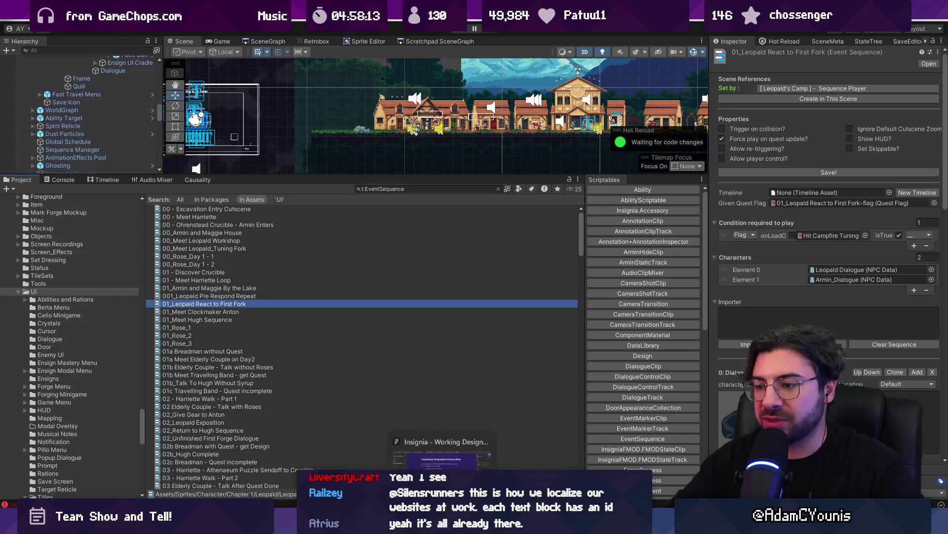
{"action": "left_click", "coordinate": [442, 457]}
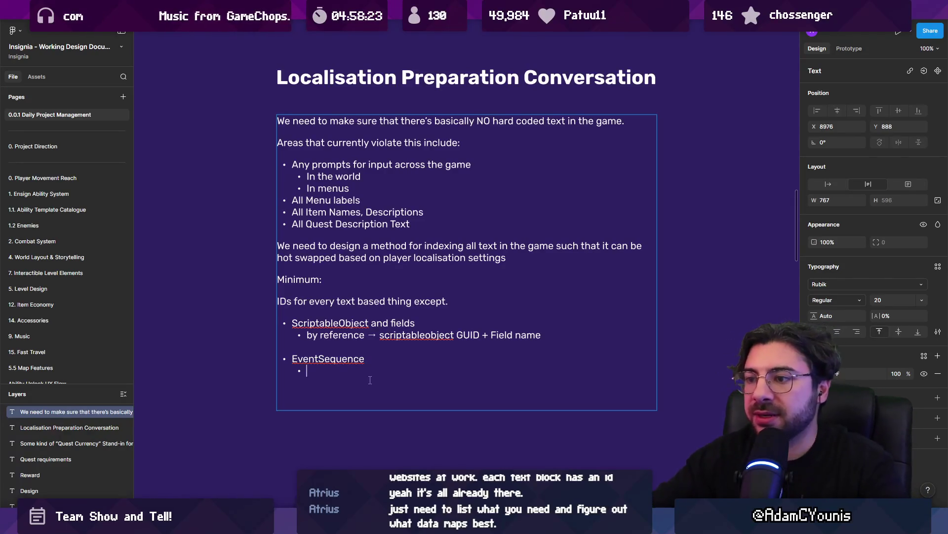
Step: Delete the Minimum and EventSequence notes and start a fresh paragraph
{"action": "key", "text": "shift+Up"}
{"action": "key", "text": "shift+Up"}
{"action": "key", "text": "shift+Up"}
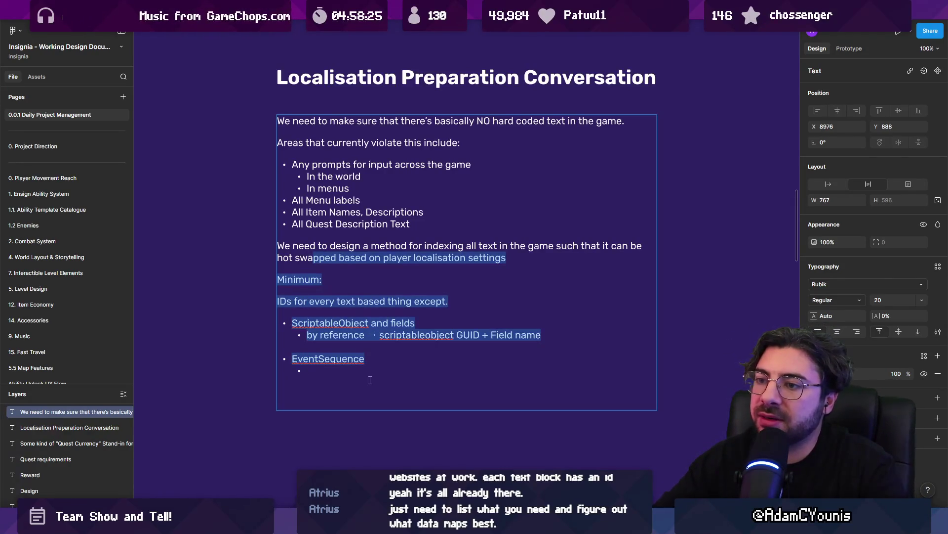
{"action": "key", "text": "shift+Down"}
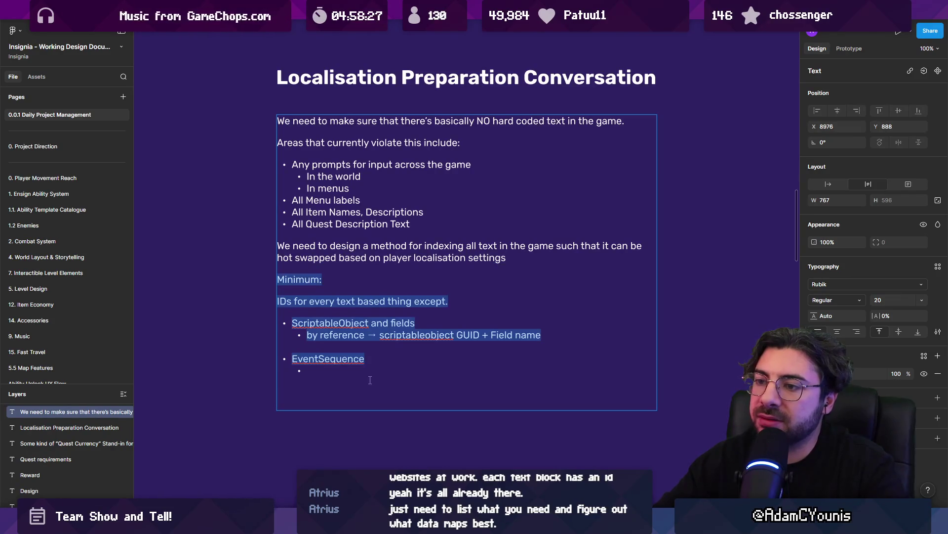
{"action": "key", "text": "BackSpace"}
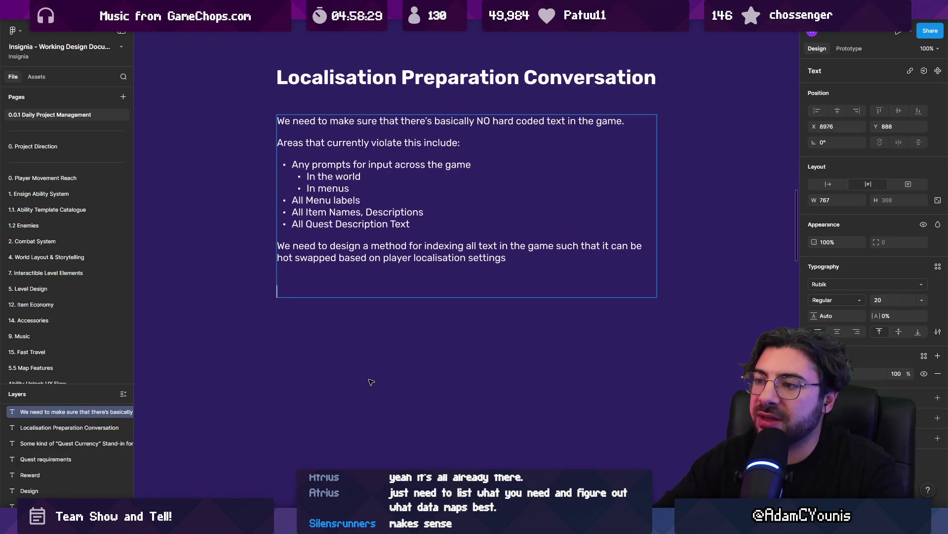
{"action": "type", "text": "."}
{"action": "key", "text": "Return"}
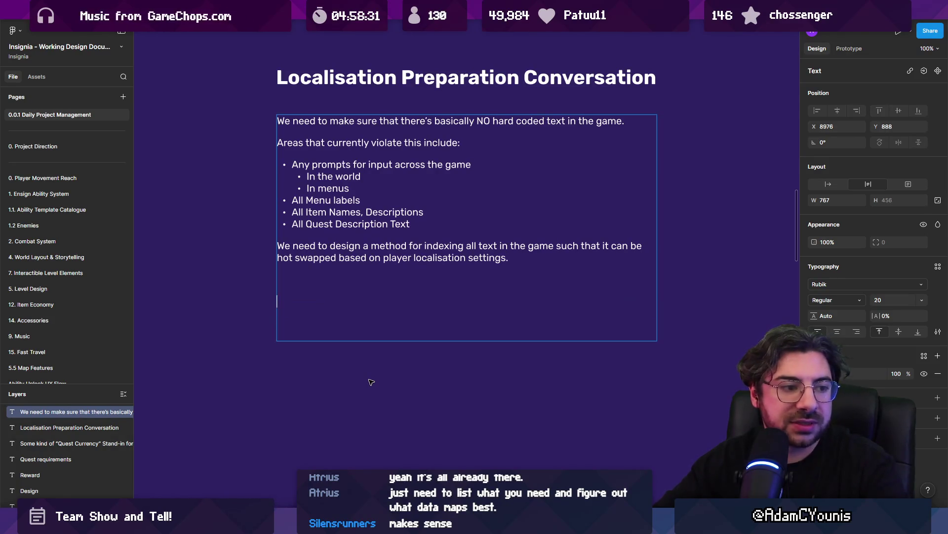
{"action": "key", "text": "BackSpace"}
Step: Begin a sentence saying the project has semantic referencing throughout
{"action": "type", "text": "The pr"}
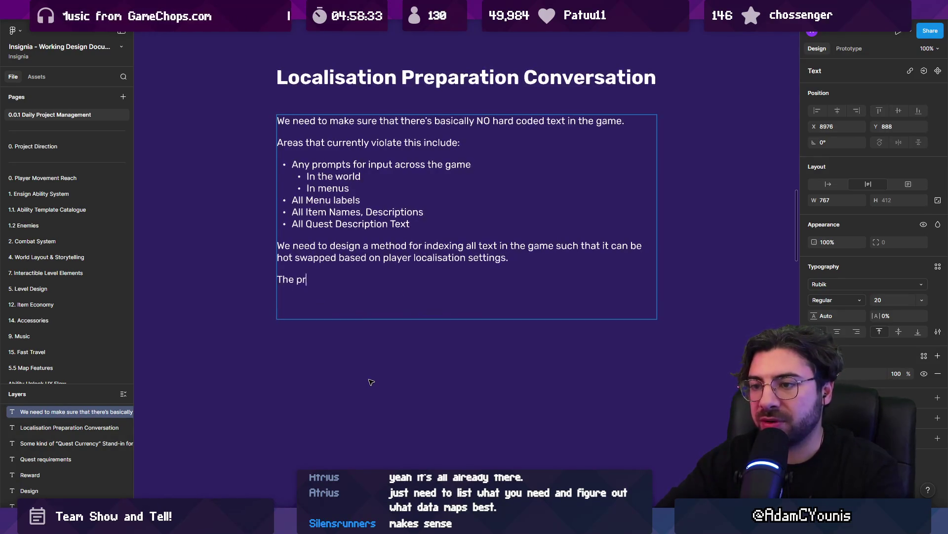
{"action": "type", "text": "oject mostready"}
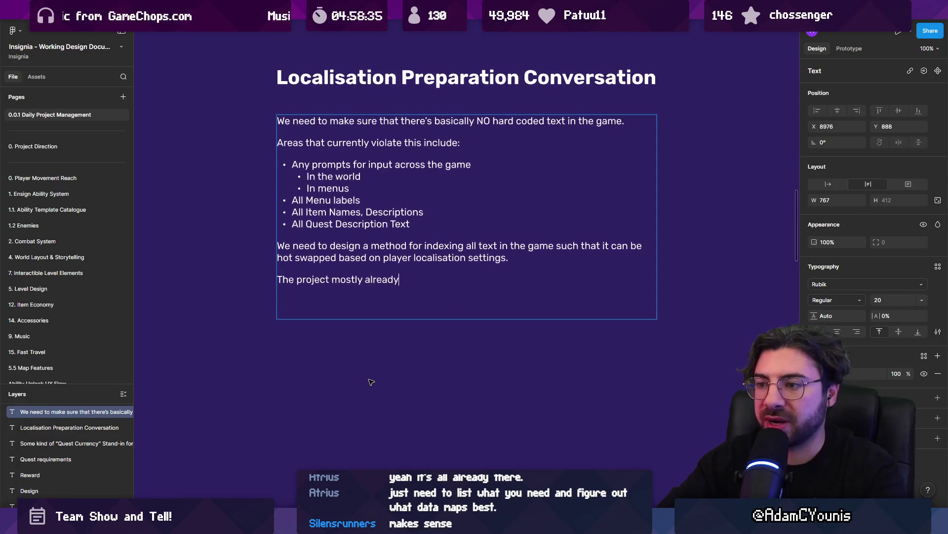
{"action": "type", "text": "semant"}
{"action": "key", "text": "BackSpace"}
{"action": "key", "text": "BackSpace"}
{"action": "key", "text": "BackSpace"}
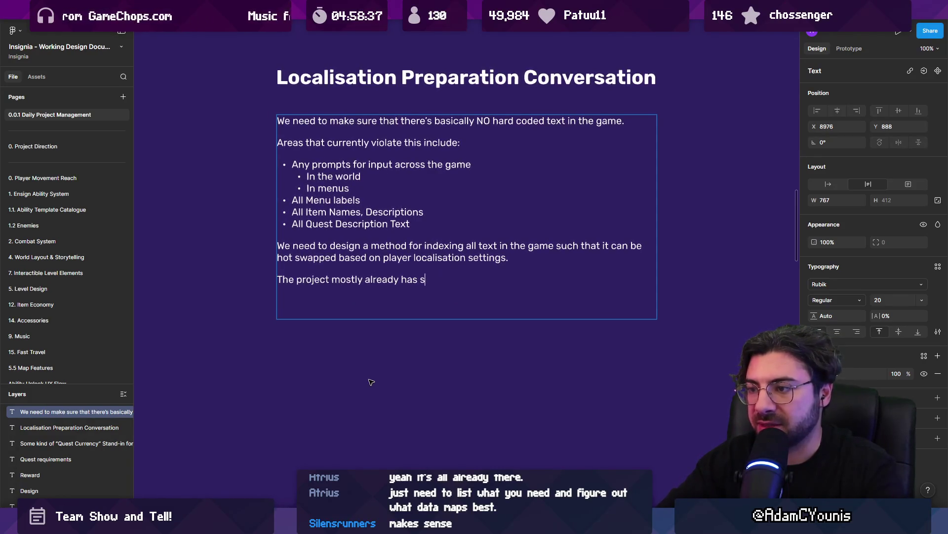
{"action": "type", "text": "emantic"}
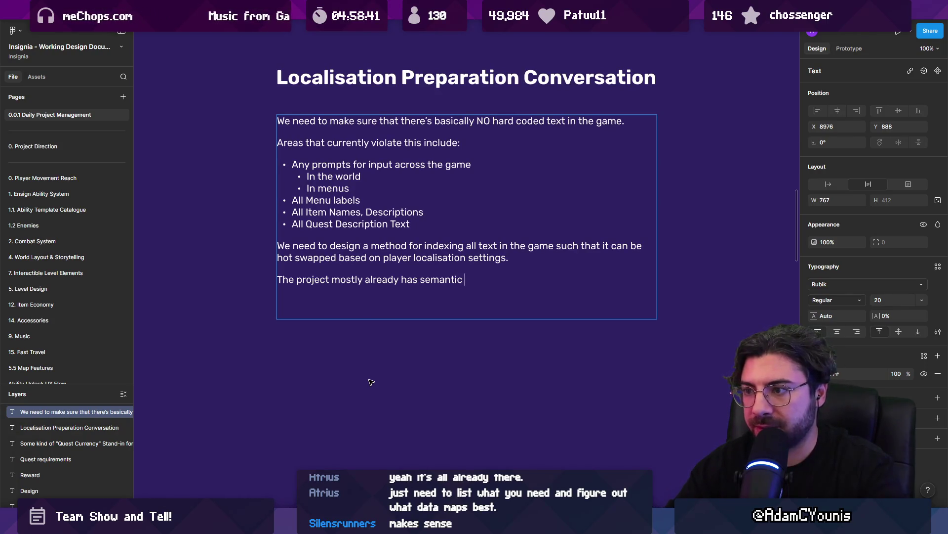
{"action": "type", "text": " referncin"}
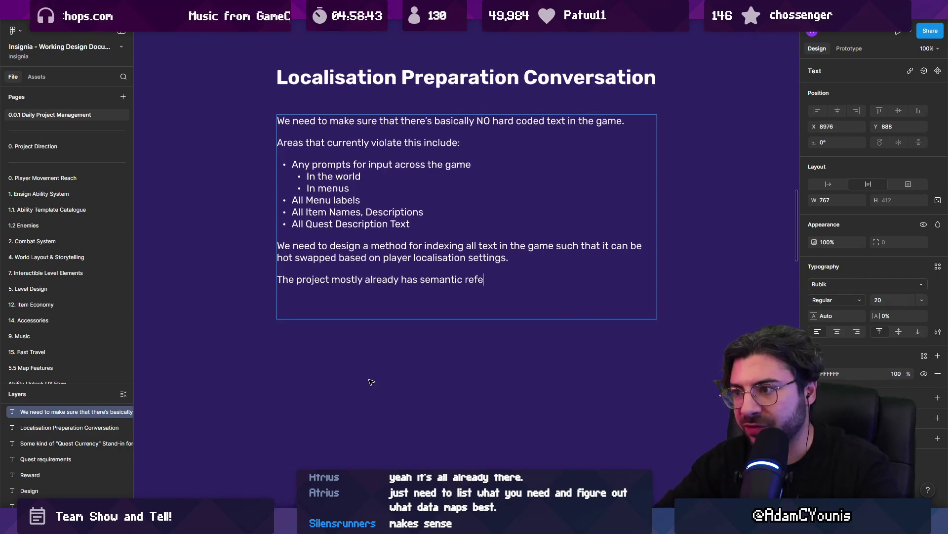
{"action": "key", "text": "BackSpace"}
{"action": "key", "text": "BackSpace"}
{"action": "key", "text": "BackSpace"}
{"action": "type", "text": "eferenc"}
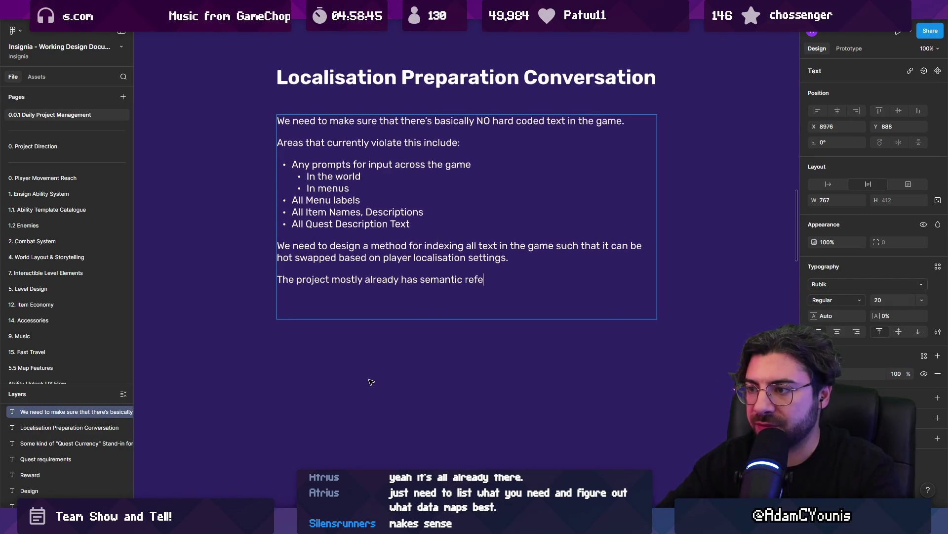
{"action": "type", "text": "through"}
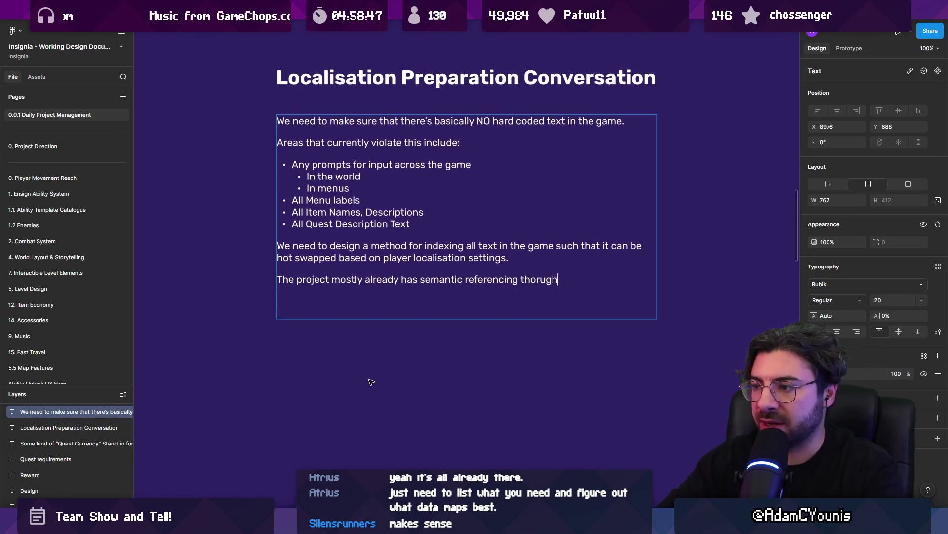
{"action": "key", "text": "BackSpace"}
{"action": "key", "text": "BackSpace"}
{"action": "key", "text": "BackSpace"}
{"action": "type", "text": "hroug"}
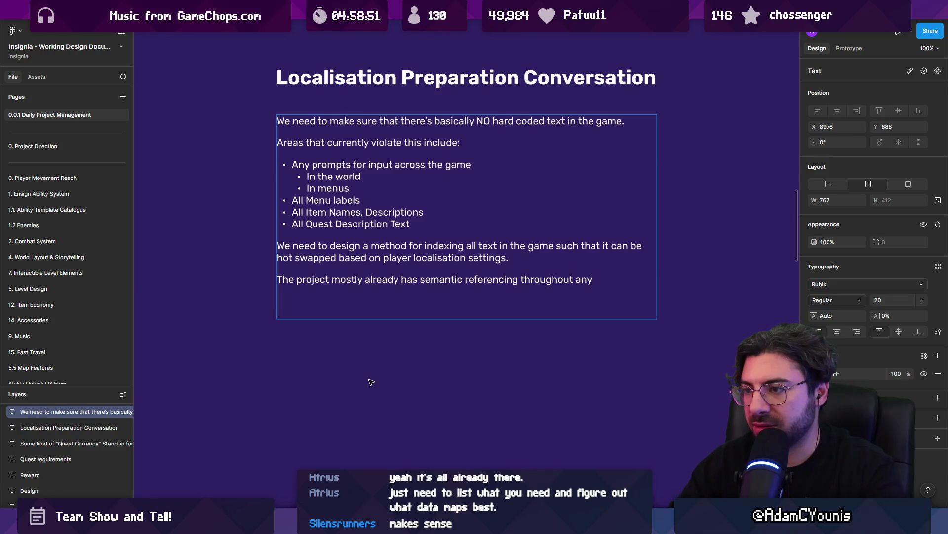
{"action": "key", "text": "ctrl+shift+Left"}
{"action": "key", "text": "ctrl+shift+Left"}
{"action": "key", "text": "ctrl+shift+Left"}
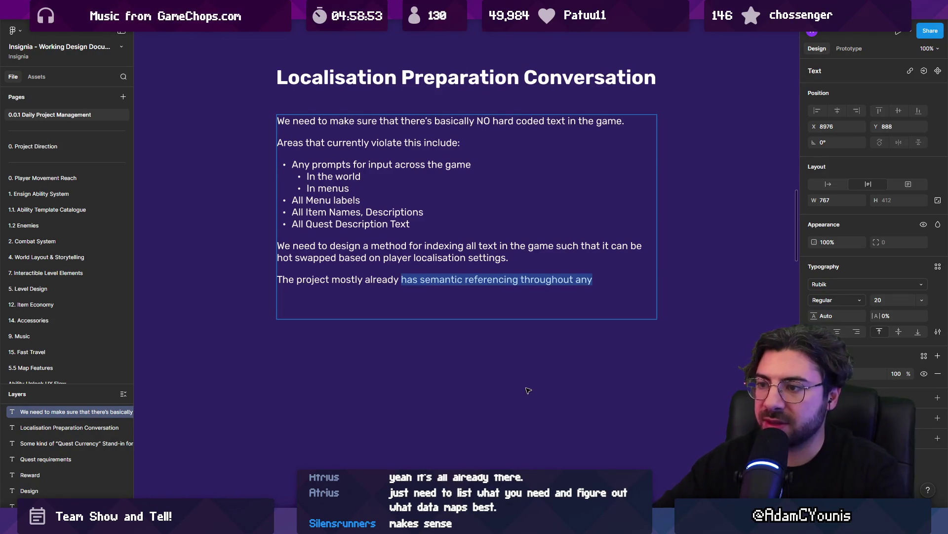
{"action": "type", "text": "by"}
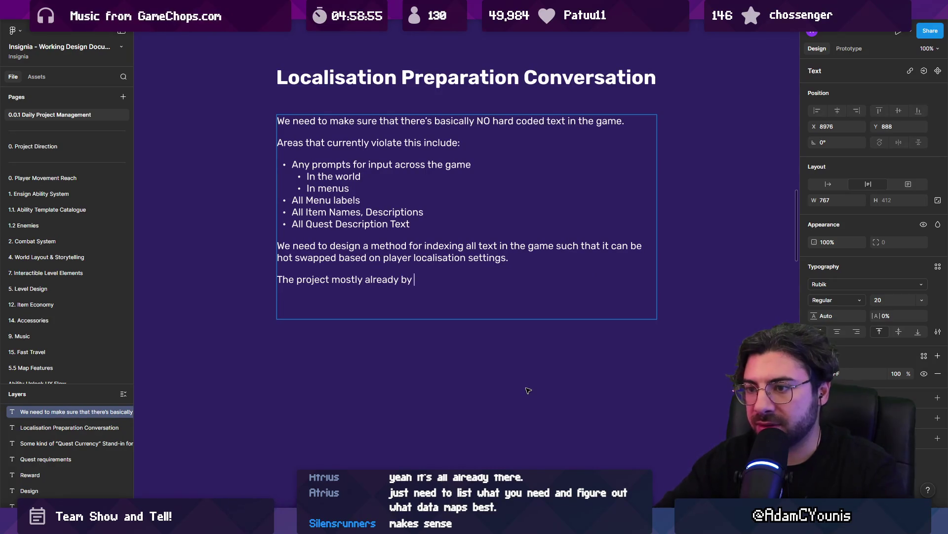
Step: Rephrase it: scriptableObjects are mostly by reference, fields stored in files with titles and GUIDs
{"action": "key", "text": "ctrl+shift+Left"}
{"action": "key", "text": "ctrl+shift+Left"}
{"action": "key", "text": "ctrl+shift+Left"}
{"action": "type", "text": "is m"}
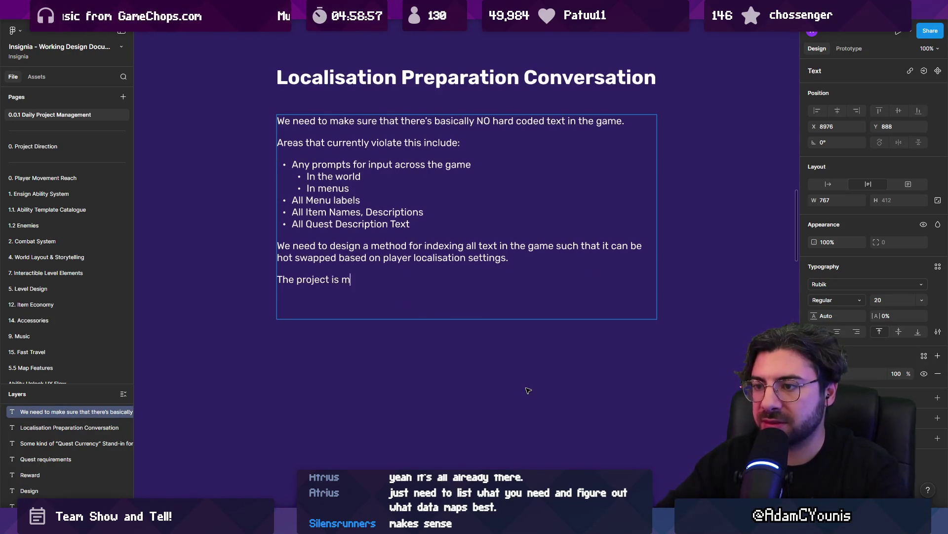
{"action": "type", "text": "ostly by "}
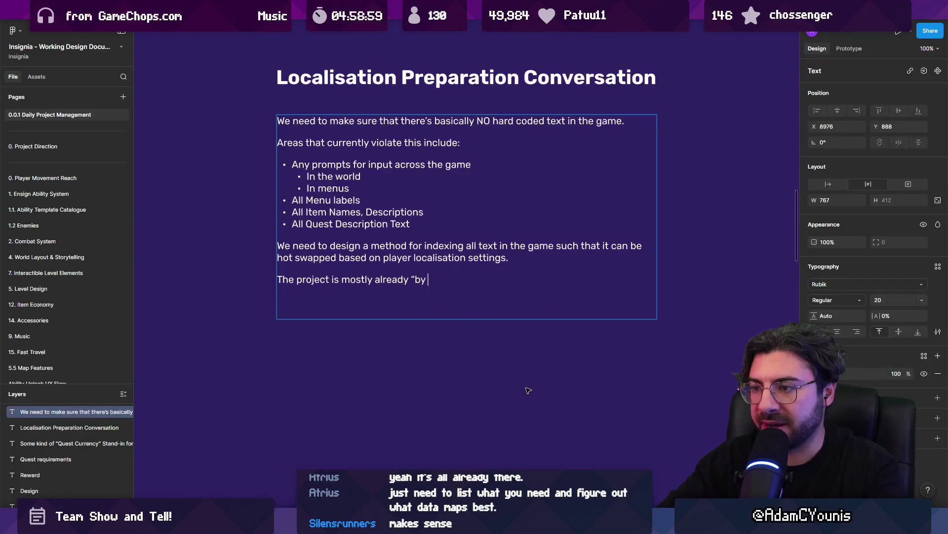
{"action": "type", "text": "refere wherever there are sc"}
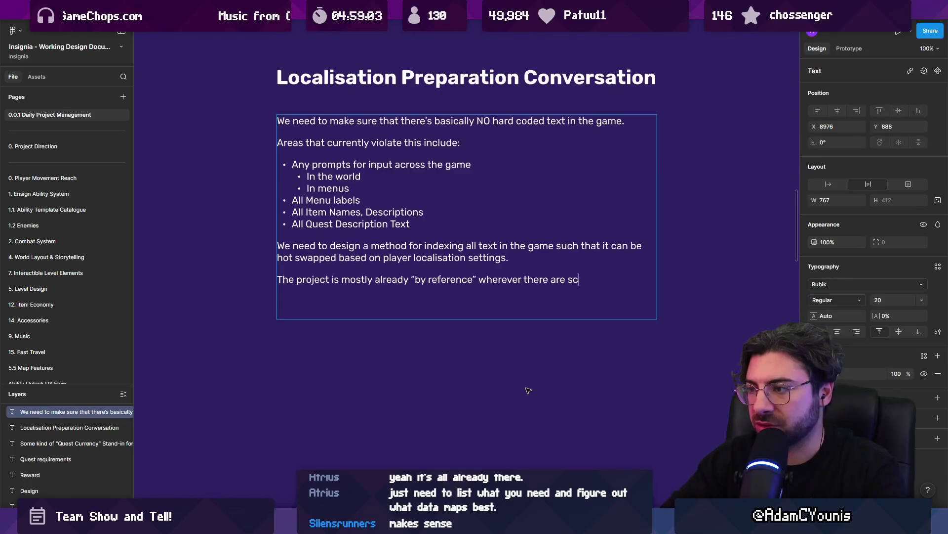
{"action": "type", "text": "riptableObject"}
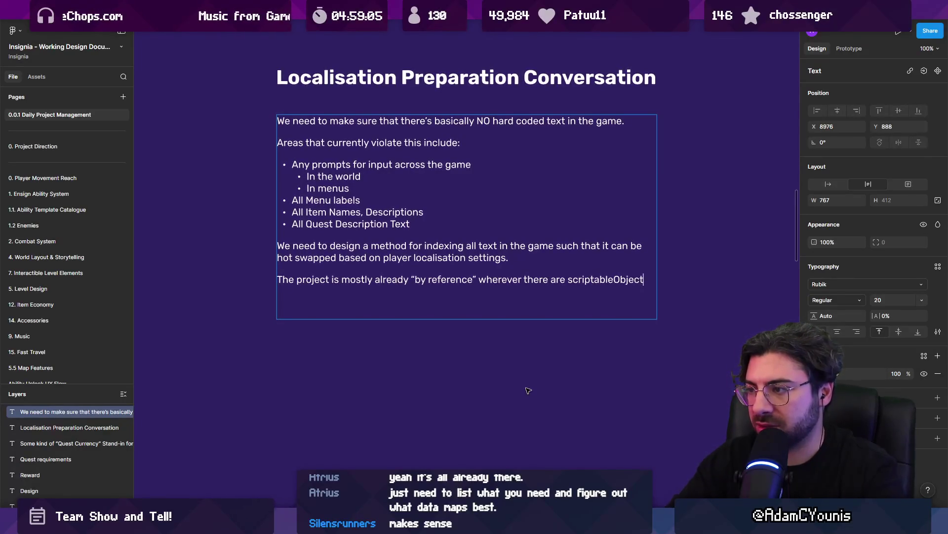
{"action": "type", "text": "s i"}
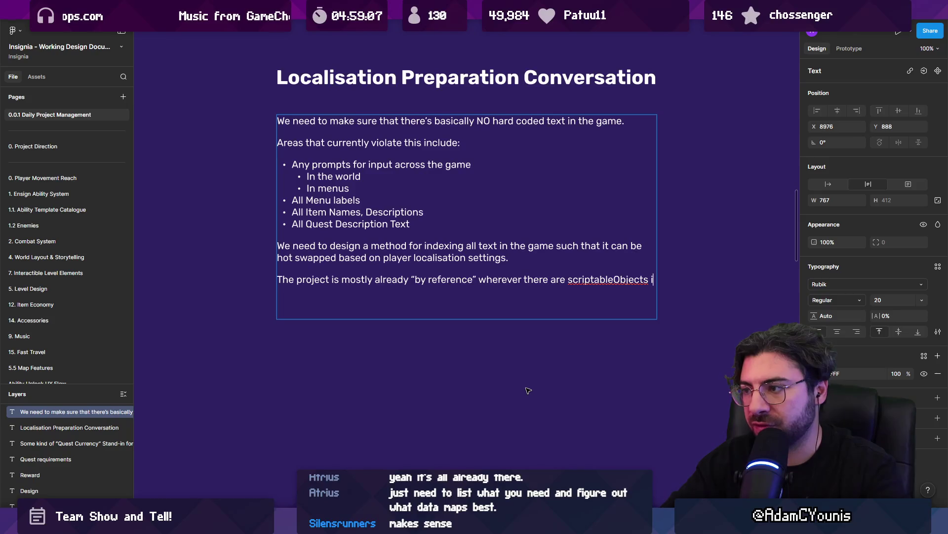
{"action": "type", "text": "nvolv"}
{"action": "type", "text": "cause the "}
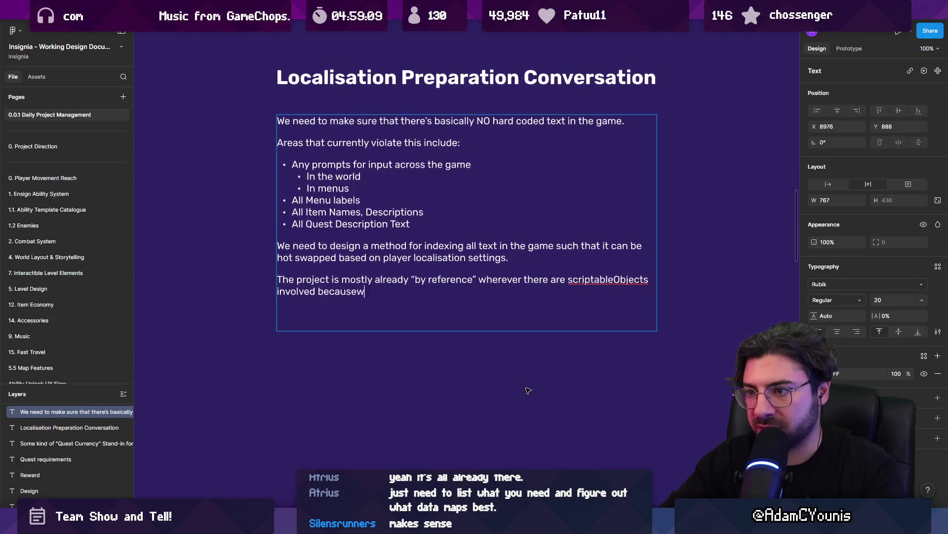
{"action": "type", "text": "fui"}
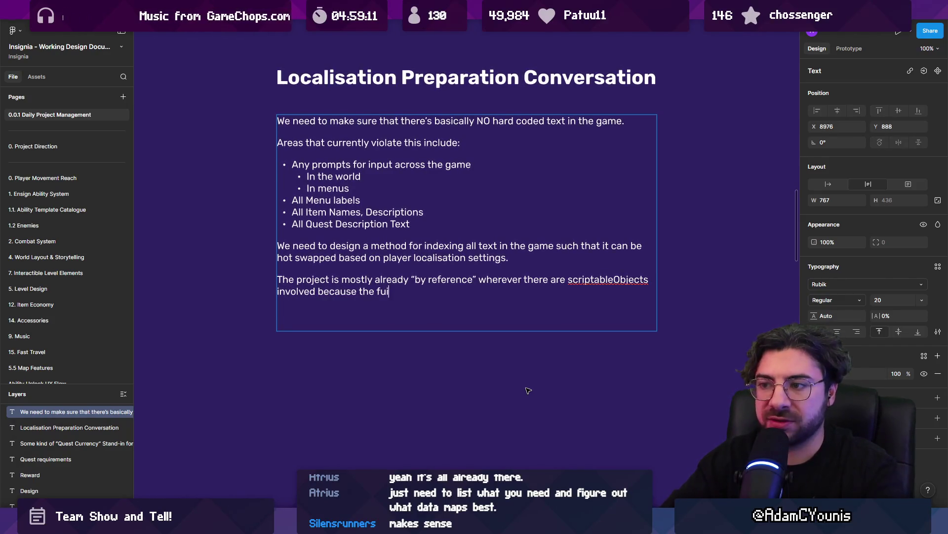
{"action": "key", "text": "BackSpace"}
{"action": "key", "text": "BackSpace"}
{"action": "type", "text": "ields have names"}
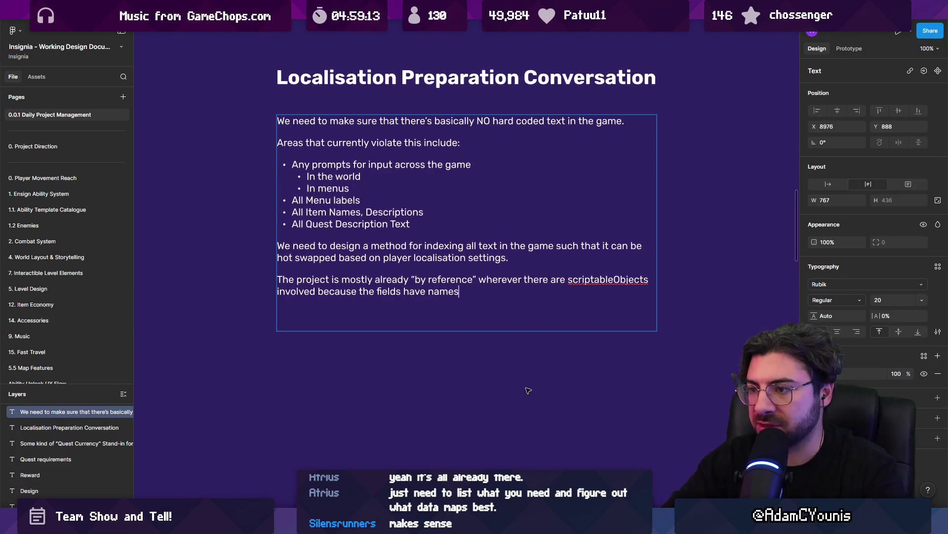
{"action": "type", "text": " and those namee"}
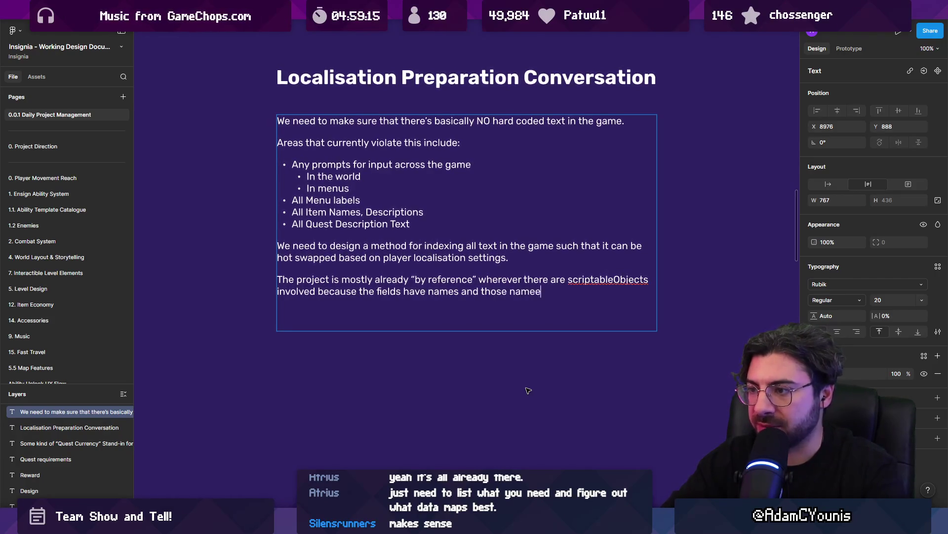
{"action": "key", "text": "BackSpace"}
{"action": "type", "text": "s are stored"}
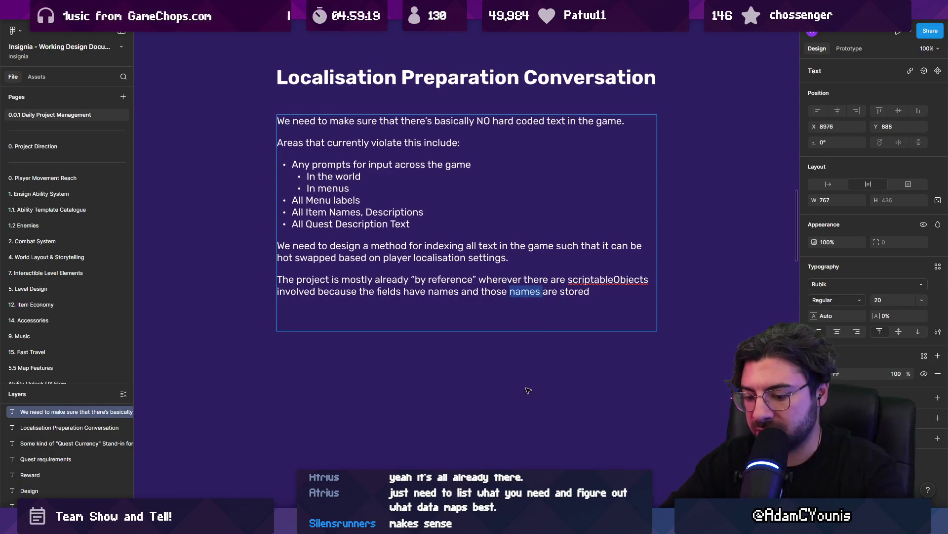
{"action": "type", "text": "fields"}
{"action": "key", "text": "Return"}
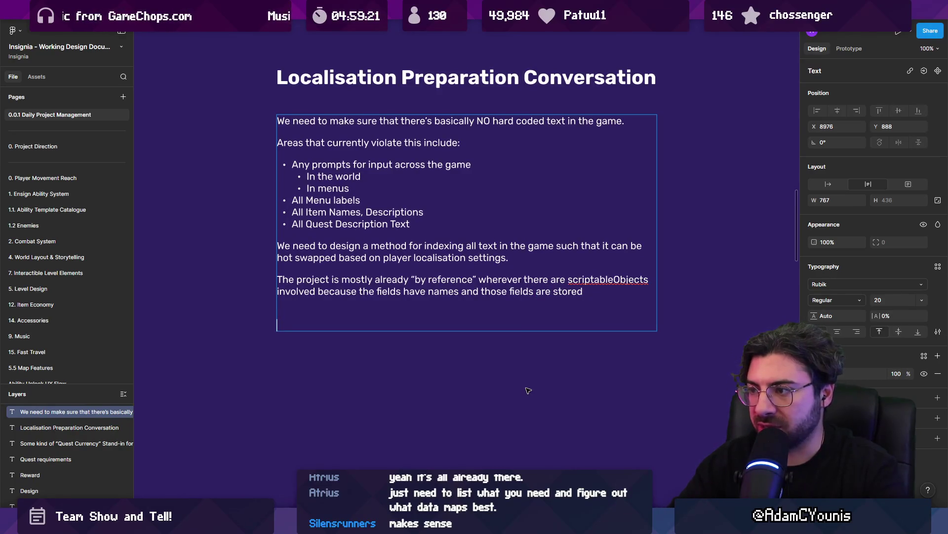
{"action": "type", "text": " in files "}
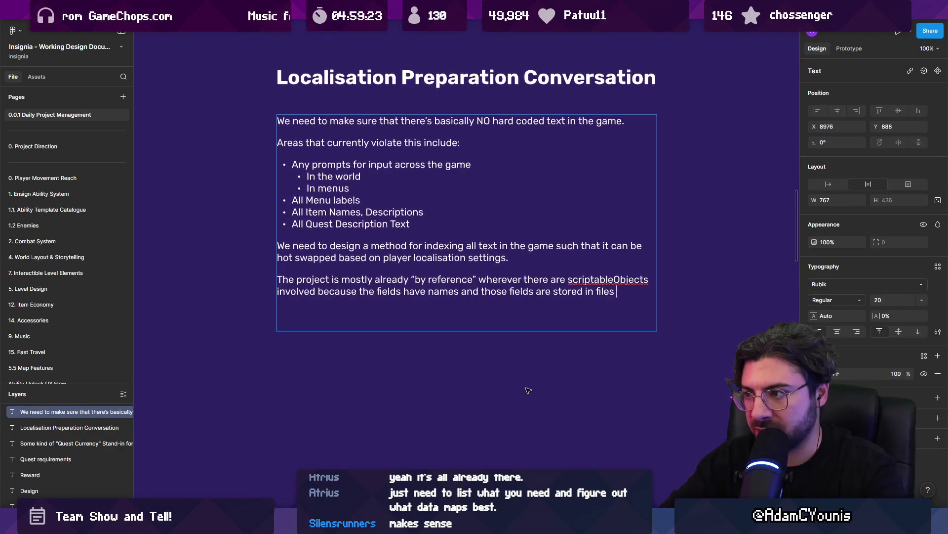
{"action": "type", "text": "with titles and GUYIDs."}
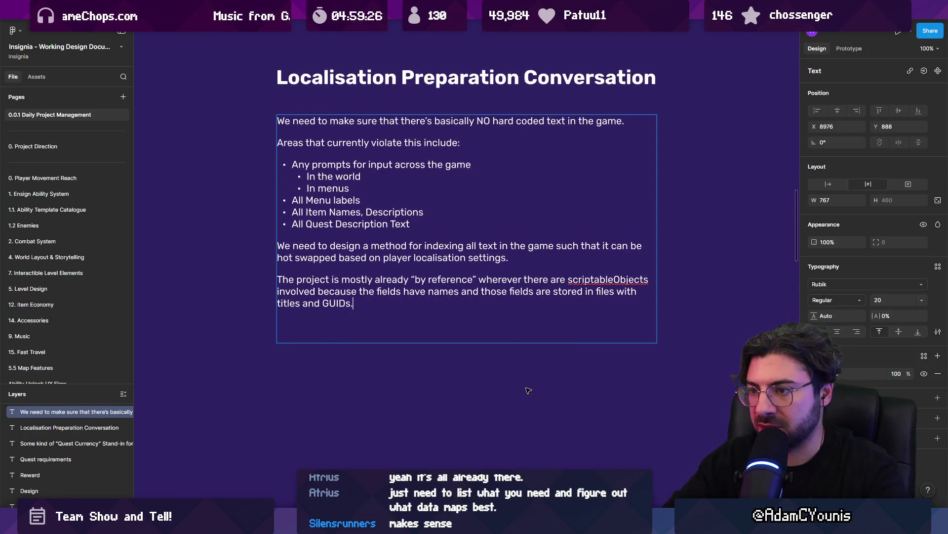
{"action": "type", "text": "s."}
{"action": "key", "text": "Return"}
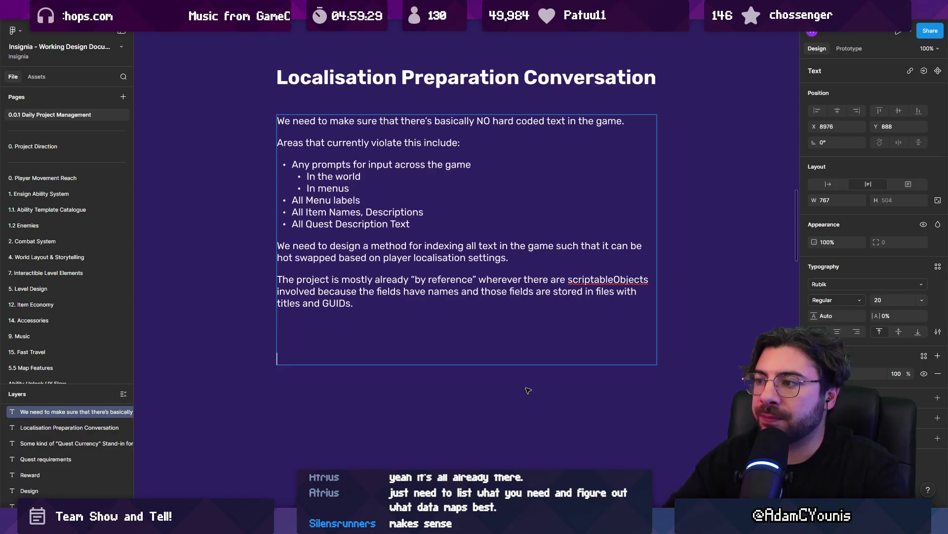
Step: Write 'Where this is not currently supported is in the above list.' and exit text editing
{"action": "key", "text": "BackSpace"}
{"action": "type", "text": "Where "}
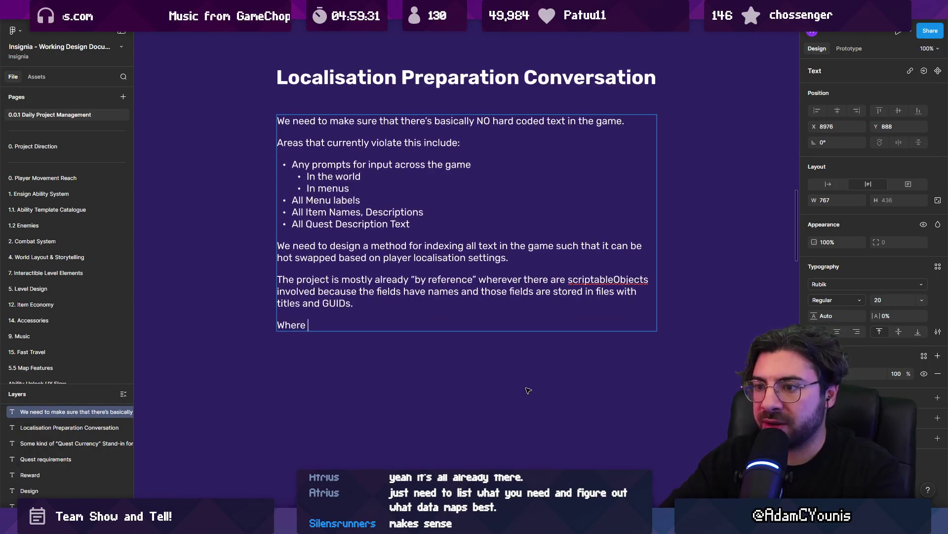
{"action": "type", "text": "this is not currently "}
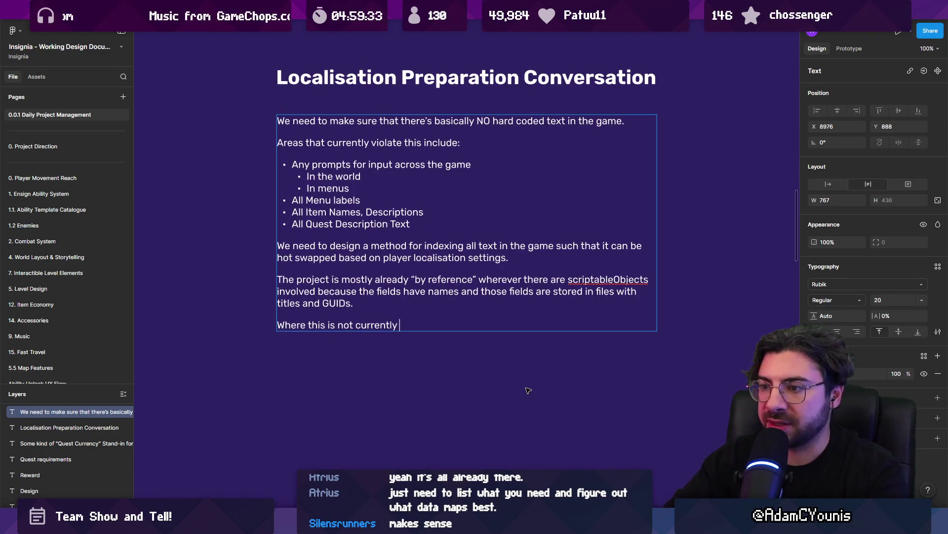
{"action": "type", "text": "supported"}
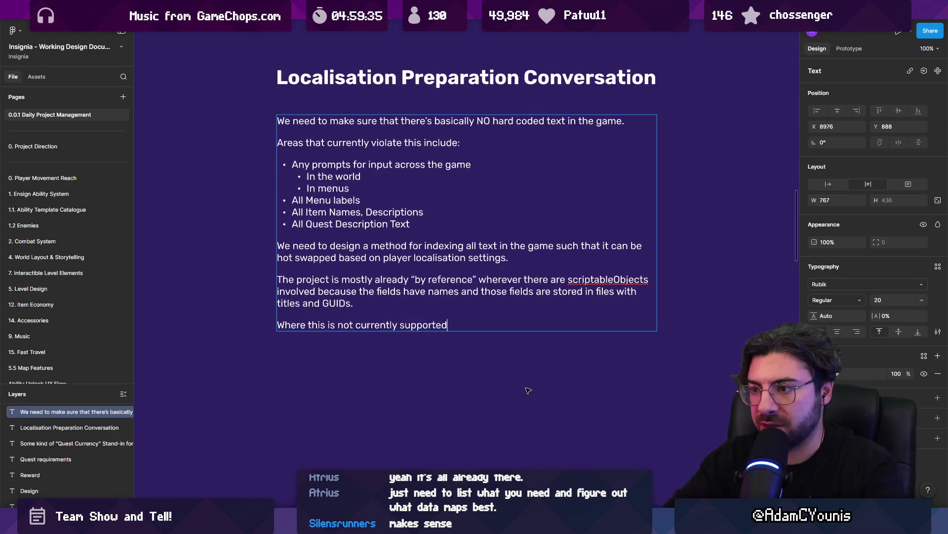
{"action": "type", "text": " is anywhere"}
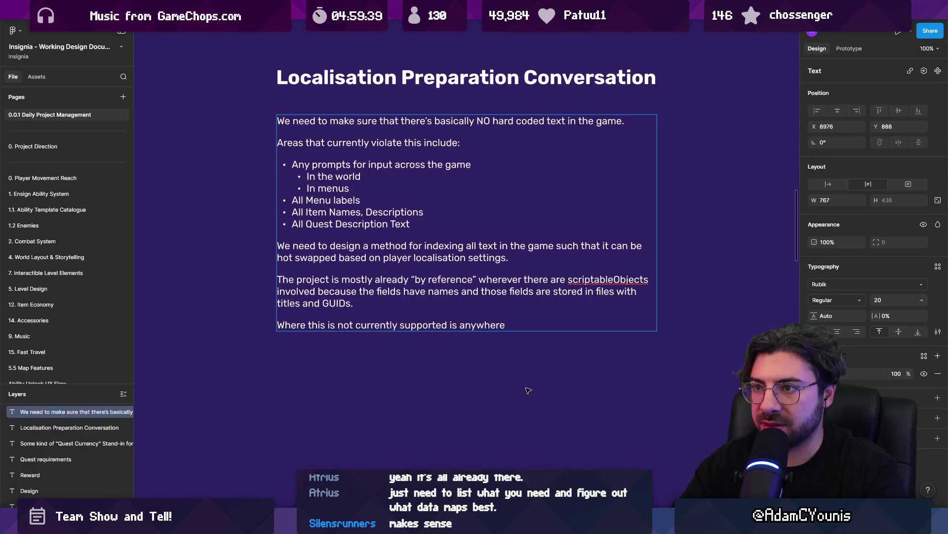
{"action": "type", "text": "that"}
{"action": "key", "text": "shift+Home"}
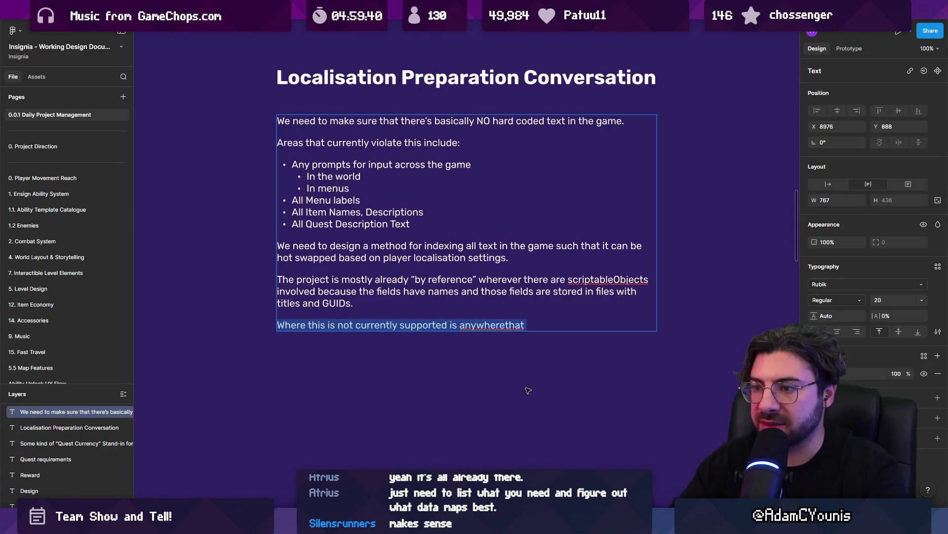
{"action": "key", "text": "End"}
{"action": "key", "text": "ctrl+shift+Left"}
{"action": "type", "text": "in the ab"}
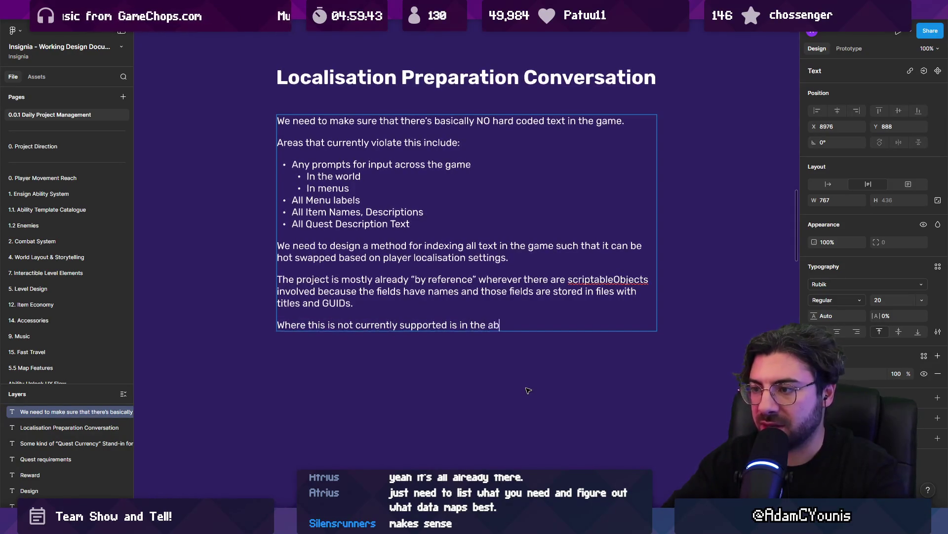
{"action": "type", "text": "ove list."}
{"action": "key", "text": "Escape"}
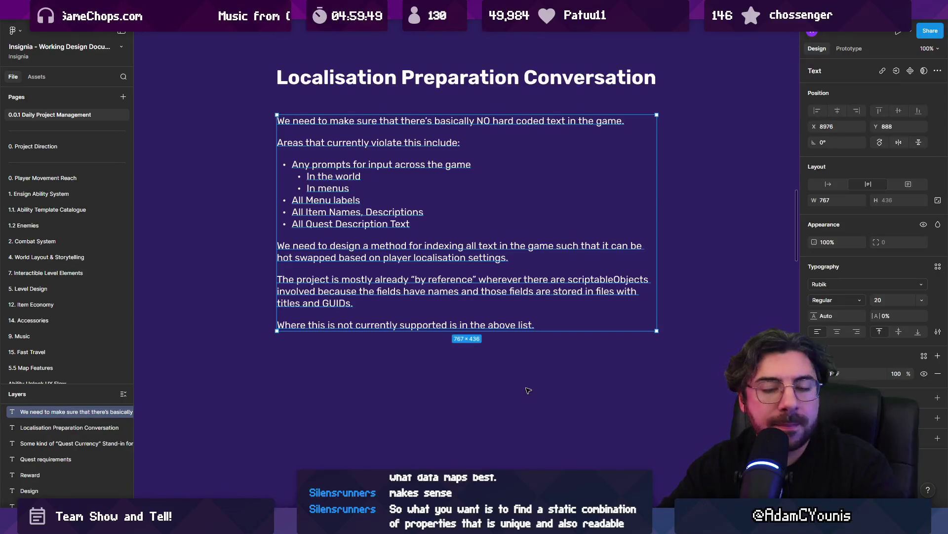
{"action": "double_click", "coordinate": [422, 219]}
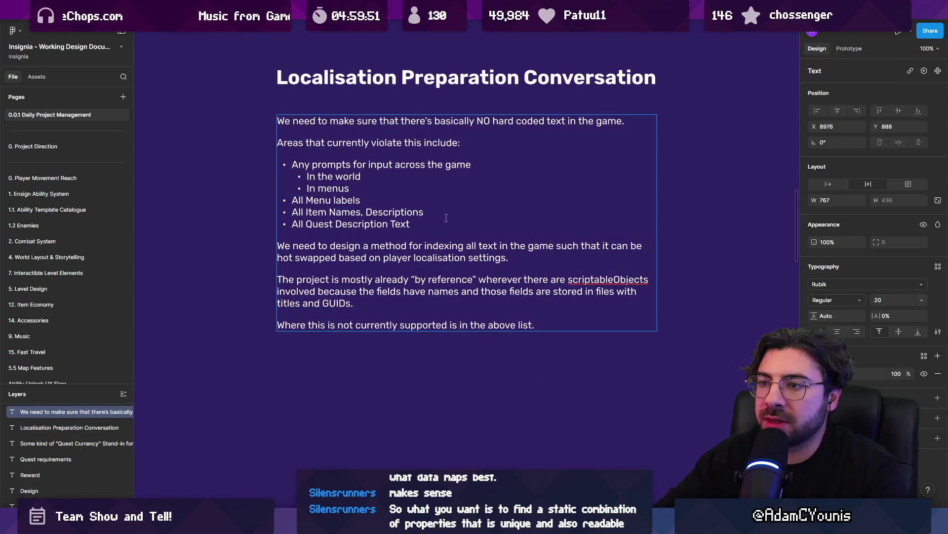
Step: Delete the Item Names and Quest Description bullets, then check ButtonPromptManager.cs in the code editor
{"action": "key", "text": "shift+Up"}
{"action": "key", "text": "shift+Up"}
{"action": "key", "text": "shift+Home"}
{"action": "key", "text": "shift+Down"}
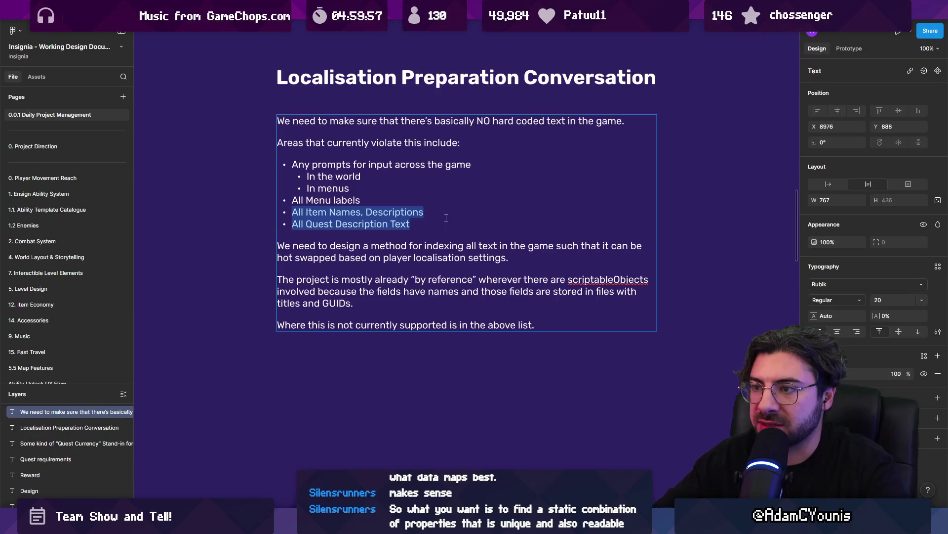
{"action": "key", "text": "BackSpace"}
{"action": "key", "text": "BackSpace"}
{"action": "key", "text": "BackSpace"}
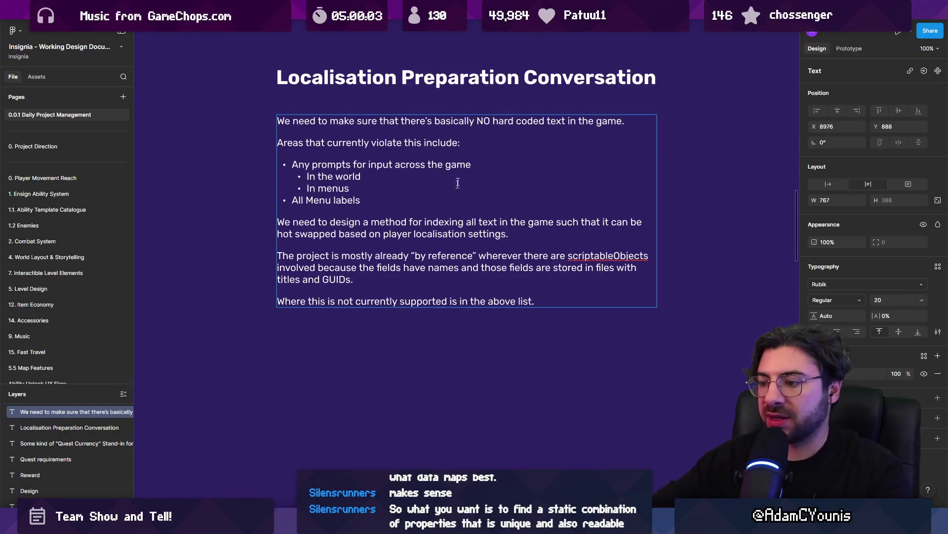
{"action": "key", "text": "alt+Tab"}
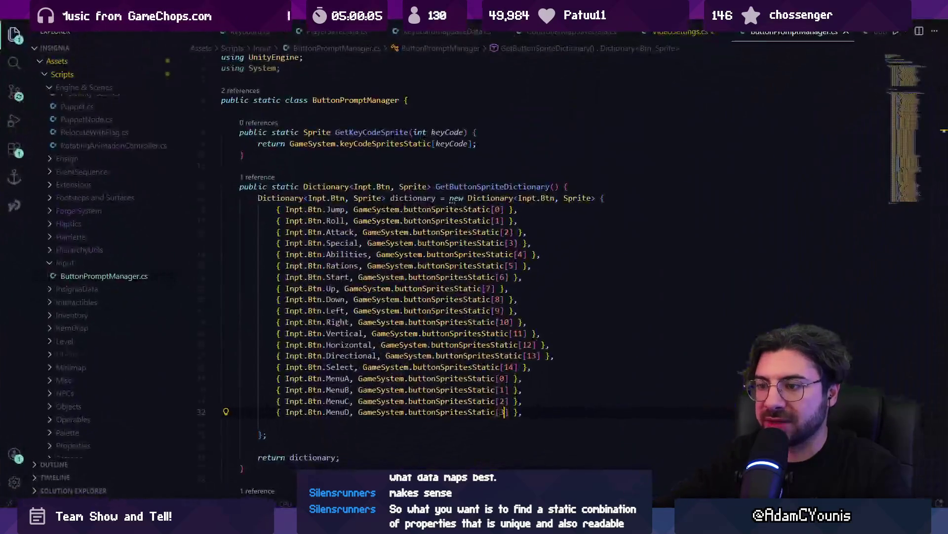
Step: Continue the note with 'i.e. any text written:' and a first bullet 'in .cs files'
{"action": "key", "text": "alt+Tab"}
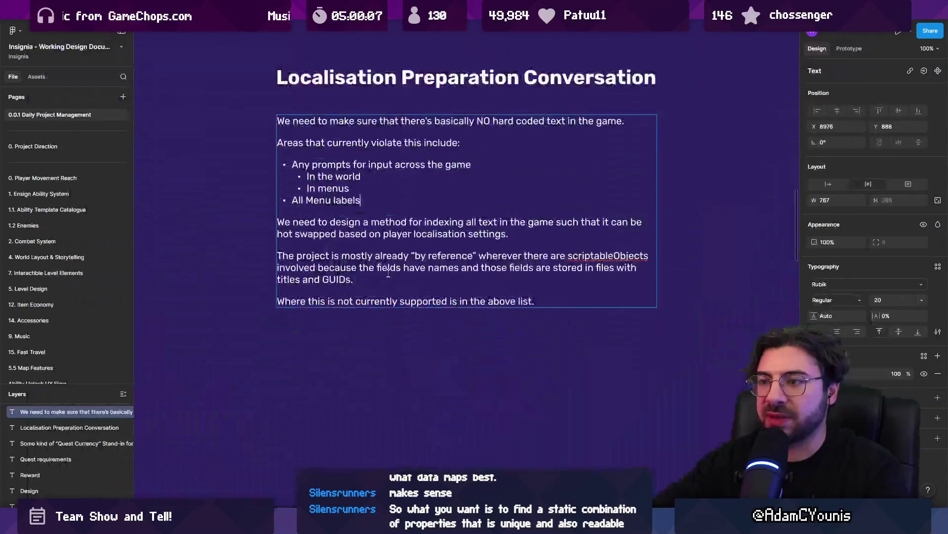
{"action": "type", "text": "i"}
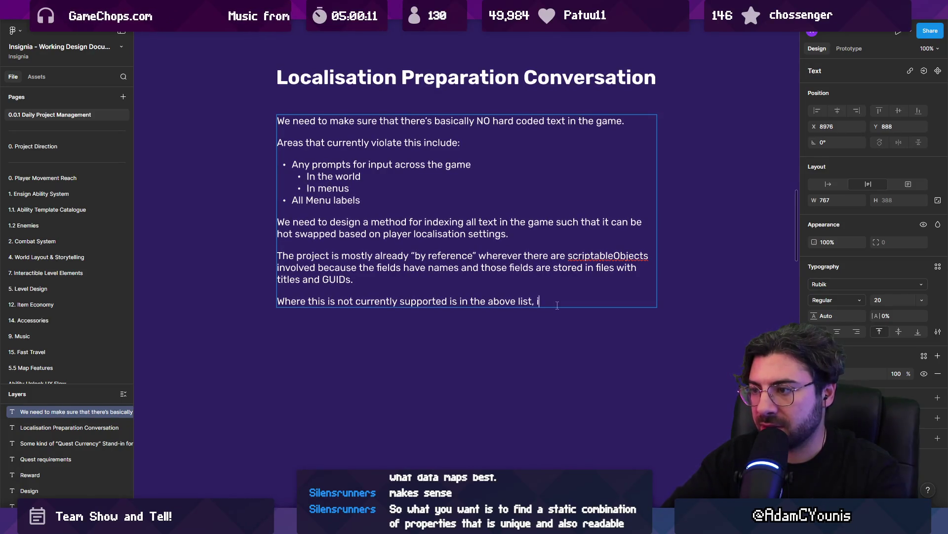
{"action": "type", "text": "anywhere"}
{"action": "key", "text": "BackSpace"}
{"action": "key", "text": "BackSpace"}
{"action": "key", "text": "BackSpace"}
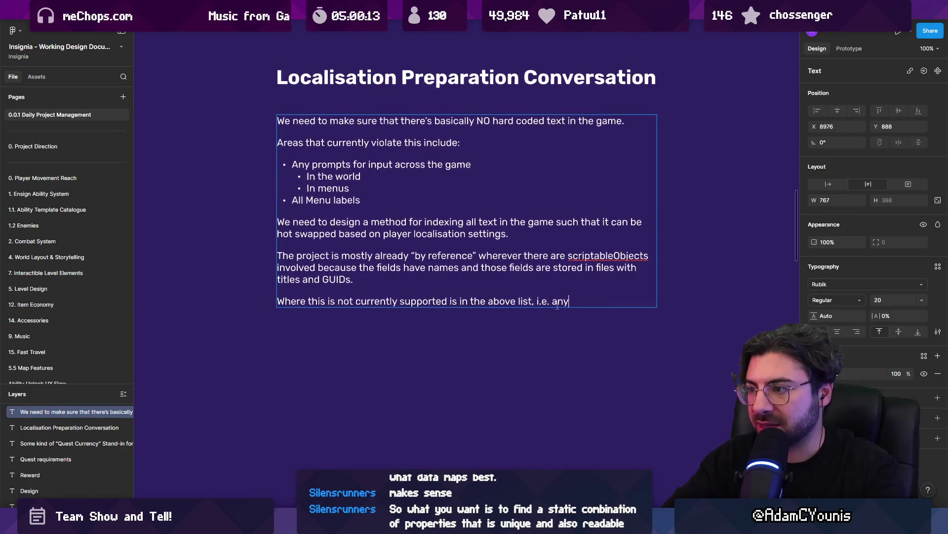
{"action": "type", "text": "text written "}
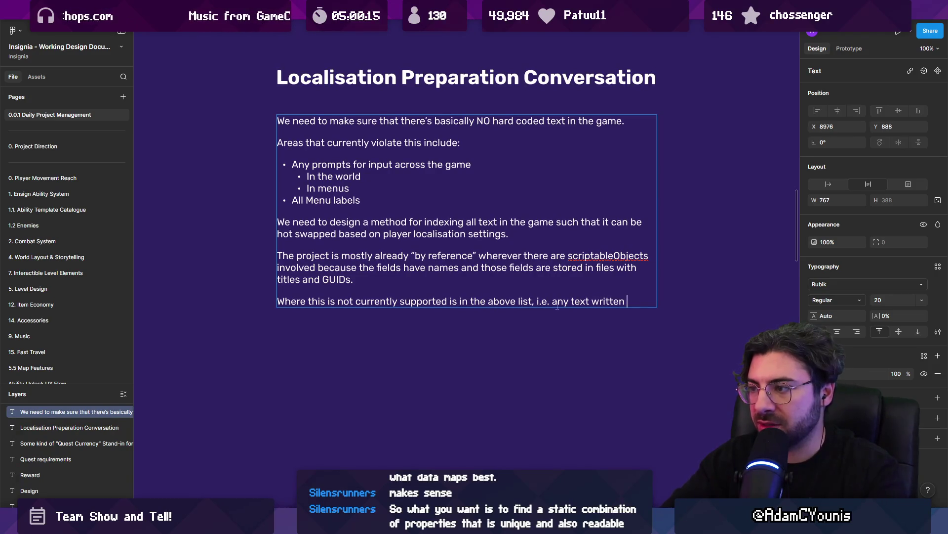
{"action": "type", "text": ":"}
{"action": "key", "text": "Return"}
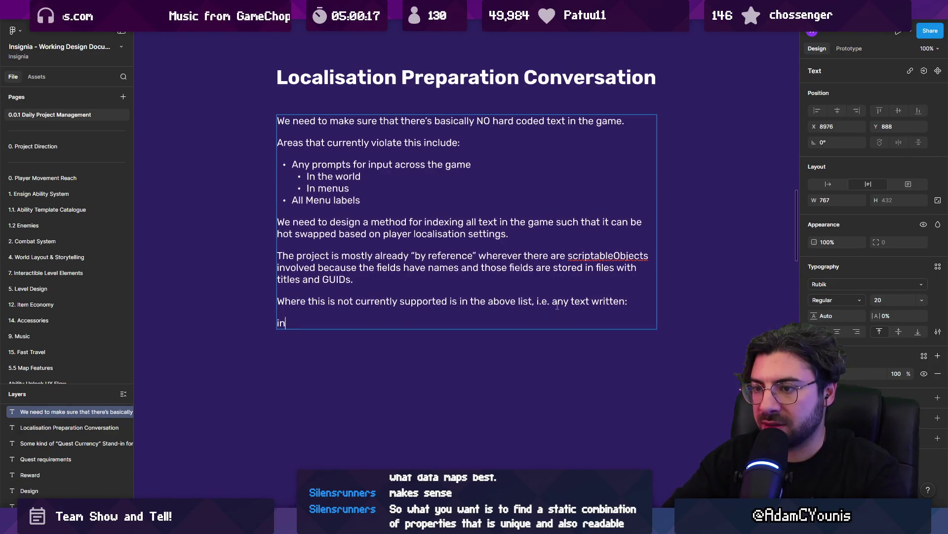
{"action": "type", "text": "-"}
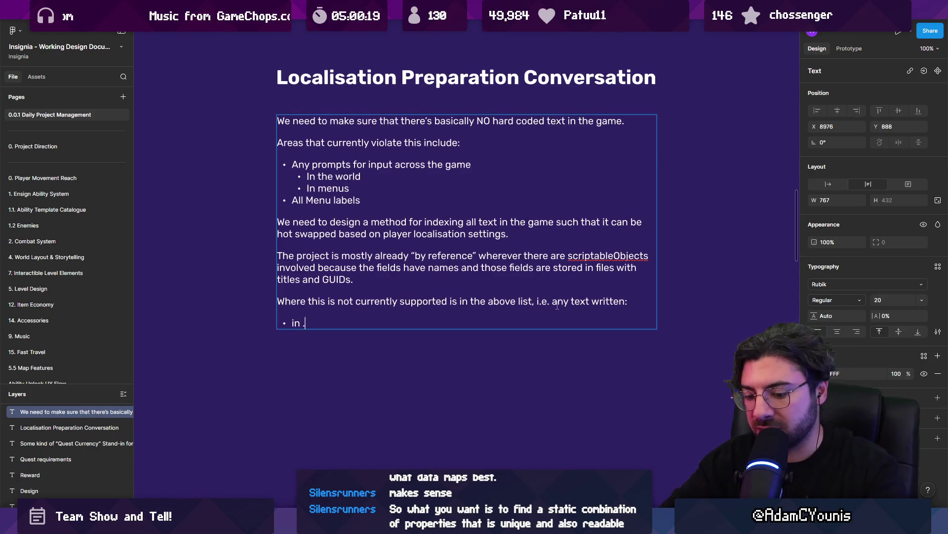
{"action": "type", "text": "files"}
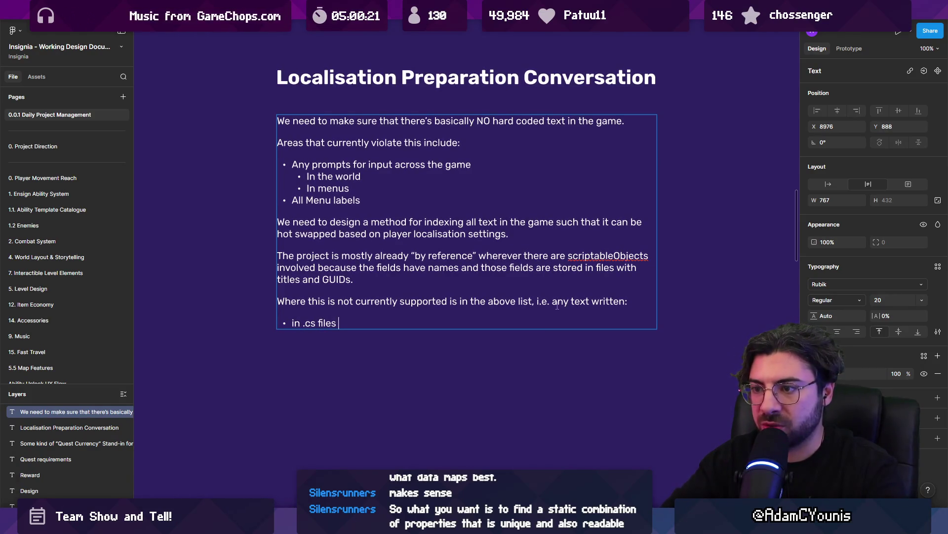
Step: Add a second bullet 'serialized directly into the Unity Scene / Prefabs'
{"action": "key", "text": "Return"}
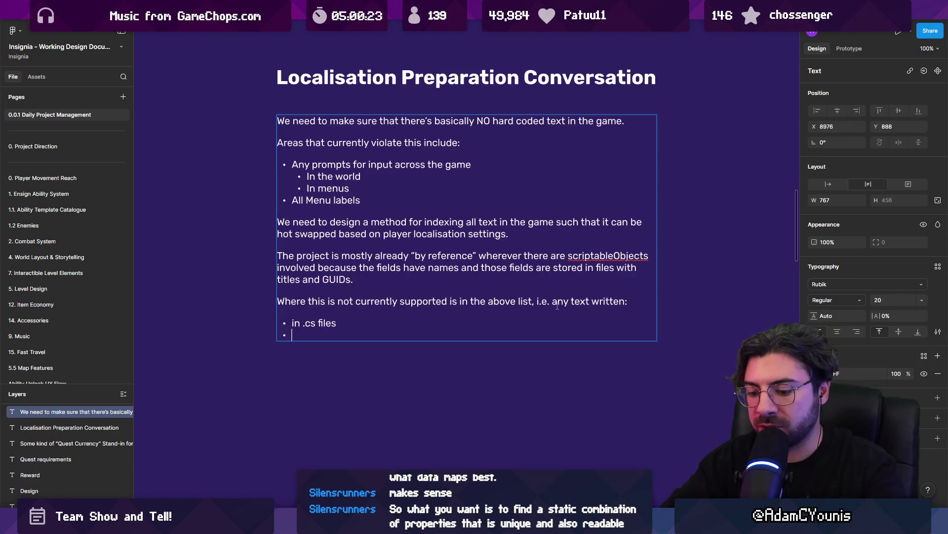
{"action": "type", "text": "serialized directly ino"}
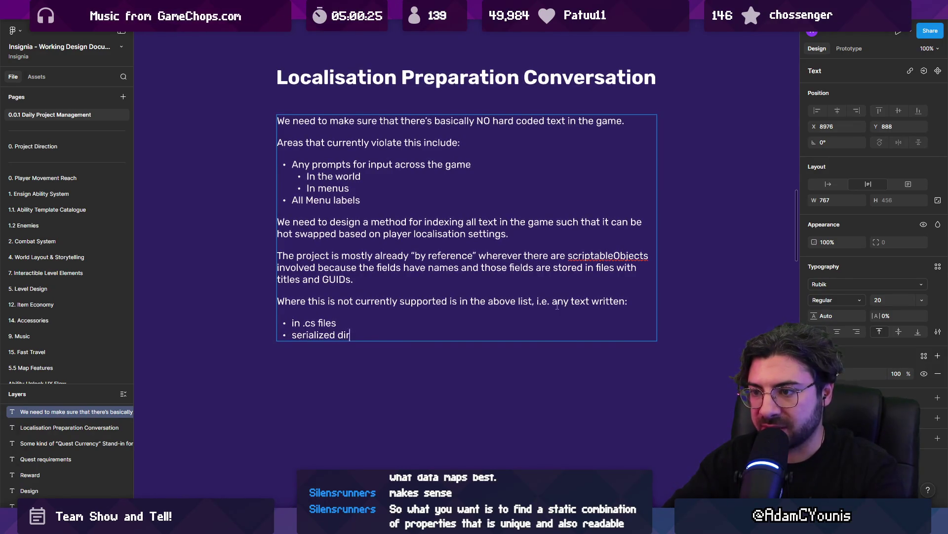
{"action": "key", "text": "BackSpace"}
{"action": "type", "text": "to the unbi"}
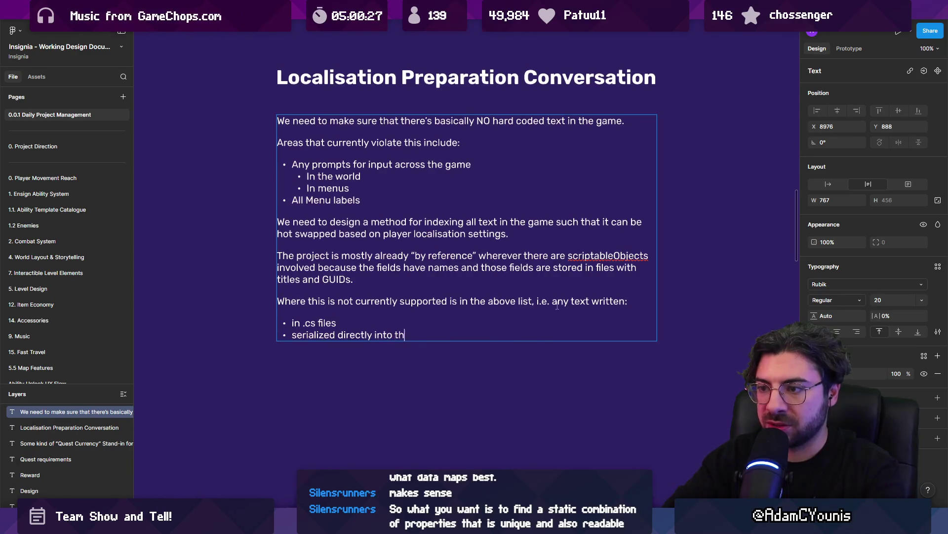
{"action": "key", "text": "BackSpace"}
{"action": "type", "text": "ityh"}
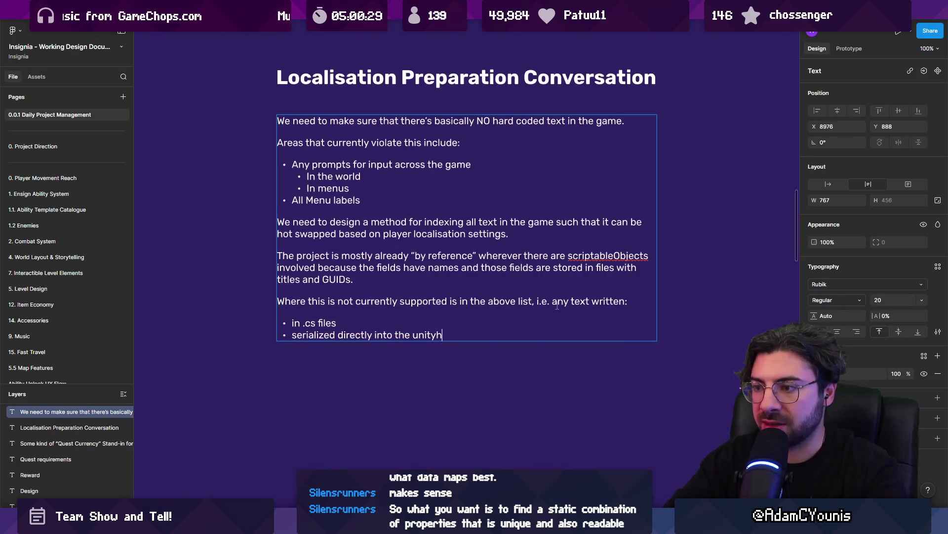
{"action": "key", "text": "ctrl+shift+Left"}
{"action": "key", "text": "ctrl+shift+Left"}
{"action": "key", "text": "Left"}
{"action": "key", "text": "Delete"}
{"action": "type", "text": "U"}
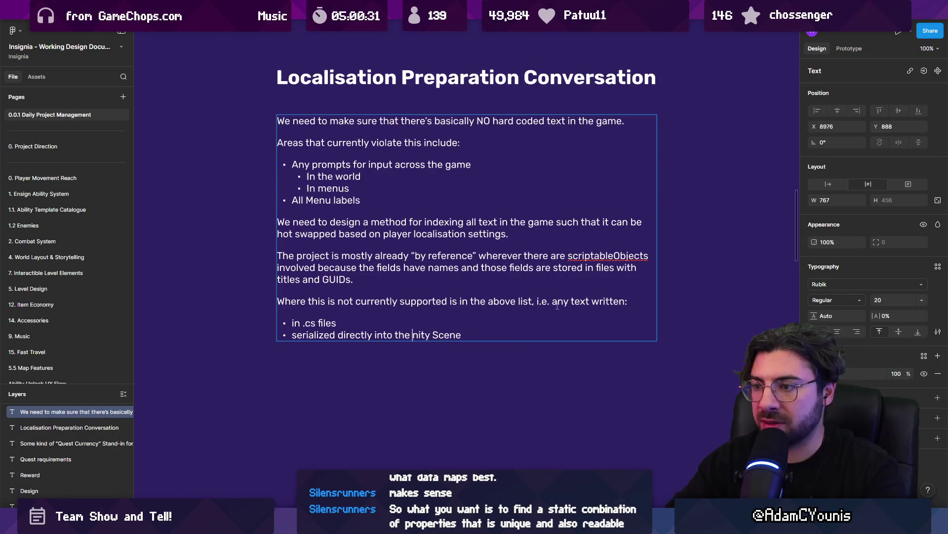
{"action": "key", "text": "End"}
{"action": "type", "text": "/"}
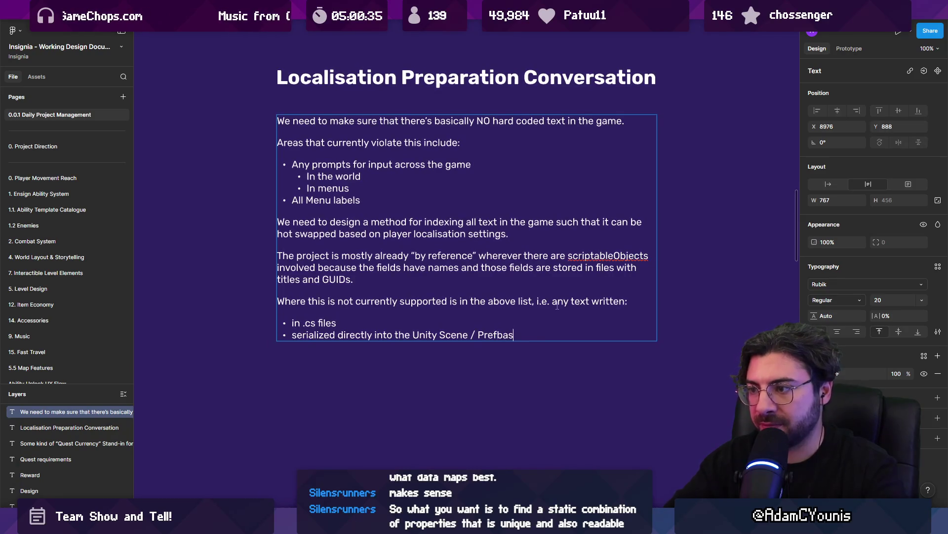
{"action": "key", "text": "BackSpace"}
{"action": "key", "text": "BackSpace"}
{"action": "key", "text": "BackSpace"}
{"action": "type", "text": "a"}
{"action": "key", "text": "BackSpace"}
{"action": "type", "text": "ab"}
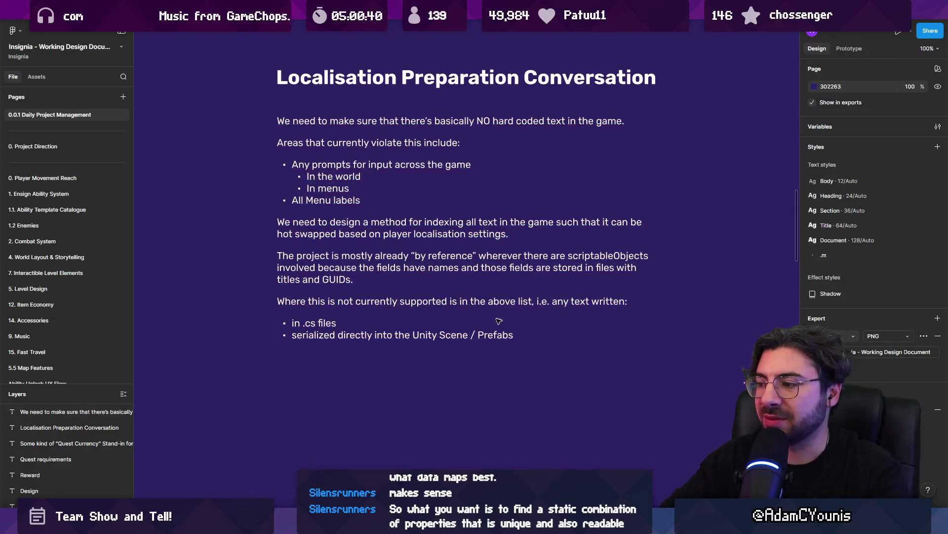
Step: Check the 'Unity Scene / Prefabs' wording and exit text editing
{"action": "left_click", "coordinate": [524, 321]}
{"action": "double_click", "coordinate": [491, 336]}
{"action": "key", "text": "ctrl+shift+Left"}
{"action": "key", "text": "ctrl+shift+Left"}
{"action": "key", "text": "ctrl+shift+Left"}
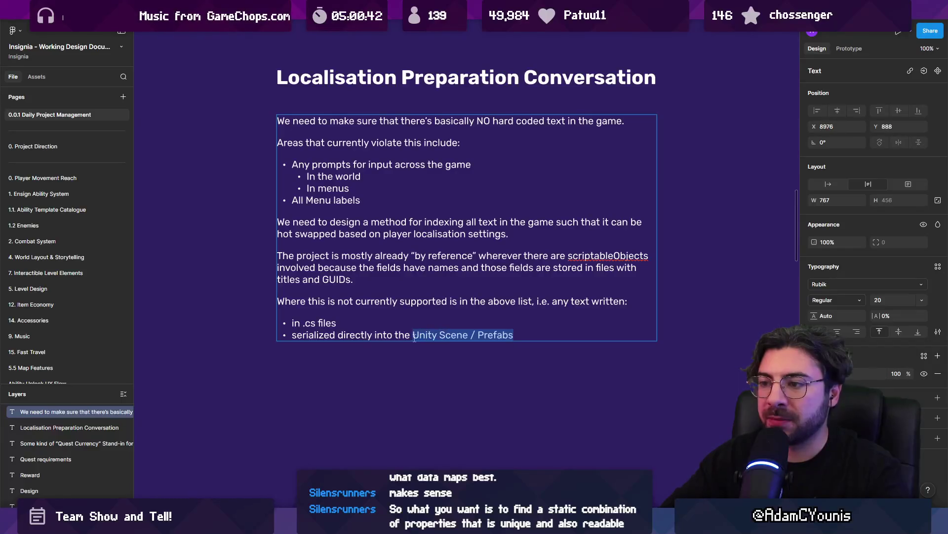
{"action": "key", "text": "Left"}
{"action": "key", "text": "ctrl+Right"}
{"action": "key", "text": "ctrl+Right"}
{"action": "key", "text": "Escape"}
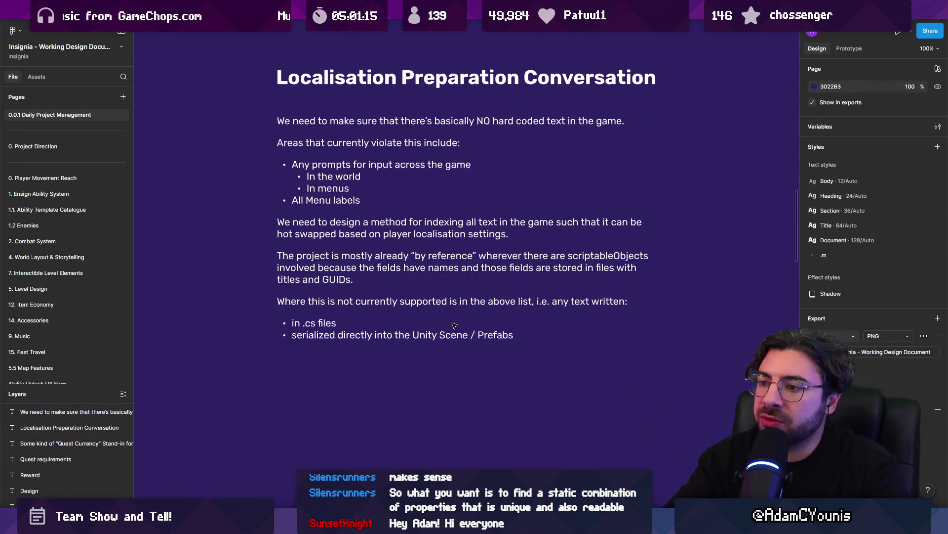
{"action": "double_click", "coordinate": [456, 335]}
{"action": "left_click_drag", "start_coordinate": [515, 336], "coordinate": [273, 325]}
{"action": "left_click", "coordinate": [526, 335]}
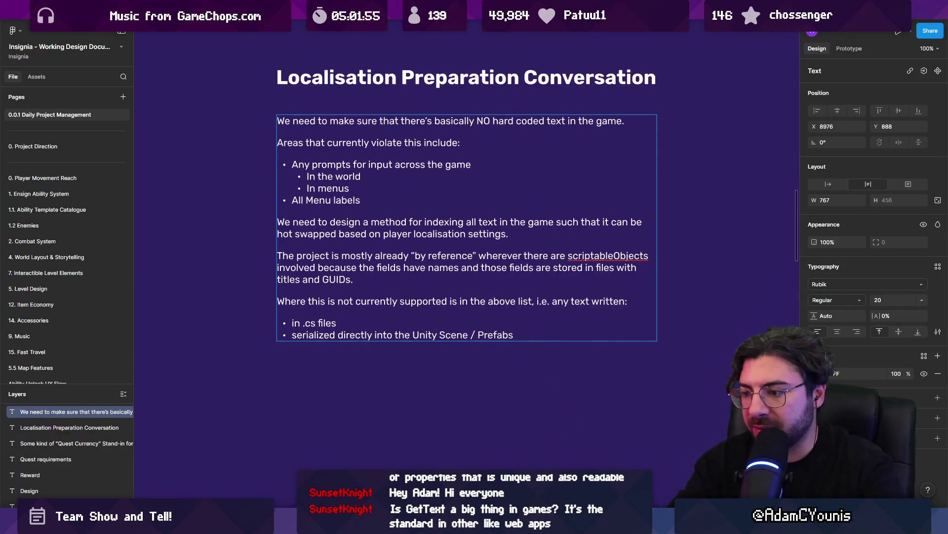
Step: Switch to Chrome and run a Google search for 'GetText'
{"action": "mouse_move", "coordinate": [482, 523]}
{"action": "left_click", "coordinate": [526, 447]}
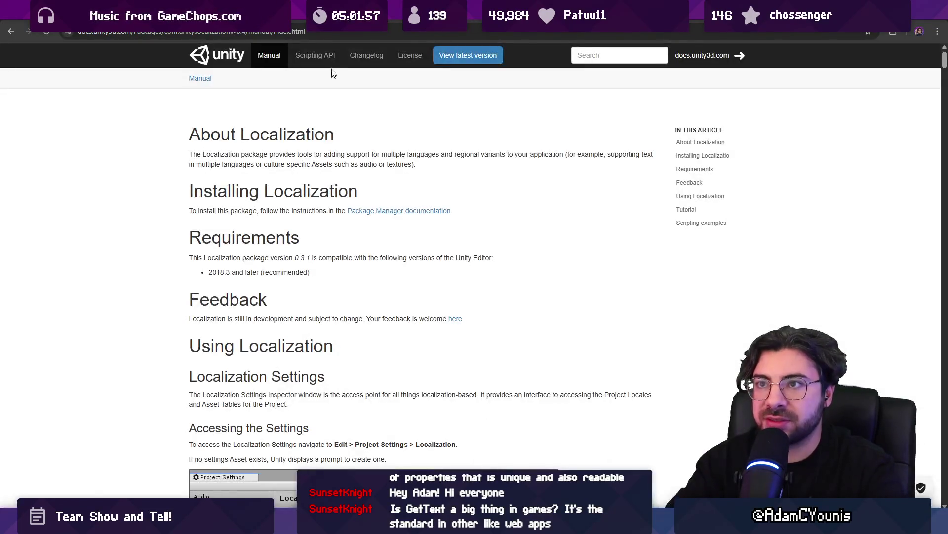
{"action": "left_click", "coordinate": [314, 33]}
{"action": "type", "text": "GetText"}
{"action": "key", "text": "Return"}
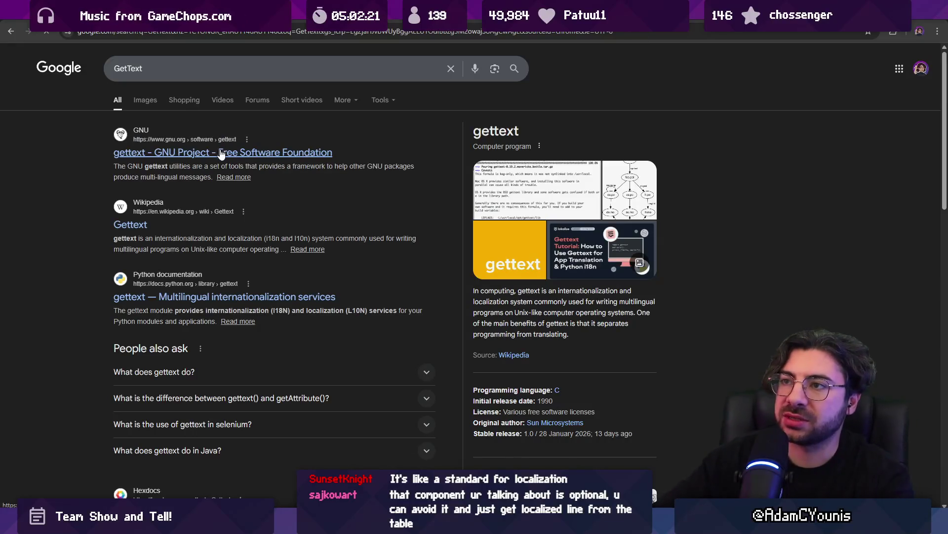
Step: Open the Wikipedia gettext article from the GetText results and read through it
{"action": "right_click", "coordinate": [260, 156]}
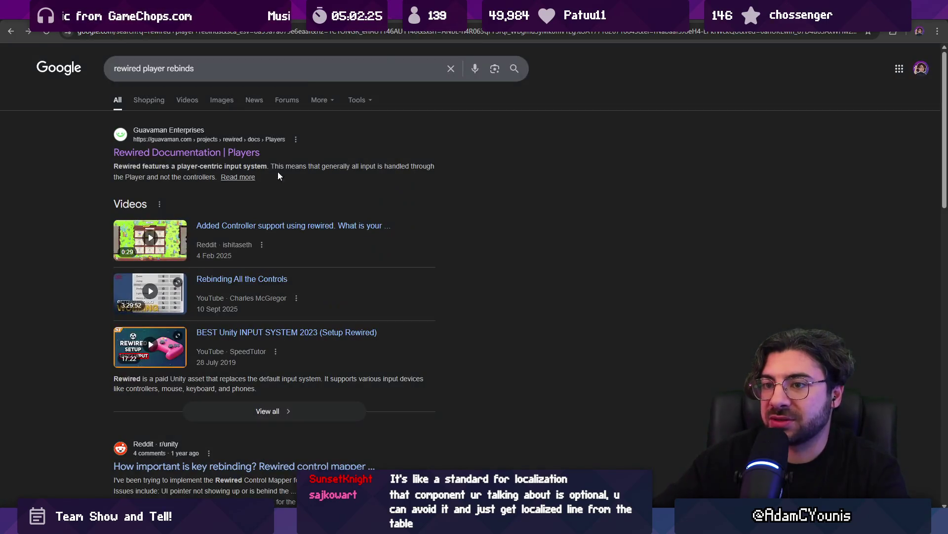
{"action": "left_click", "coordinate": [46, 34]}
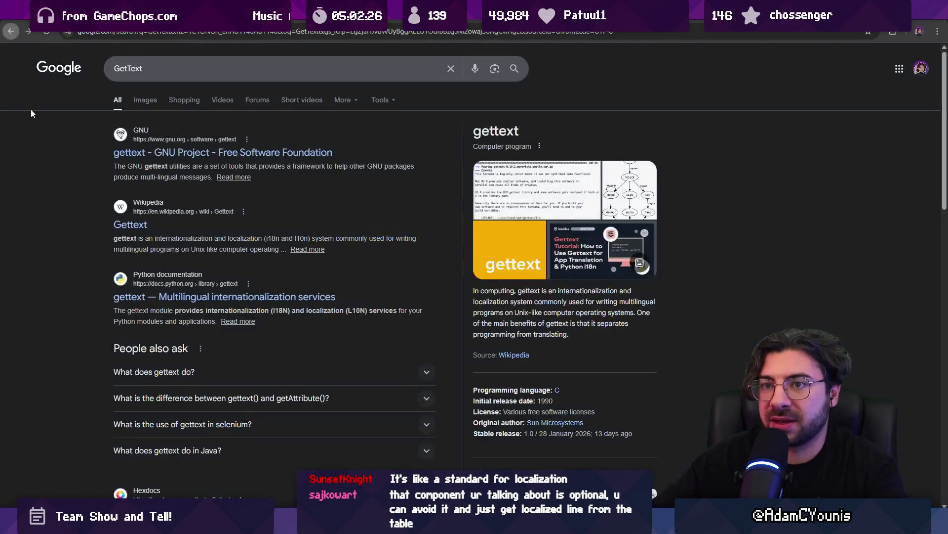
{"action": "left_click", "coordinate": [132, 225]}
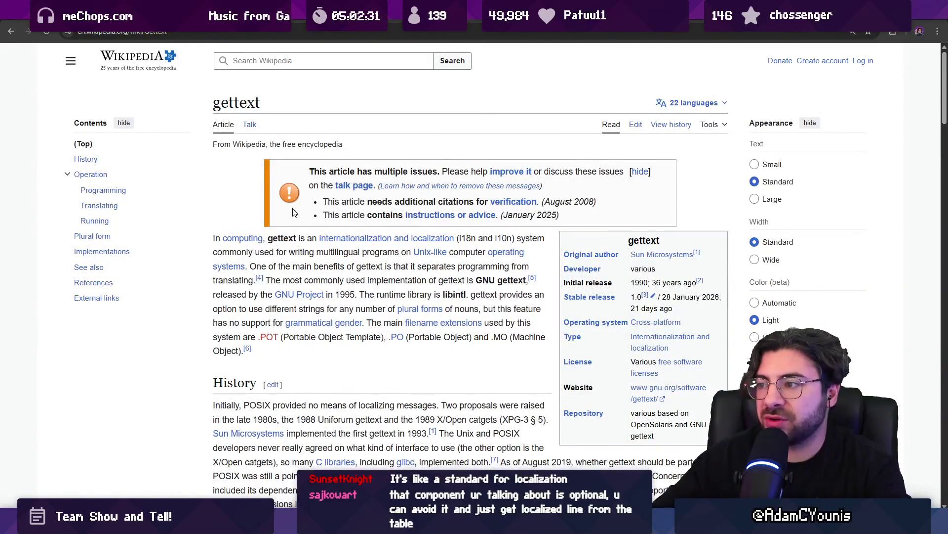
{"action": "scroll", "coordinate": [326, 225], "scroll_direction": "down", "scroll_amount": 8}
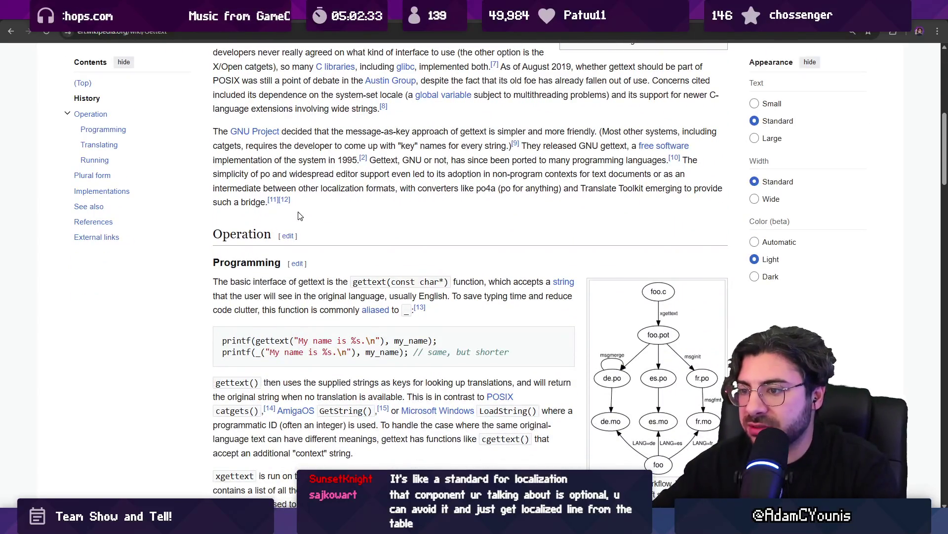
{"action": "scroll", "coordinate": [337, 212], "scroll_direction": "down", "scroll_amount": 1}
{"action": "scroll", "coordinate": [338, 212], "scroll_direction": "down", "scroll_amount": 1}
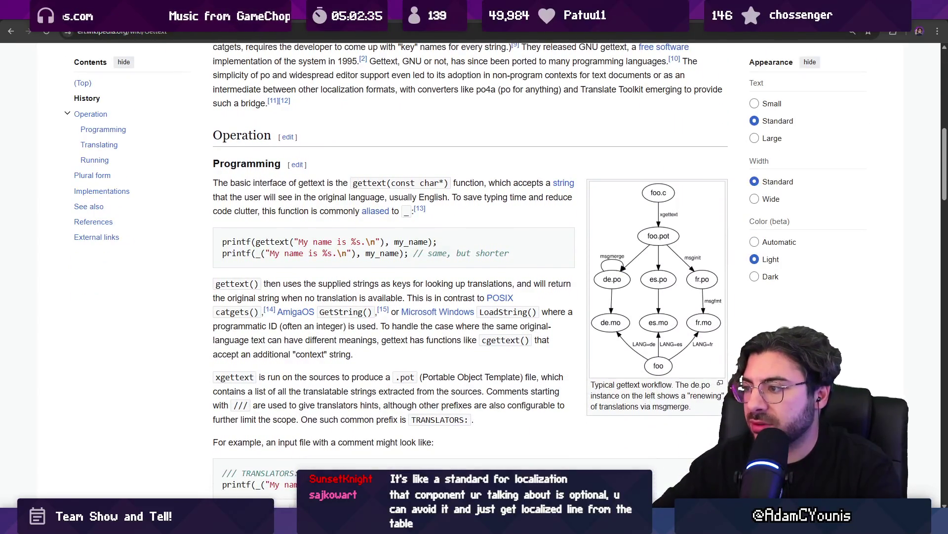
{"action": "scroll", "coordinate": [231, 203], "scroll_direction": "down", "scroll_amount": 2}
{"action": "scroll", "coordinate": [231, 203], "scroll_direction": "up", "scroll_amount": 3}
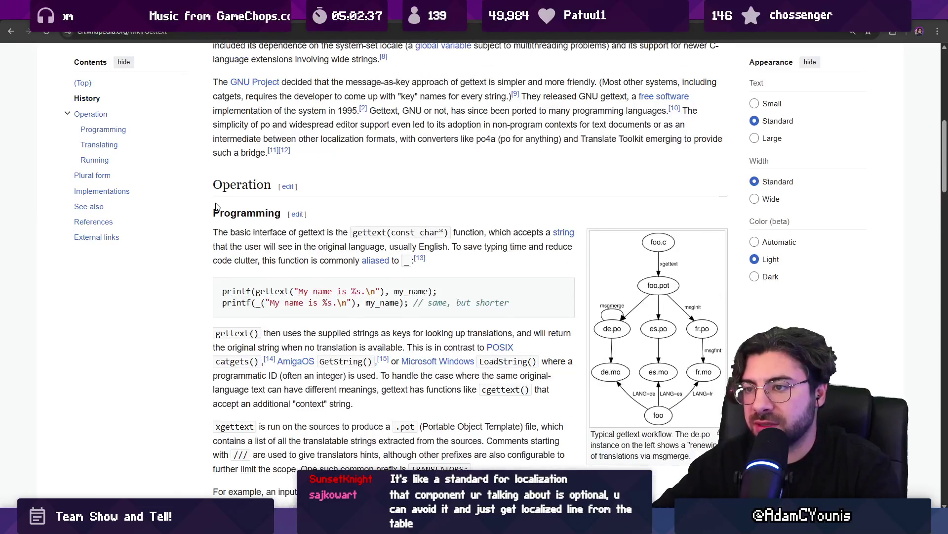
{"action": "scroll", "coordinate": [219, 206], "scroll_direction": "down", "scroll_amount": 3}
{"action": "scroll", "coordinate": [218, 208], "scroll_direction": "down", "scroll_amount": 3}
{"action": "key", "text": "Home"}
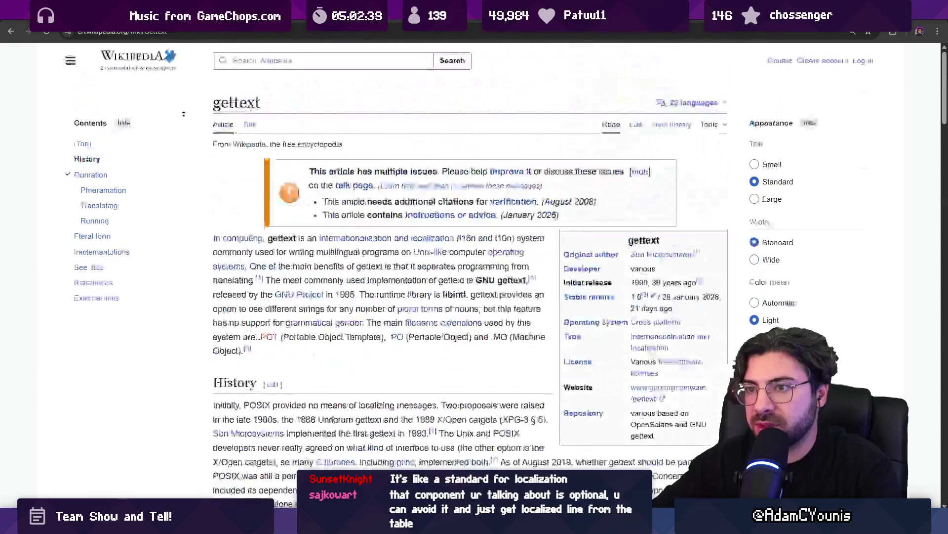
Step: Go back to the search results, then return to the Figma localisation notes
{"action": "key", "text": "alt+Left"}
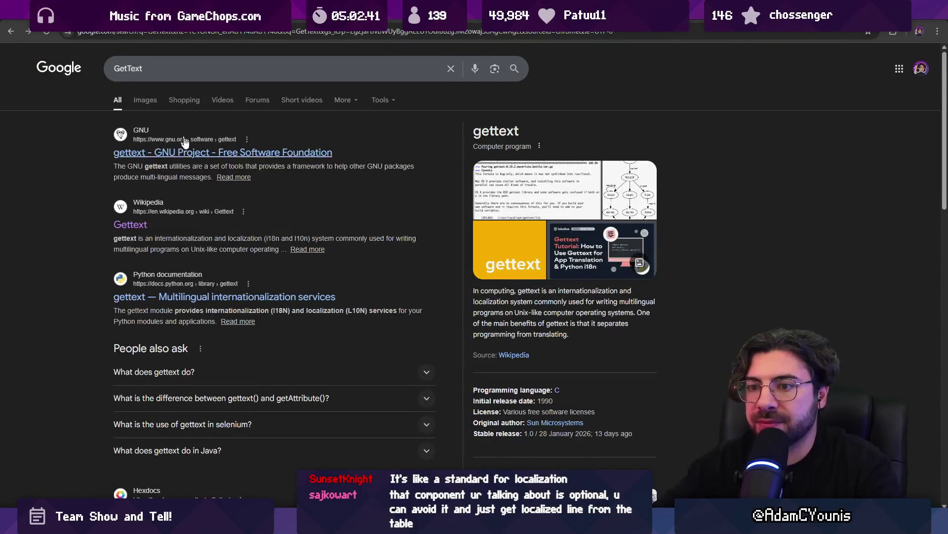
{"action": "scroll", "coordinate": [193, 247], "scroll_direction": "down", "scroll_amount": 3}
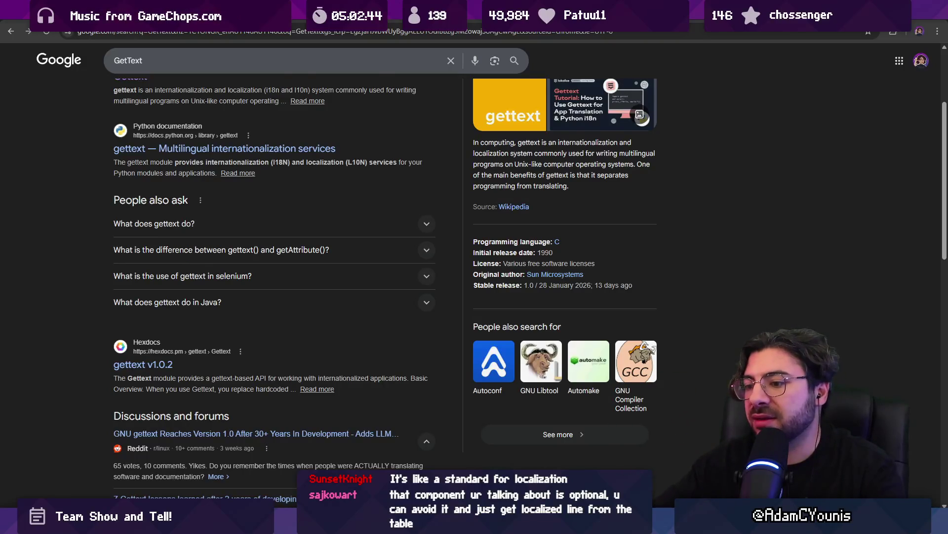
{"action": "key", "text": "alt+Tab"}
{"action": "key", "text": "alt+Tab"}
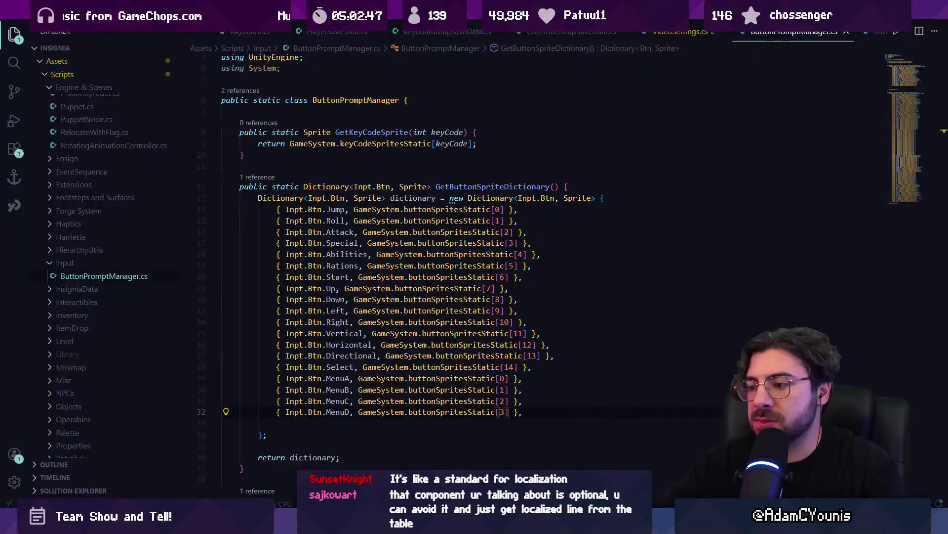
{"action": "mouse_move", "coordinate": [485, 526]}
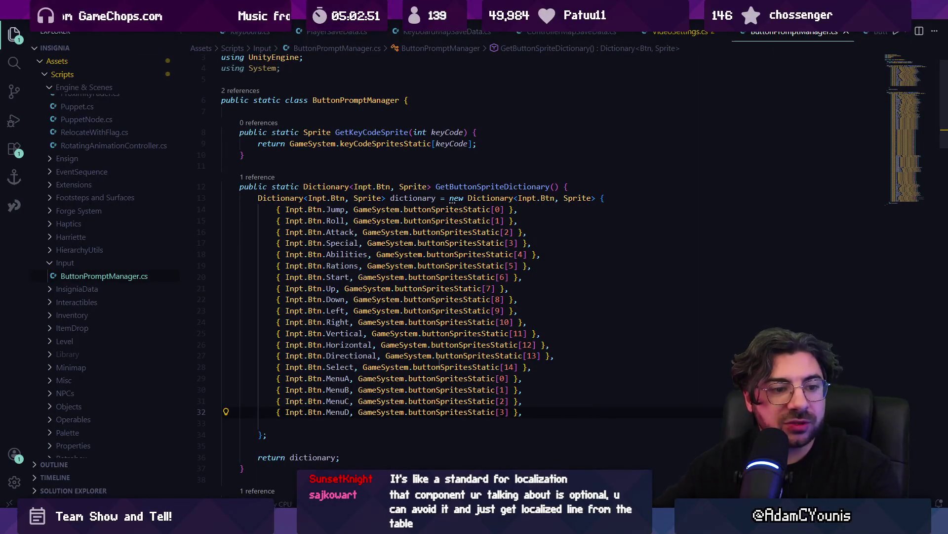
{"action": "key", "text": "alt+Tab"}
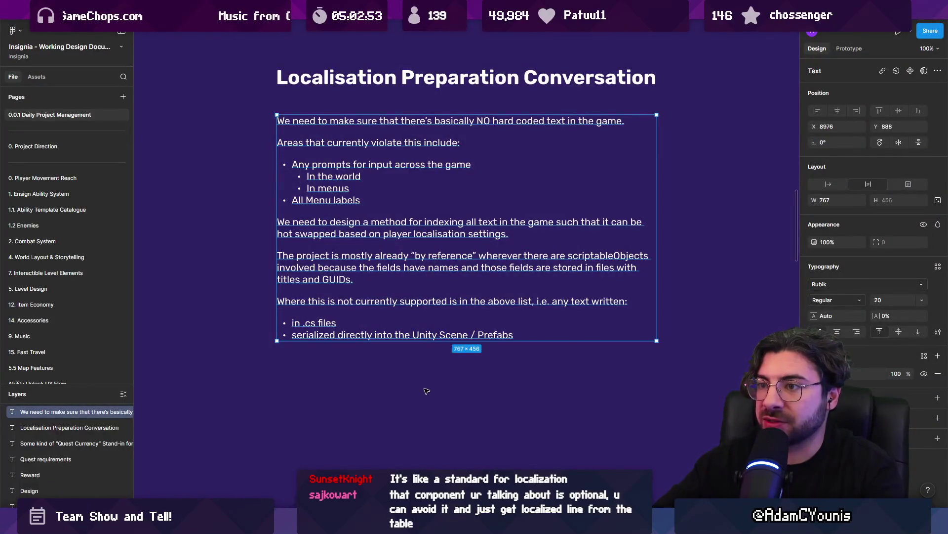
Step: Deselect the notes, re-enter them at the .cs files bullet, then switch to Unity
{"action": "scroll", "coordinate": [426, 396], "scroll_direction": "up", "scroll_amount": 2}
{"action": "left_click", "coordinate": [444, 416]}
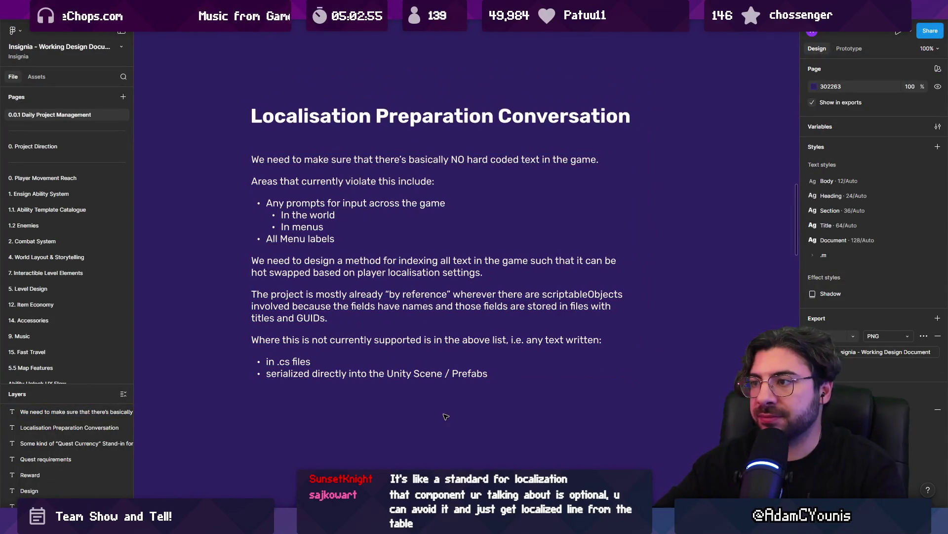
{"action": "double_click", "coordinate": [300, 361]}
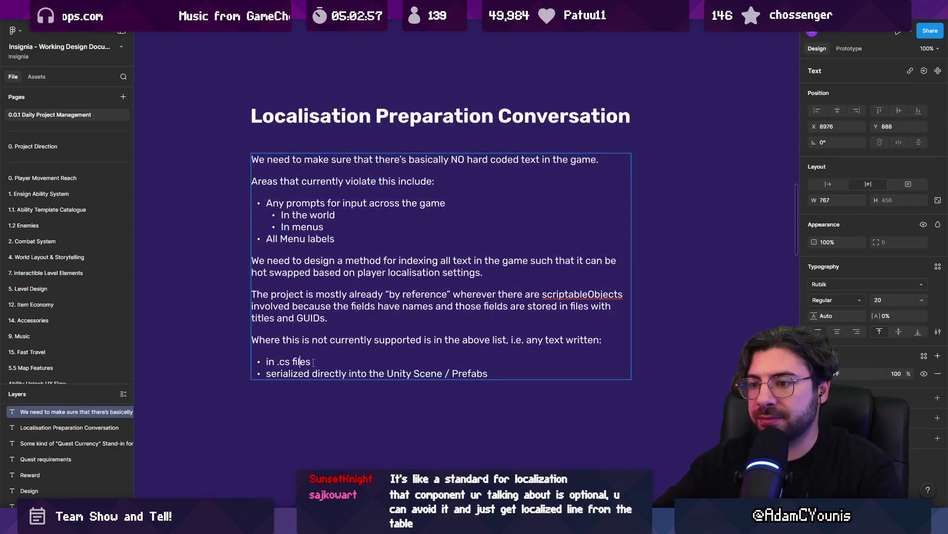
{"action": "key", "text": "alt+Tab"}
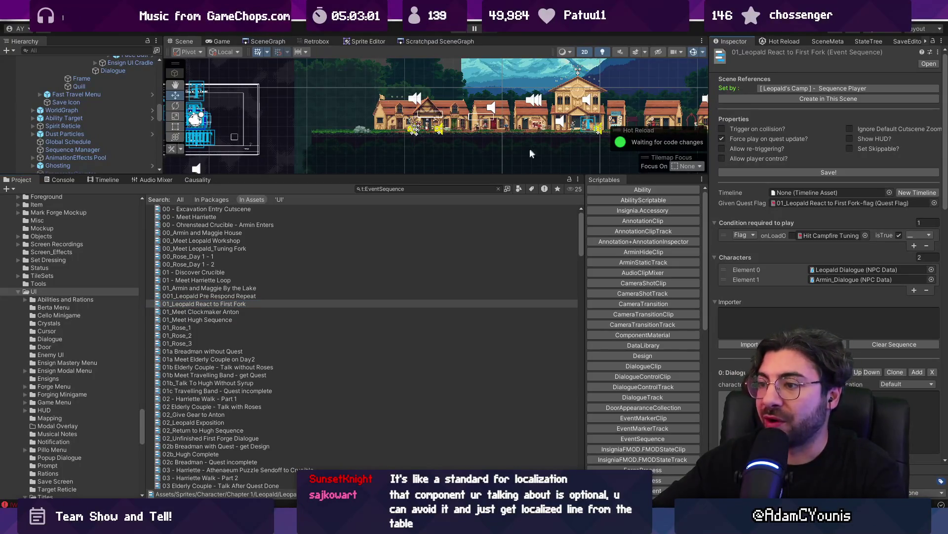
Step: Select the 00_Meet Leopald Workshop sequence and the merchant NPC in an enlarged Scene view
{"action": "left_click", "coordinate": [269, 241]}
{"action": "left_click_drag", "start_coordinate": [290, 175], "coordinate": [285, 341]}
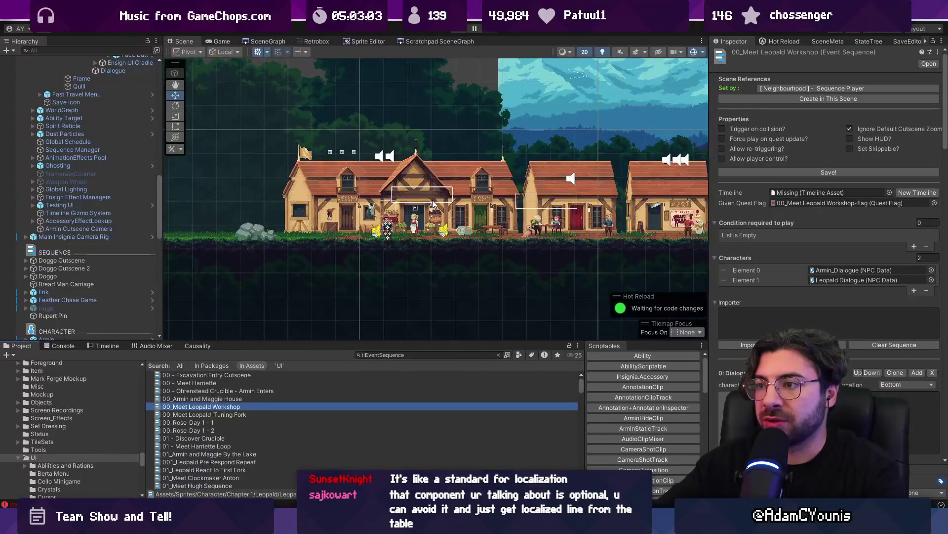
{"action": "scroll", "coordinate": [406, 219], "scroll_direction": "up", "scroll_amount": 5}
{"action": "left_click", "coordinate": [406, 219]}
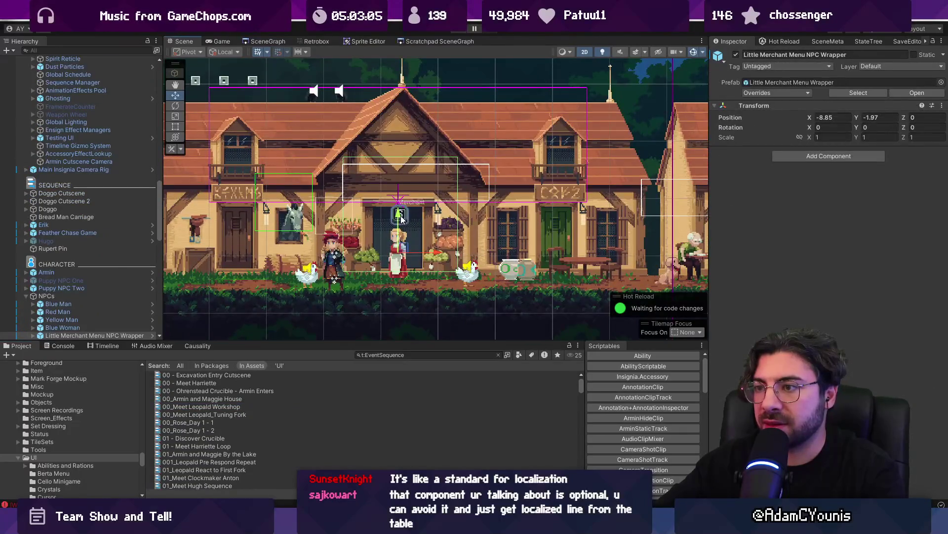
{"action": "scroll", "coordinate": [401, 219], "scroll_direction": "up", "scroll_amount": 5}
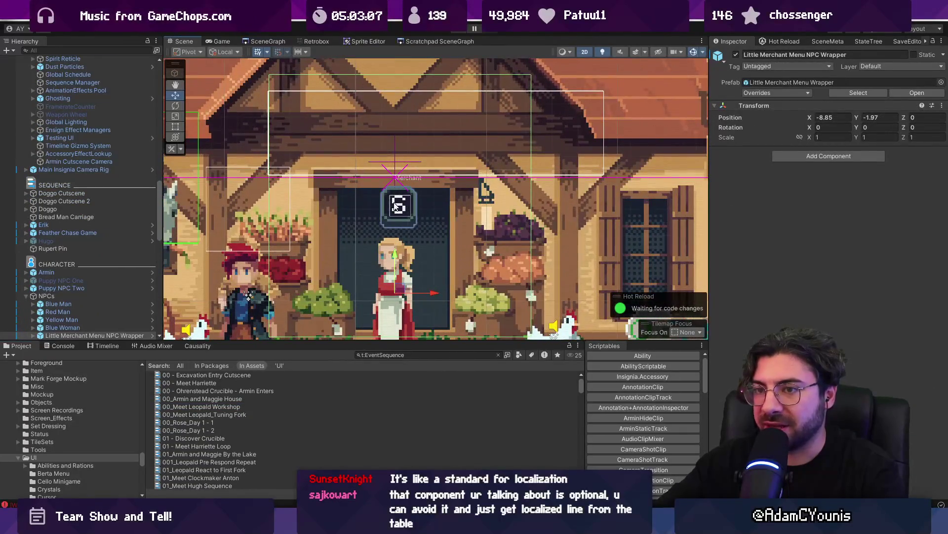
{"action": "scroll", "coordinate": [52, 232], "scroll_direction": "down", "scroll_amount": 3}
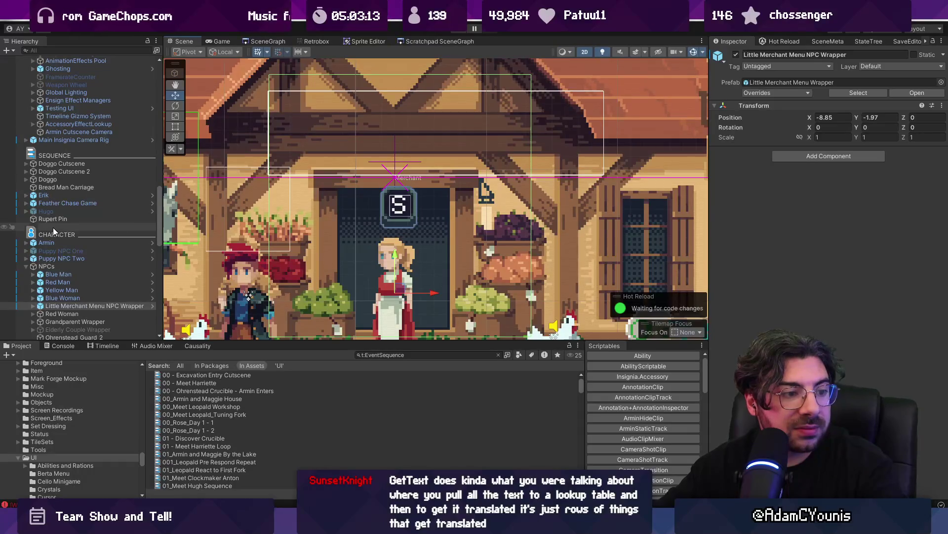
Step: Inspect the Red Man and Blue Woman NPCs' Retro Animator settings, then start Play mode
{"action": "left_click", "coordinate": [70, 298]}
{"action": "left_click", "coordinate": [71, 268]}
{"action": "left_click", "coordinate": [86, 283]}
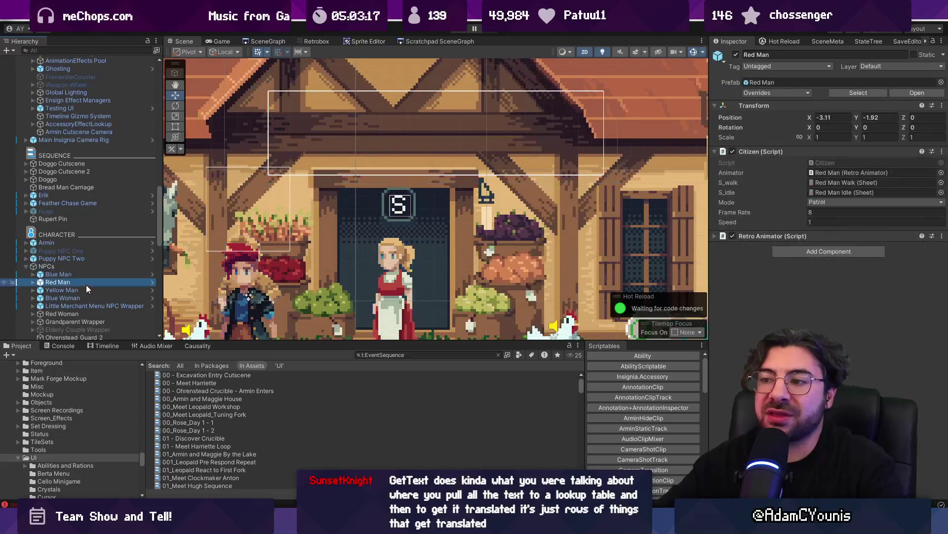
{"action": "key", "text": "Down"}
{"action": "key", "text": "Down"}
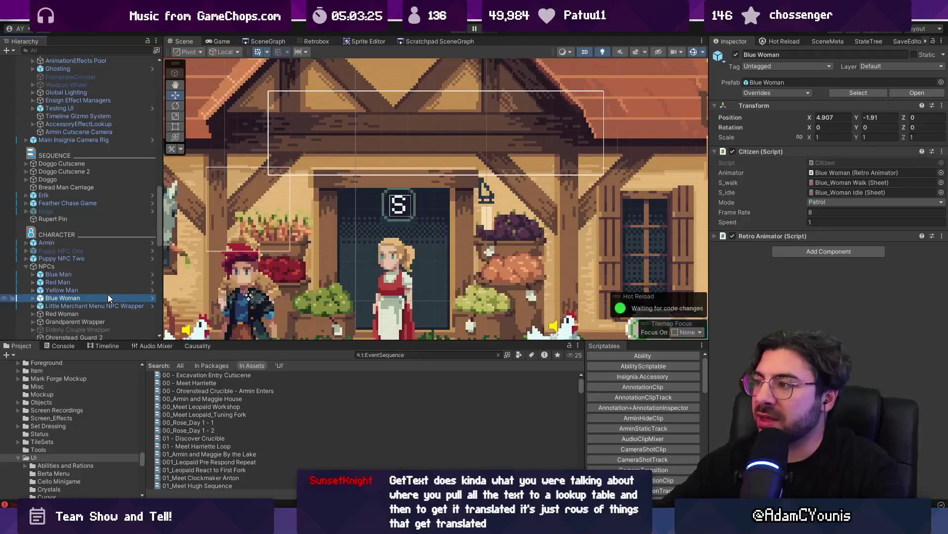
{"action": "left_click", "coordinate": [774, 237]}
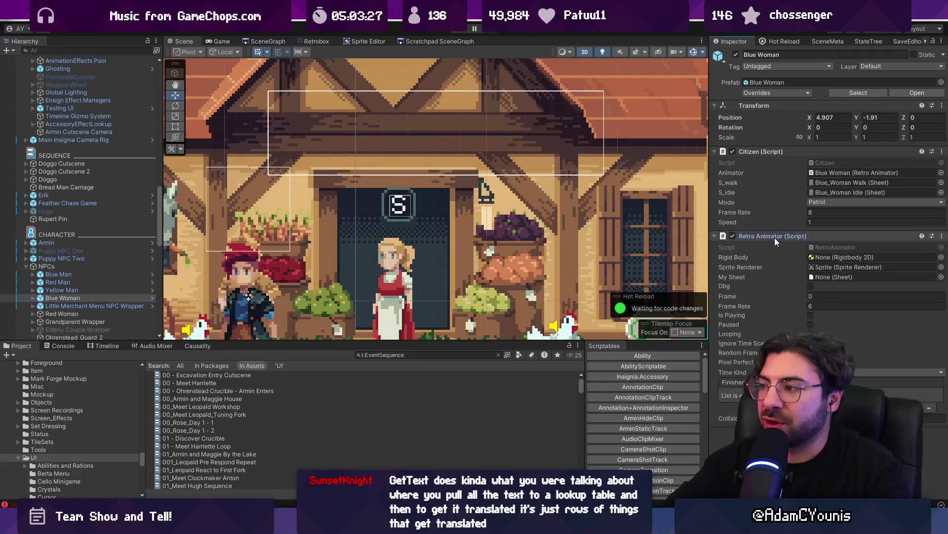
{"action": "scroll", "coordinate": [389, 203], "scroll_direction": "down", "scroll_amount": 6}
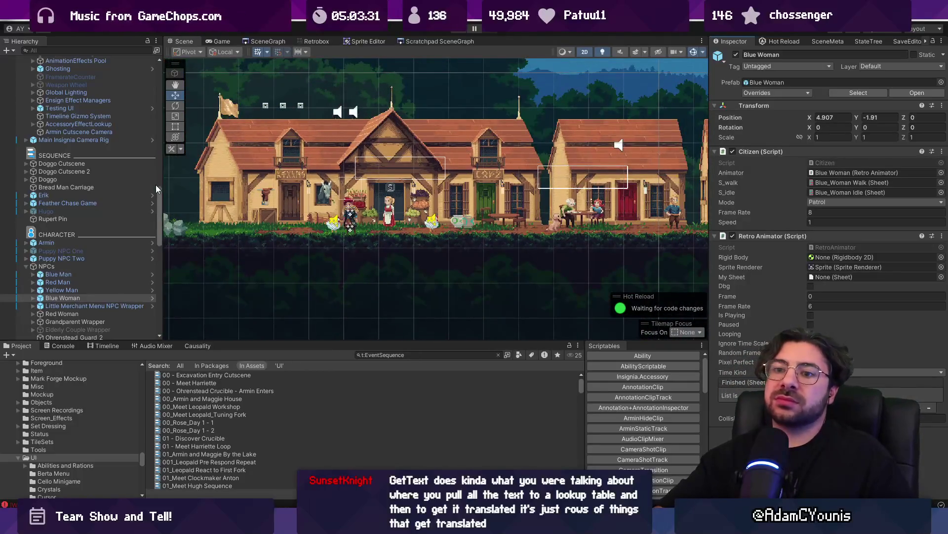
{"action": "left_click", "coordinate": [463, 29]}
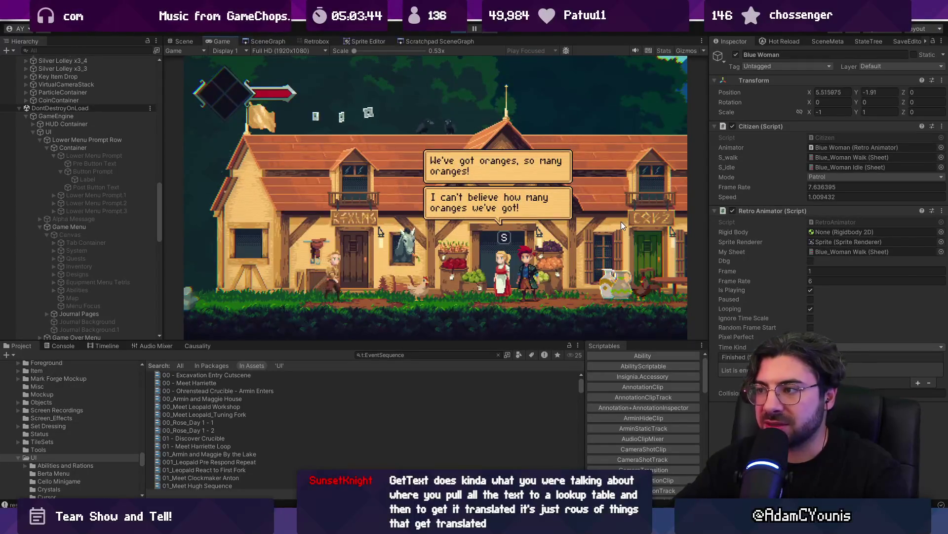
Step: Walk right through town, stop the game, and load Ohrenstead B1 from the SceneGraph
{"action": "key", "text": "Right"}
{"action": "key", "text": "Right"}
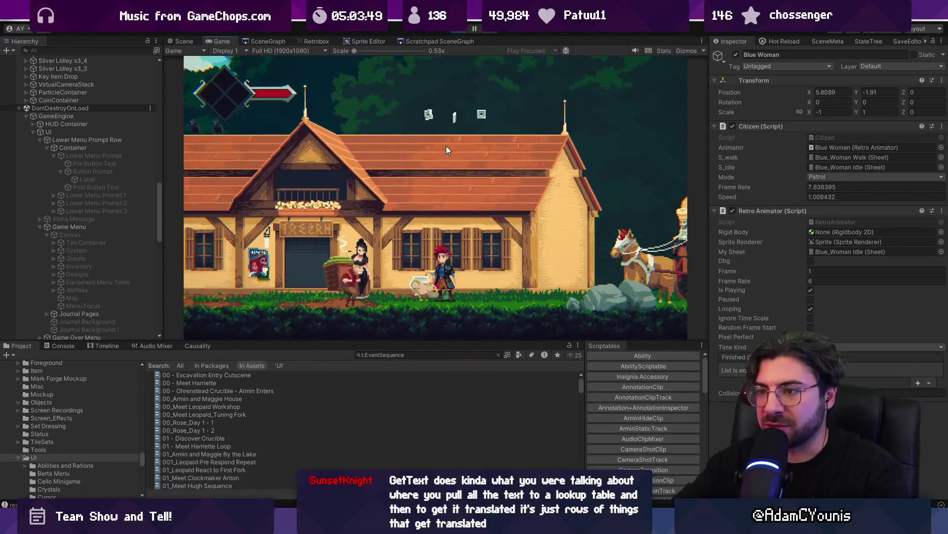
{"action": "left_click", "coordinate": [462, 29]}
{"action": "left_click", "coordinate": [264, 43]}
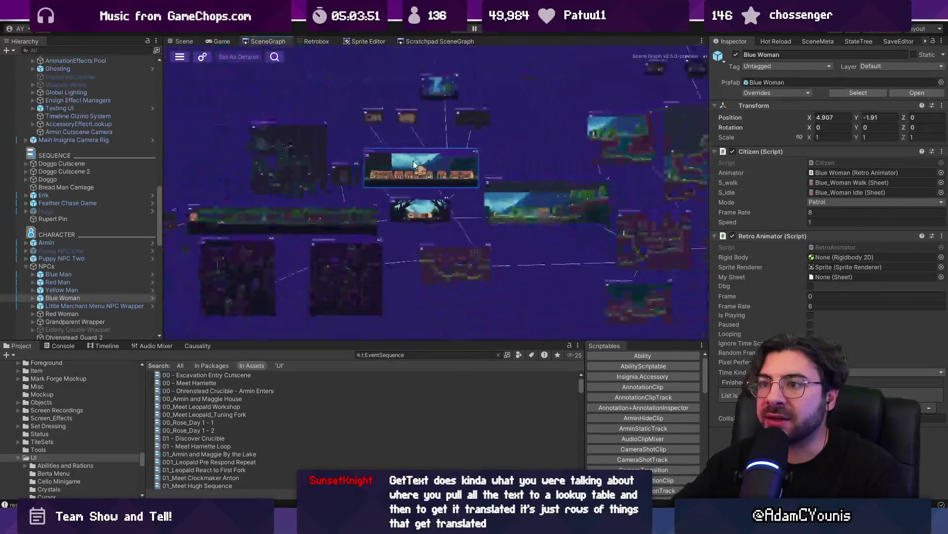
{"action": "left_click_drag", "start_coordinate": [459, 207], "coordinate": [410, 200]}
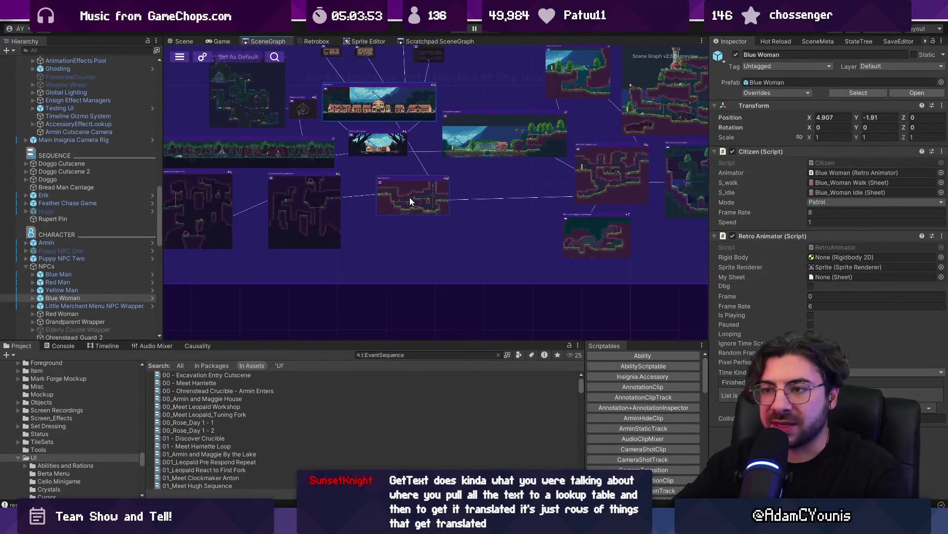
{"action": "scroll", "coordinate": [568, 198], "scroll_direction": "up", "scroll_amount": 5}
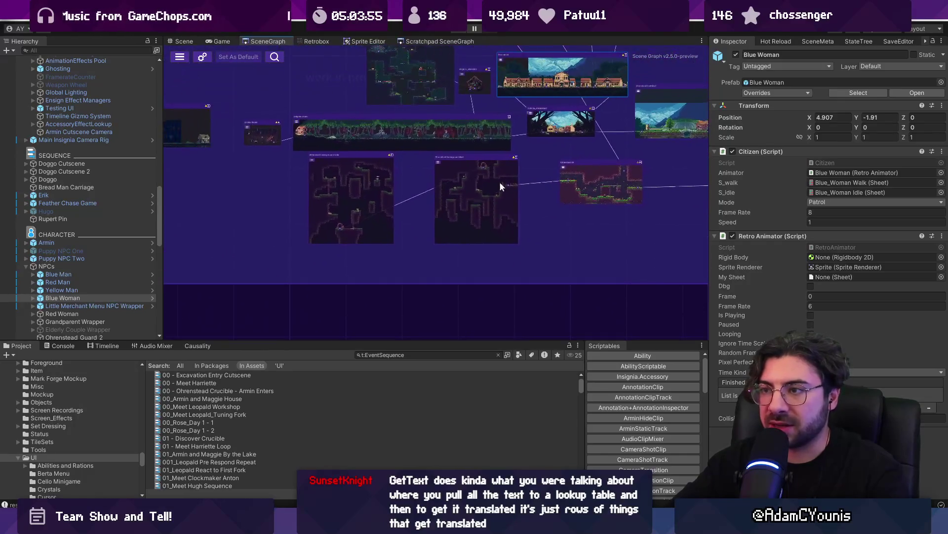
{"action": "double_click", "coordinate": [540, 193]}
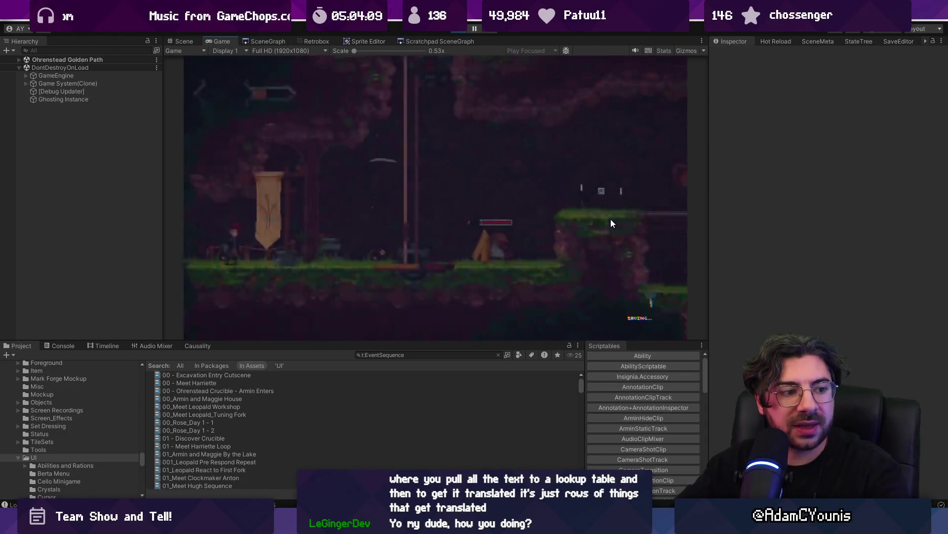
Step: Drop the character through the bridge platform, then switch to the Scene view of the prompt
{"action": "key", "text": "Down+z"}
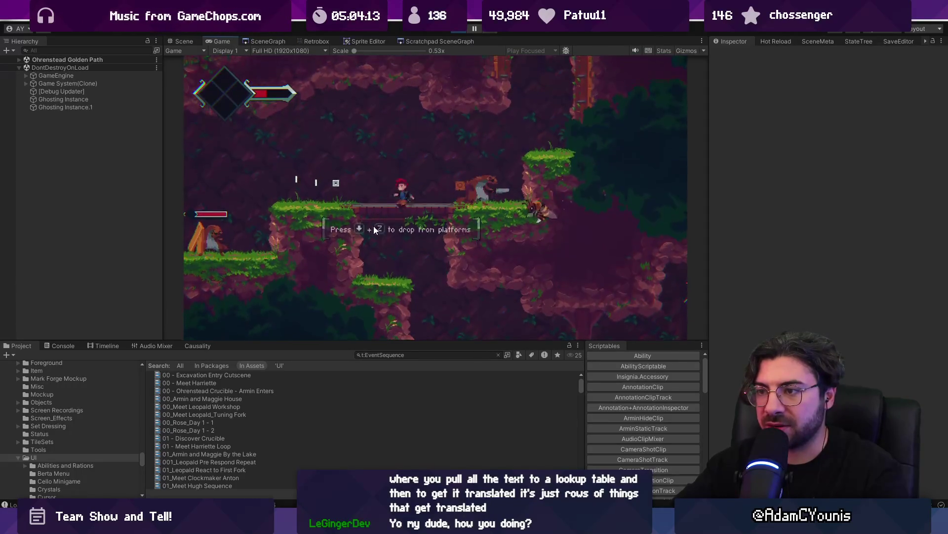
{"action": "key", "text": "ctrl+1"}
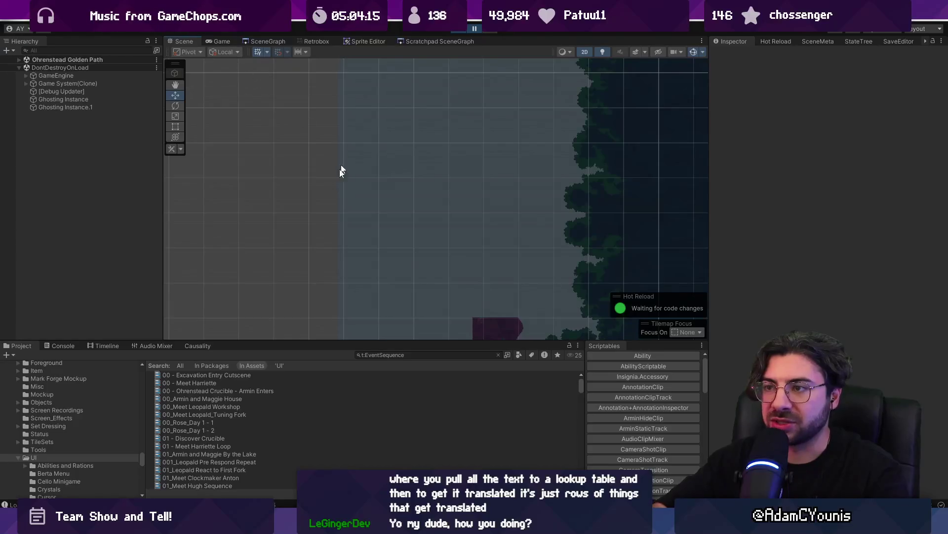
{"action": "scroll", "coordinate": [561, 224], "scroll_direction": "down", "scroll_amount": 5}
{"action": "scroll", "coordinate": [428, 199], "scroll_direction": "up", "scroll_amount": 6}
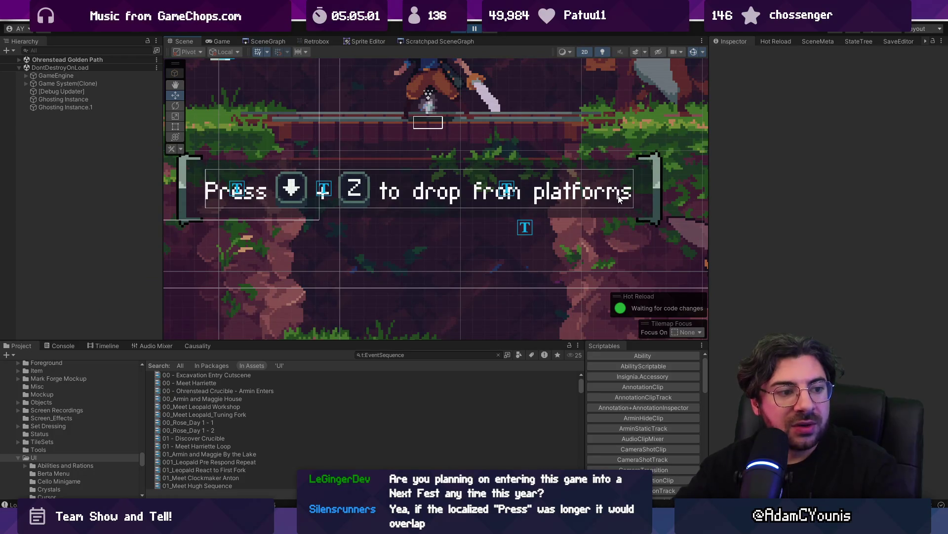
Step: Expand Ohrenstead Golden Path in the Hierarchy and select the 'Press' Text (TMP) object
{"action": "left_click", "coordinate": [20, 59]}
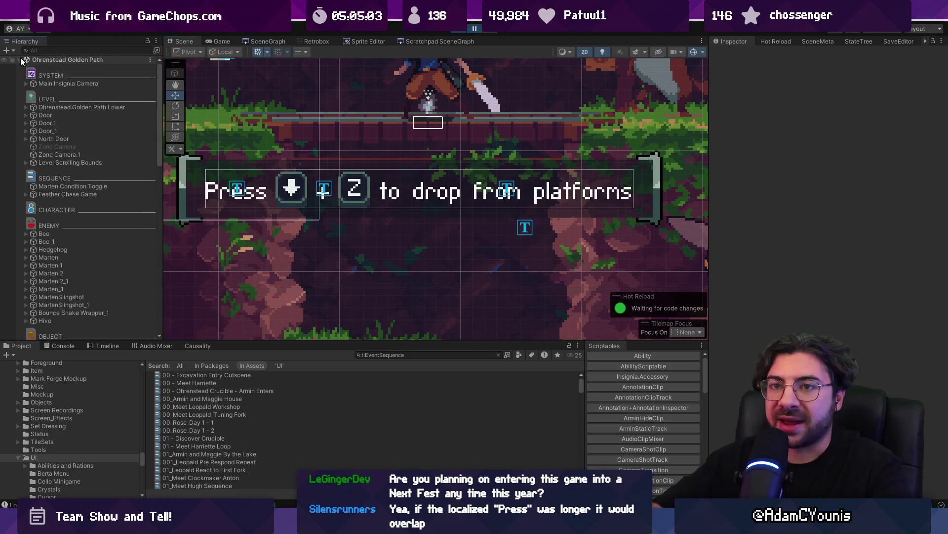
{"action": "left_click", "coordinate": [221, 195]}
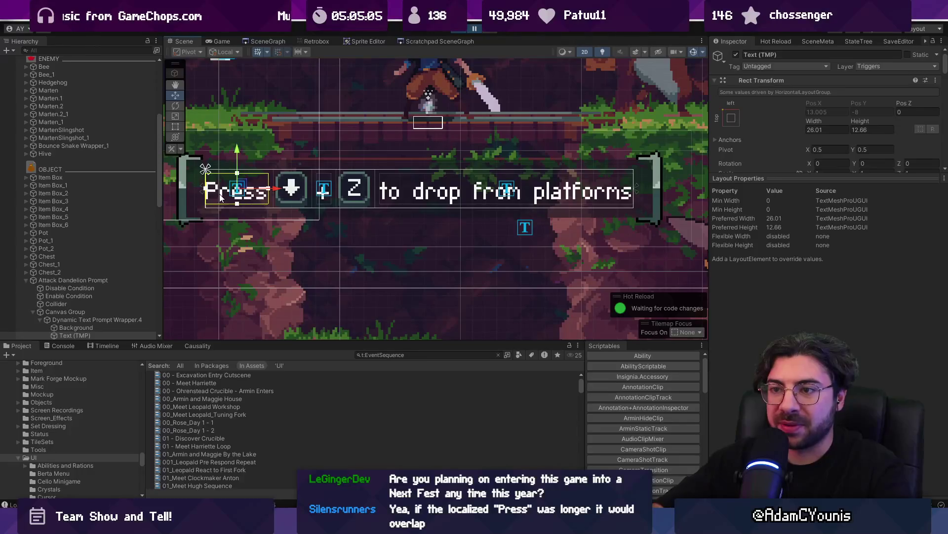
{"action": "scroll", "coordinate": [266, 200], "scroll_direction": "up", "scroll_amount": 1}
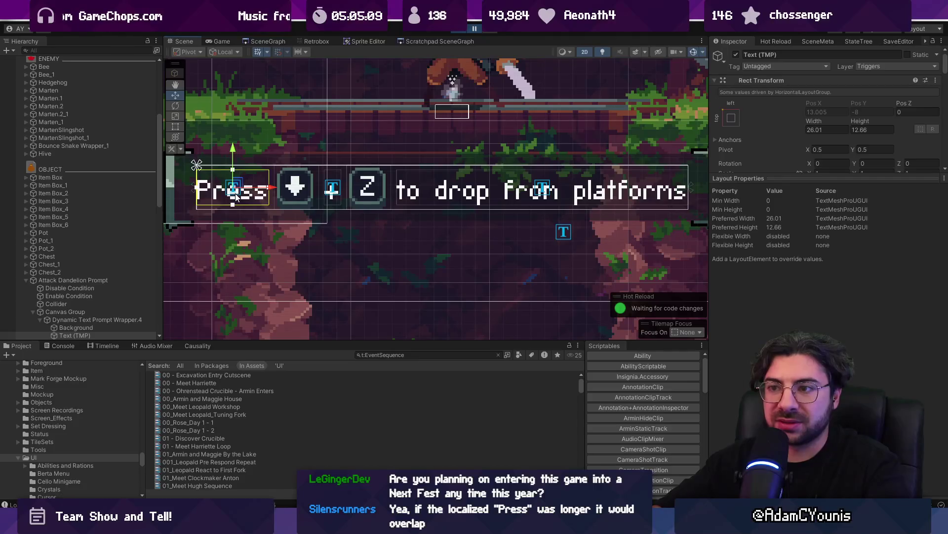
{"action": "scroll", "coordinate": [148, 258], "scroll_direction": "down", "scroll_amount": 3}
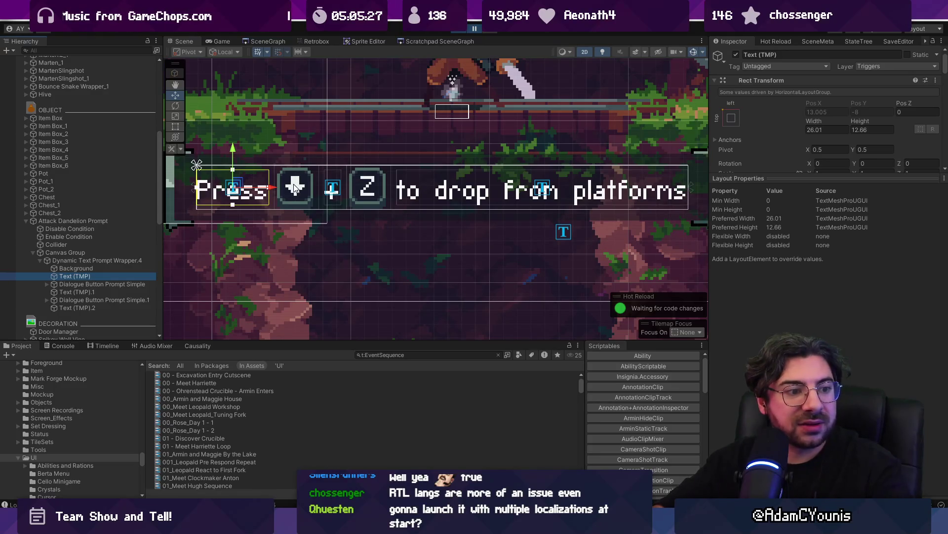
{"action": "scroll", "coordinate": [295, 187], "scroll_direction": "down", "scroll_amount": 1}
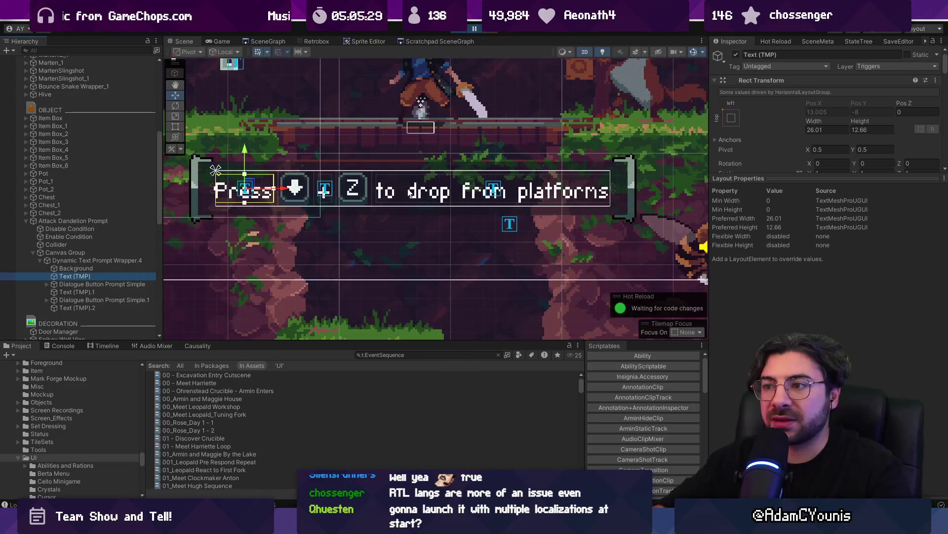
{"action": "scroll", "coordinate": [392, 191], "scroll_direction": "up", "scroll_amount": 1}
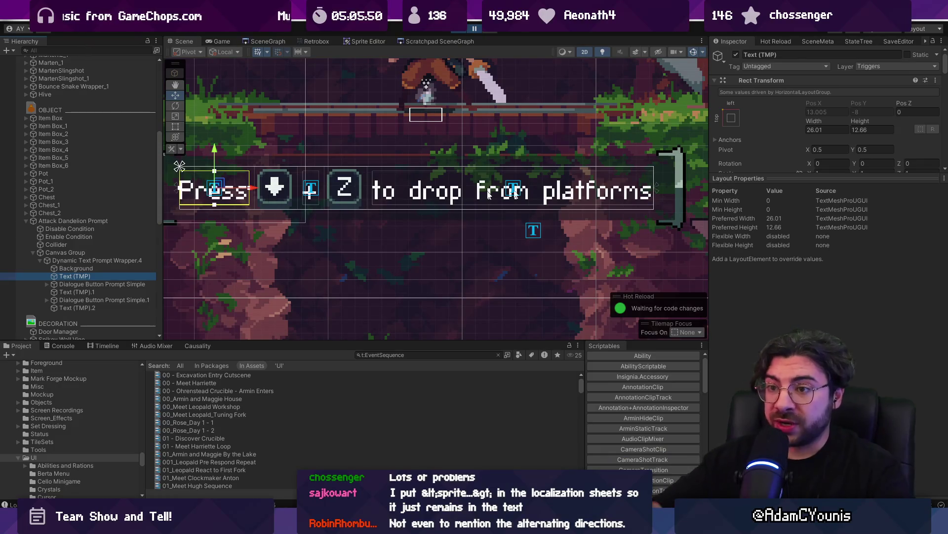
Step: Reselect the 'Press' Text (TMP) and collapse its text, canvas renderer, Text Sizer and material components
{"action": "left_click", "coordinate": [109, 271]}
{"action": "left_click", "coordinate": [112, 277]}
{"action": "left_click_drag", "start_coordinate": [759, 303], "coordinate": [760, 489]}
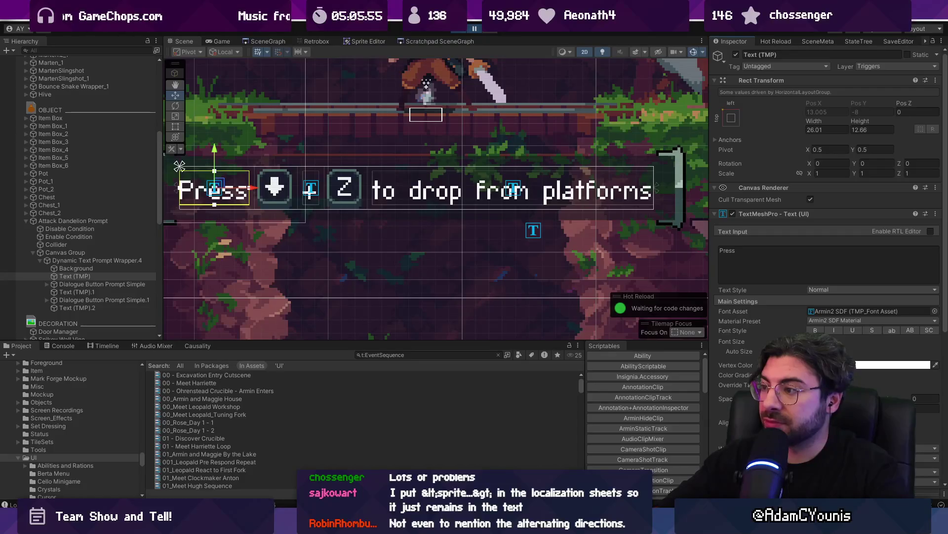
{"action": "left_click", "coordinate": [746, 214]}
{"action": "left_click", "coordinate": [763, 189]}
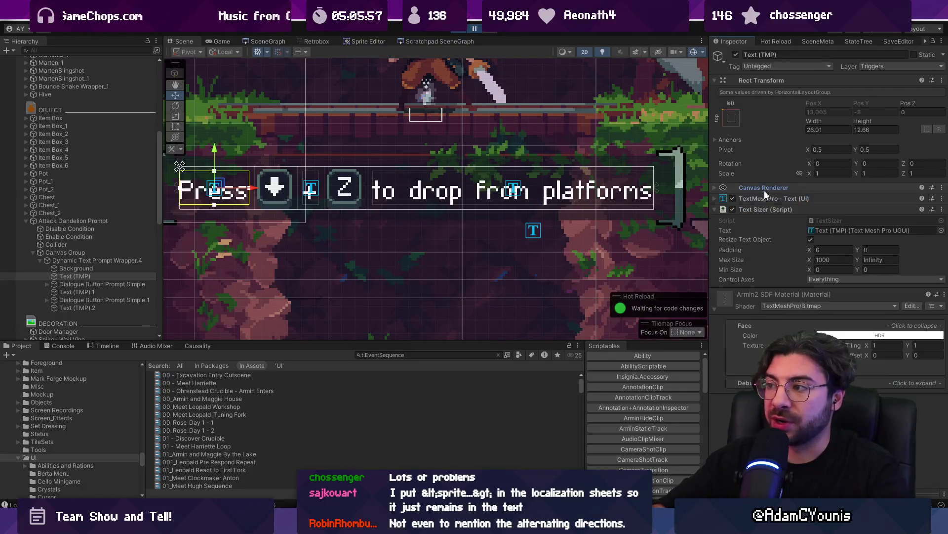
{"action": "left_click", "coordinate": [765, 209]}
{"action": "left_click", "coordinate": [719, 234]}
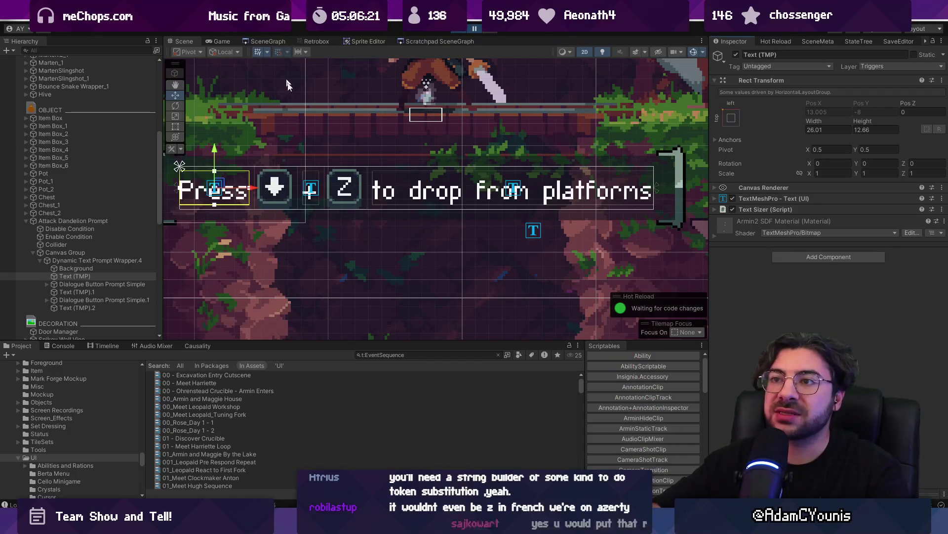
Step: Return to the running game, open and close the Journal, then maximise the Game view
{"action": "key", "text": "ctrl+2"}
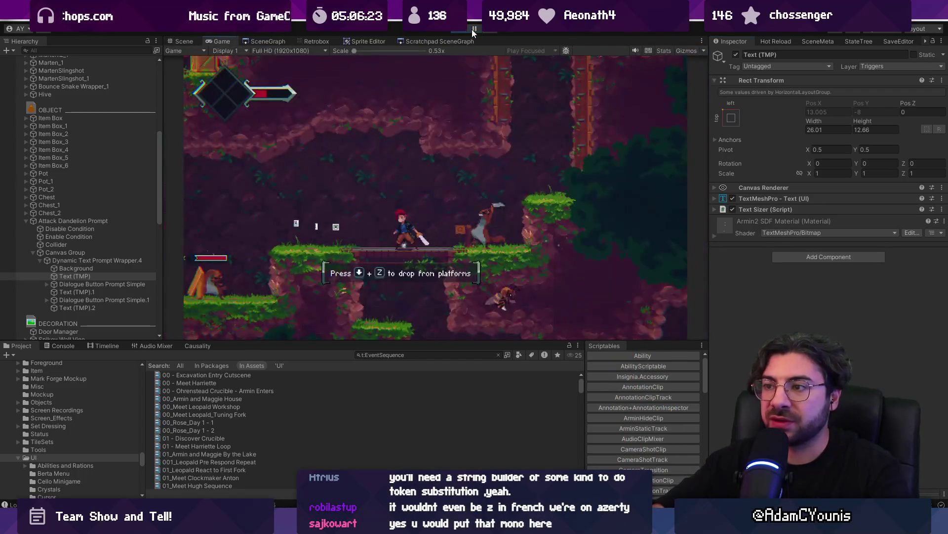
{"action": "key", "text": "Escape"}
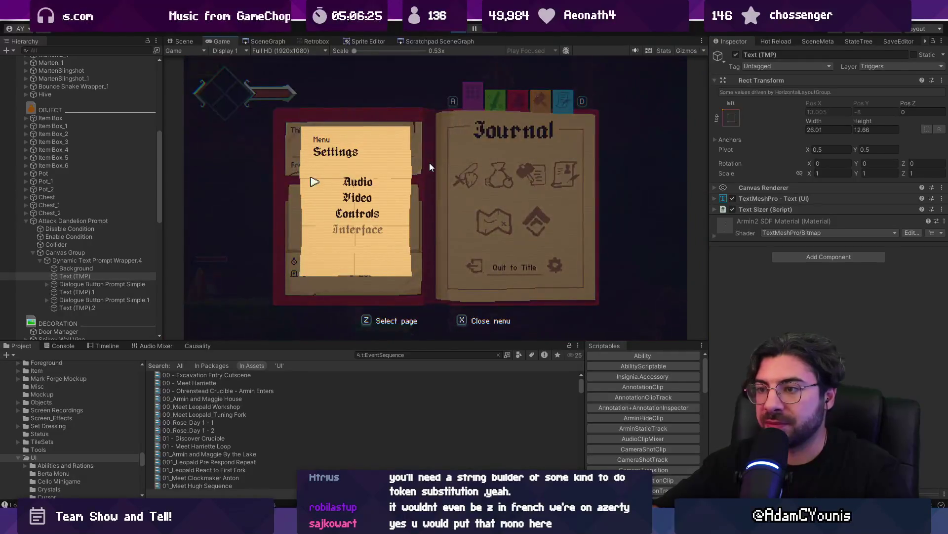
{"action": "key", "text": "x"}
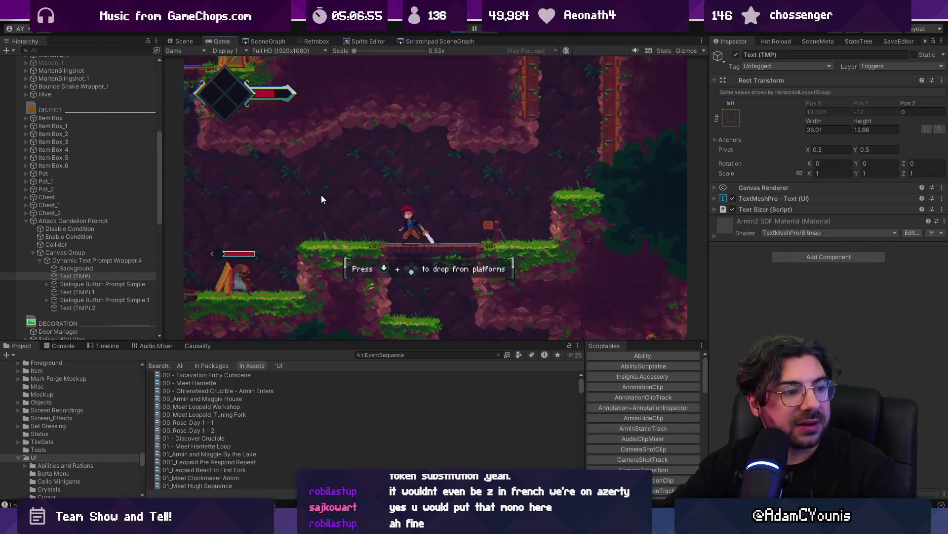
{"action": "key", "text": "shift+space"}
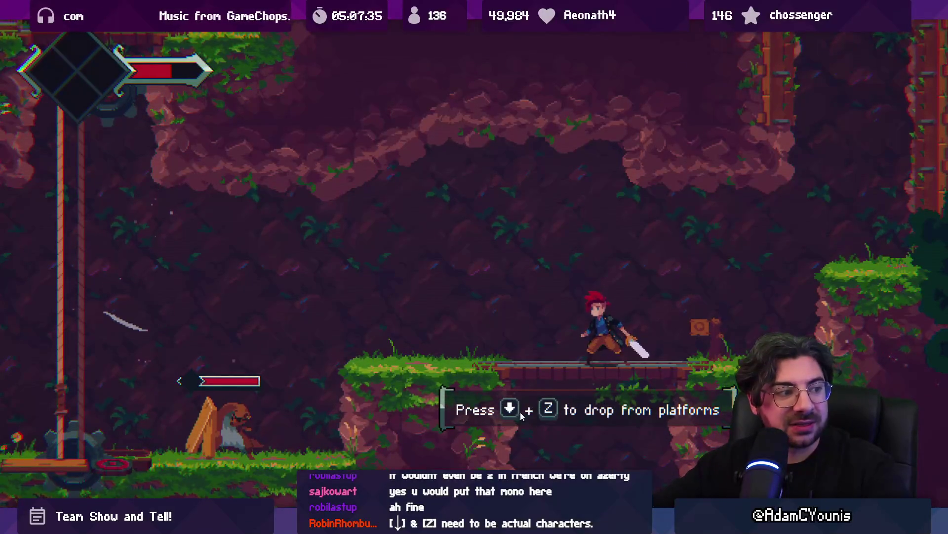
Step: Walk right and slash, open the Journal pause menu, then restore the editor layout
{"action": "key", "text": "Right"}
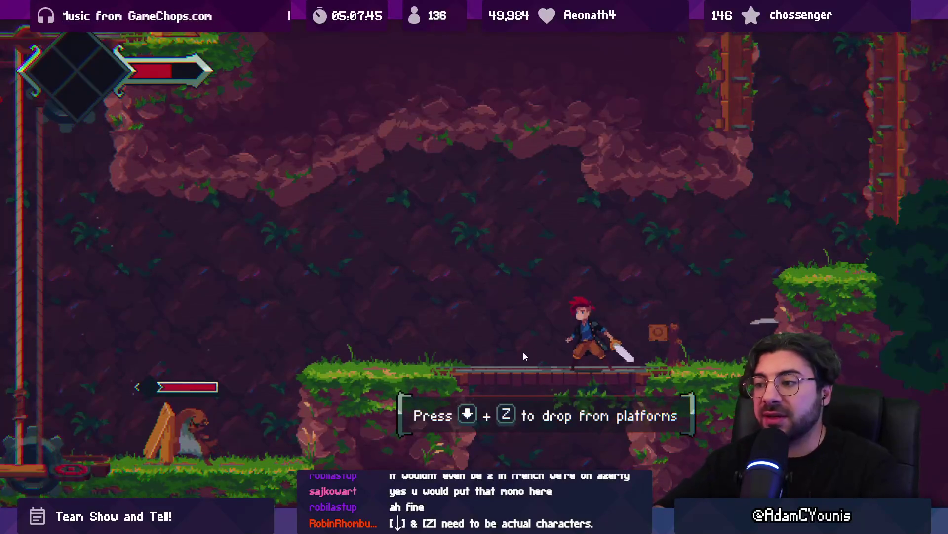
{"action": "key", "text": "x"}
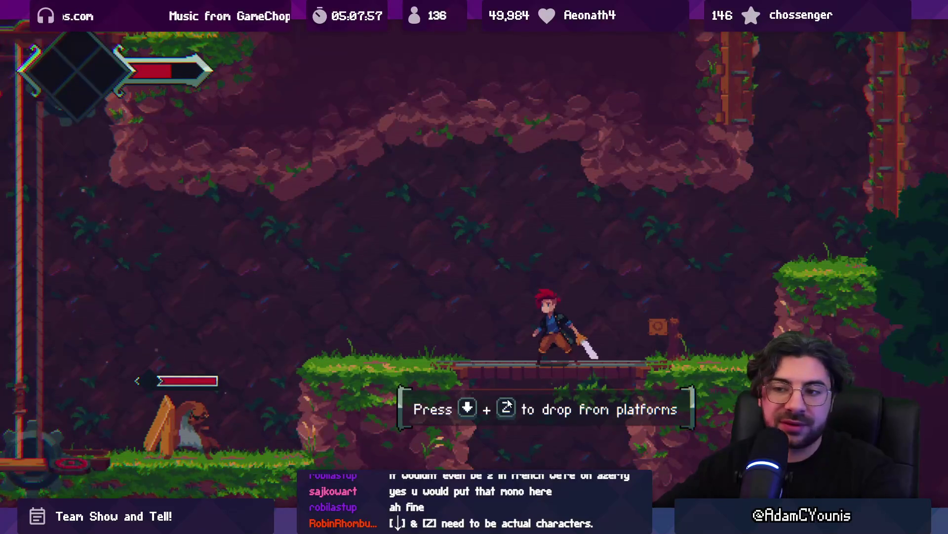
{"action": "key", "text": "Escape"}
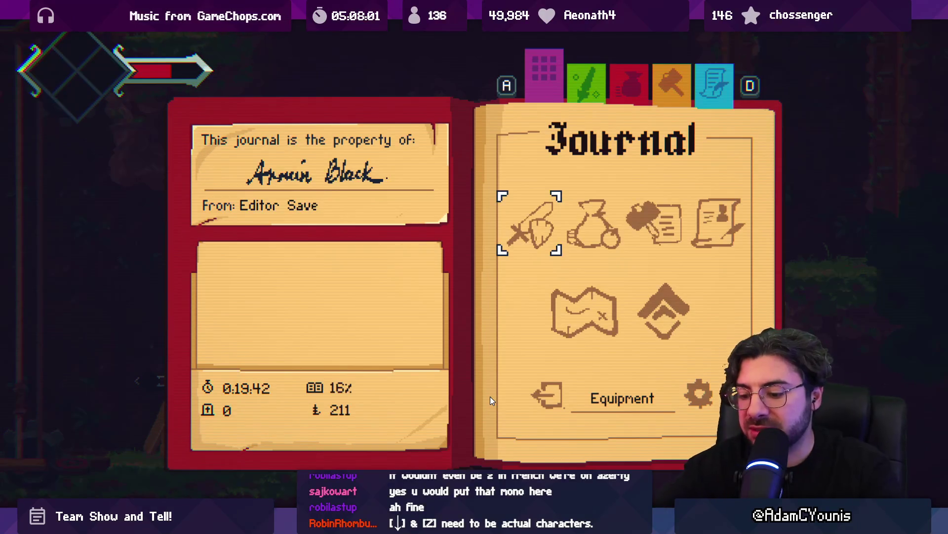
{"action": "key", "text": "shift+space"}
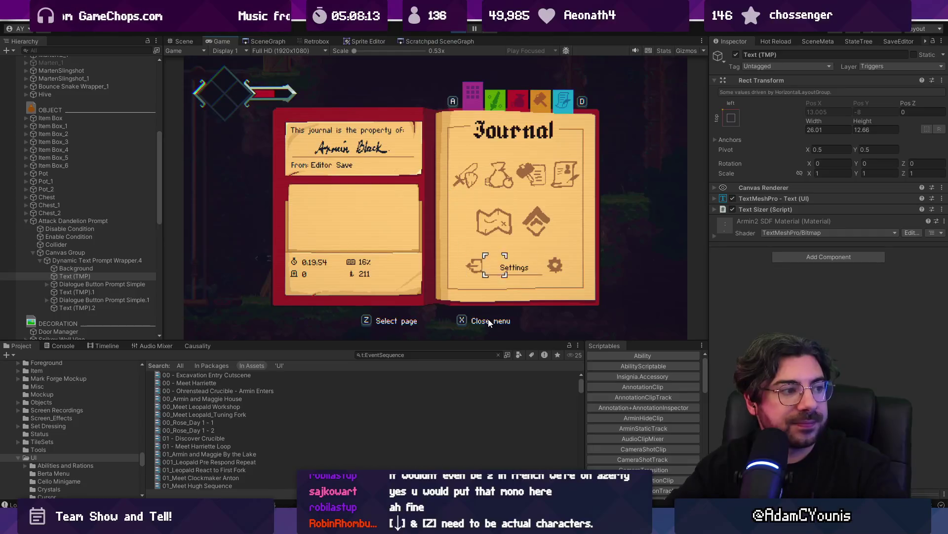
Step: Browse the Mastery screen and The Scale Ensign skill details, then close them
{"action": "key", "text": "z"}
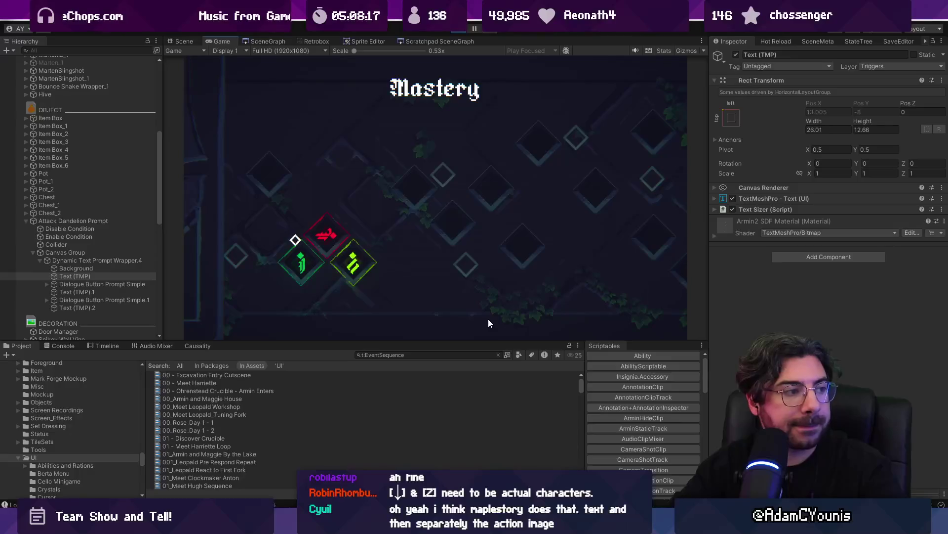
{"action": "key", "text": "z"}
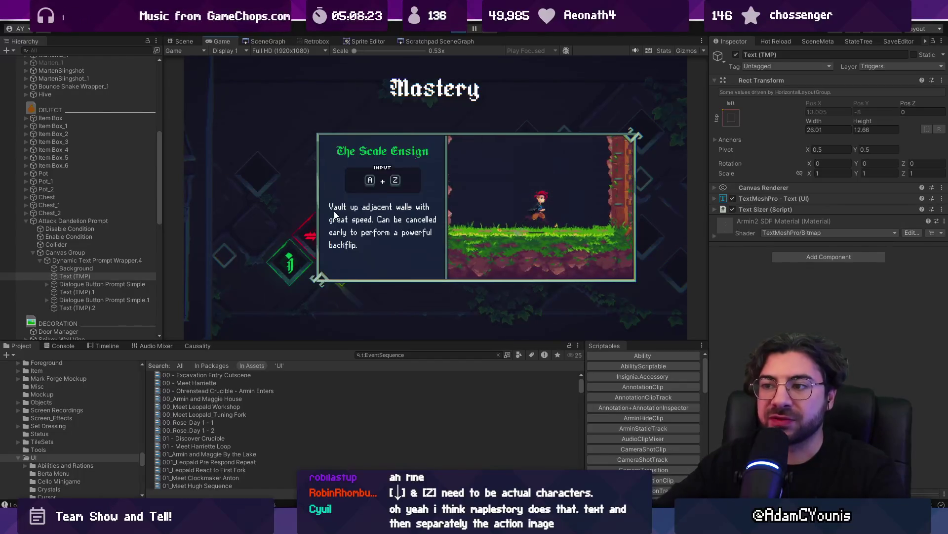
{"action": "key", "text": "Escape"}
{"action": "key", "text": "Escape"}
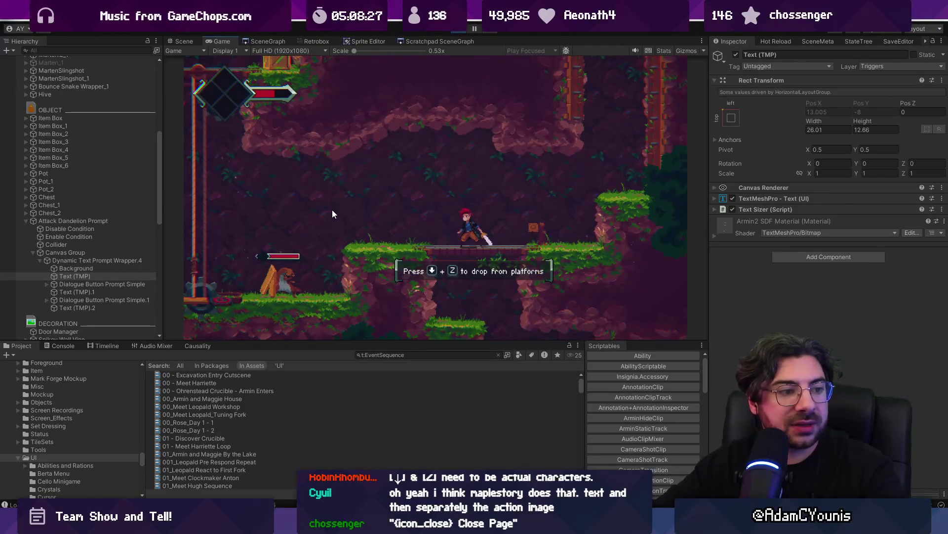
Step: Drop through the platform, jump back up with a slash, and open and close the Journal
{"action": "key", "text": "Down+z"}
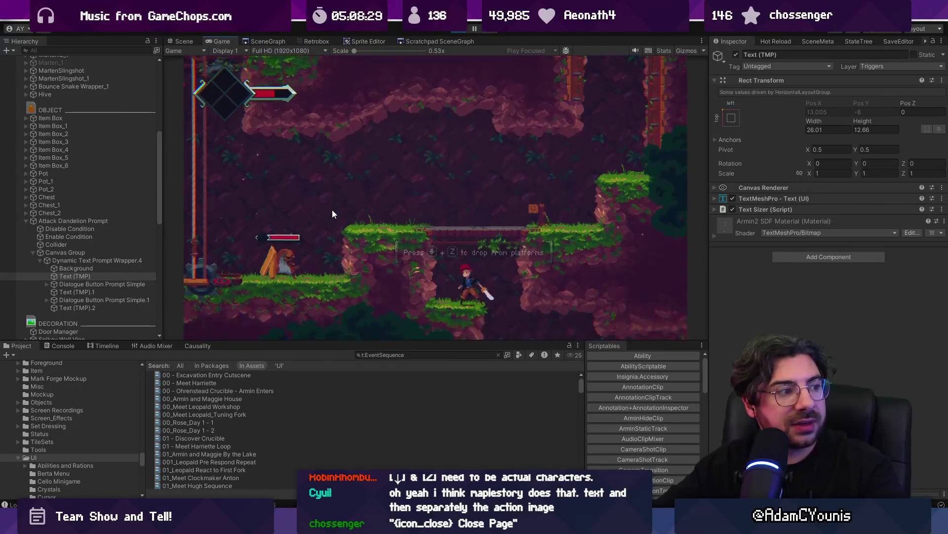
{"action": "key", "text": "z"}
{"action": "key", "text": "x"}
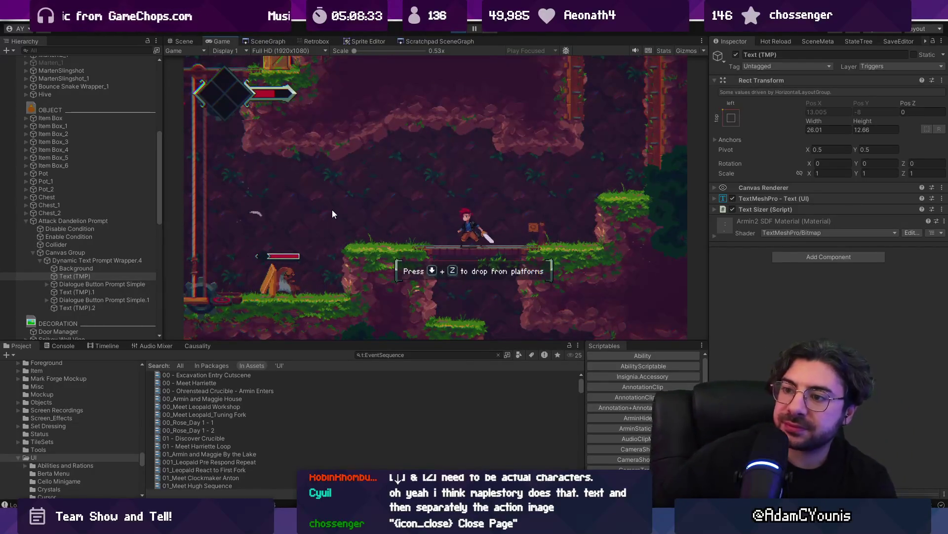
{"action": "key", "text": "Escape"}
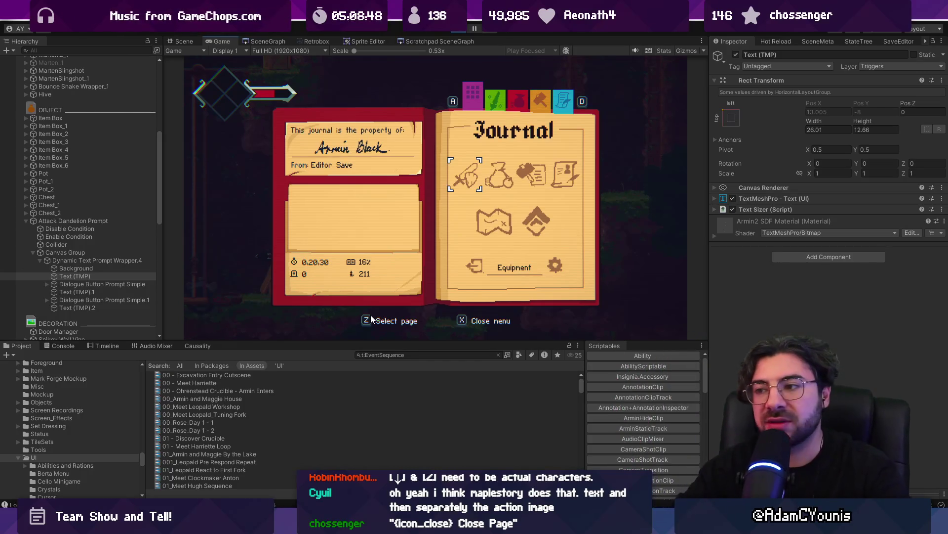
{"action": "key", "text": "x"}
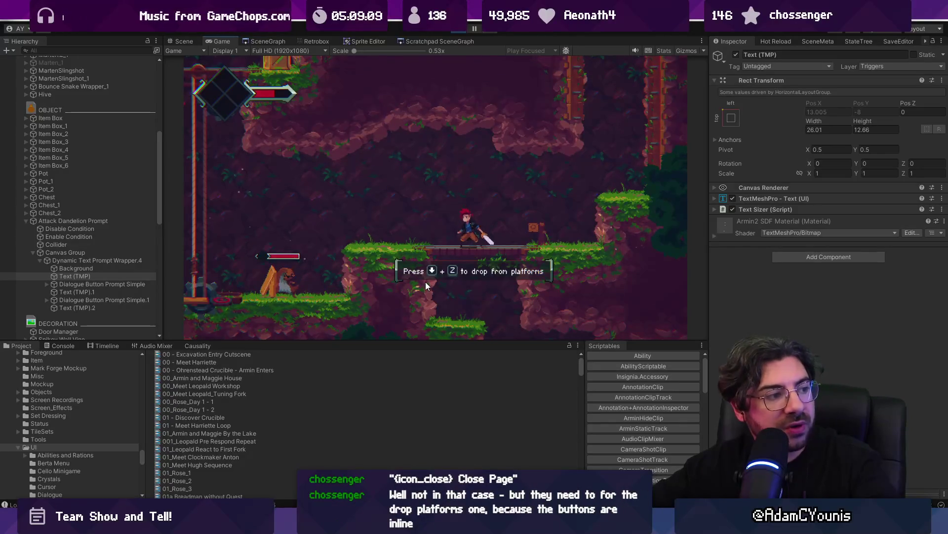
Step: Toggle the Game view full screen and back, then open and close the Journal
{"action": "key", "text": "shift+space"}
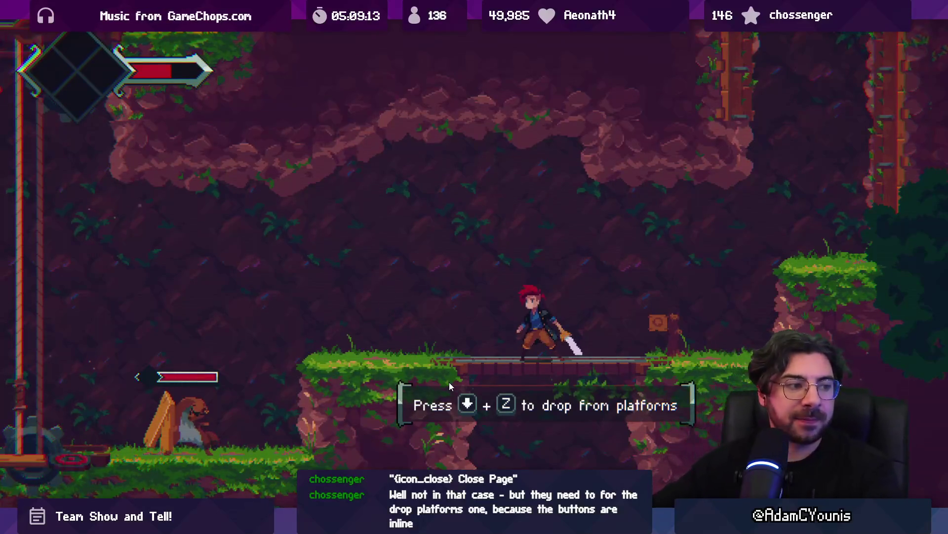
{"action": "key", "text": "shift+space"}
{"action": "key", "text": "Escape"}
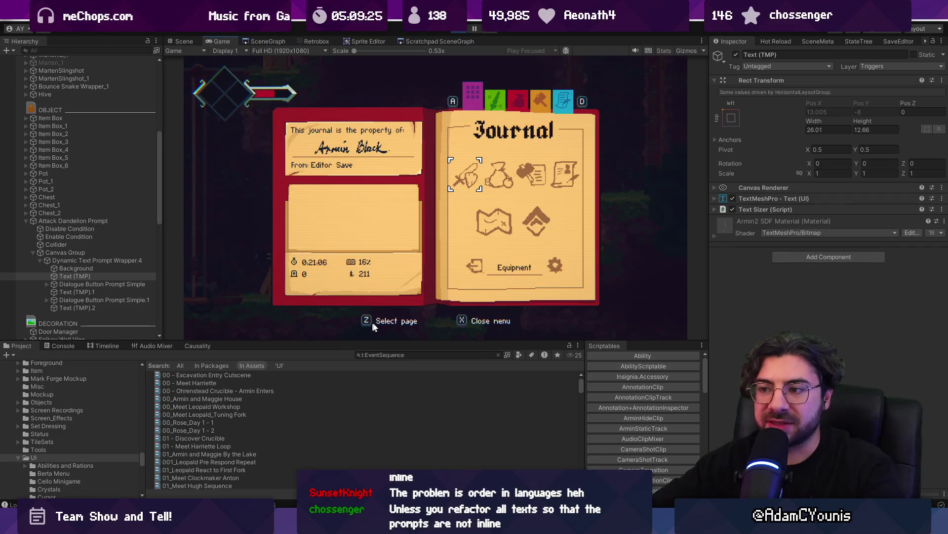
{"action": "key", "text": "x"}
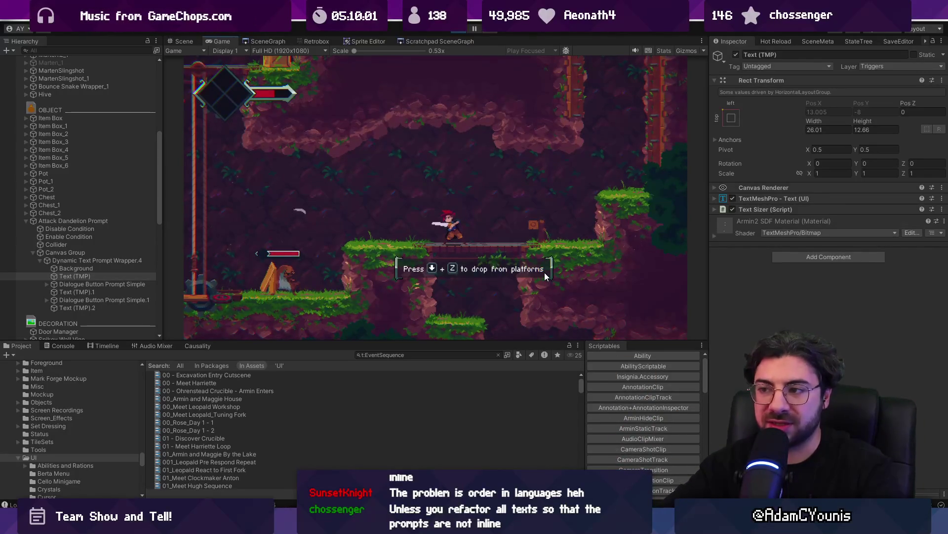
Step: Drop through the wooden platform and jump back, then maximise the Game view
{"action": "key", "text": "Left"}
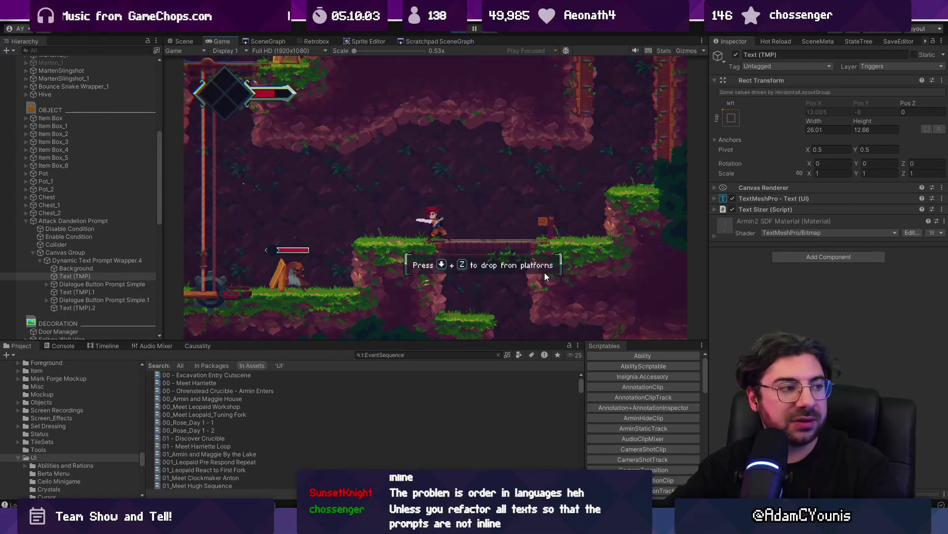
{"action": "key", "text": "Right"}
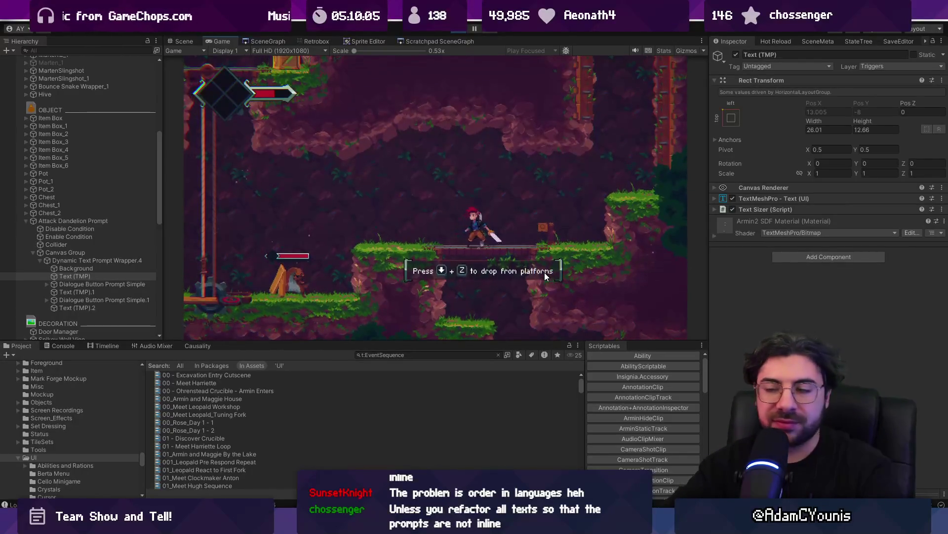
{"action": "key", "text": "Down+z"}
{"action": "key", "text": "z"}
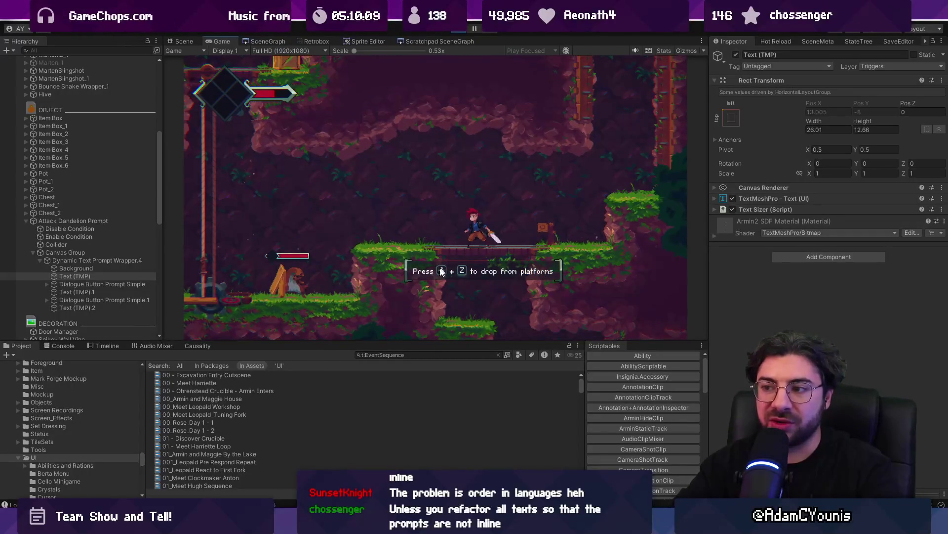
{"action": "key", "text": "shift+space"}
Step: Run left and fight the red enemy with sword slashes until it is defeated
{"action": "key", "text": "z"}
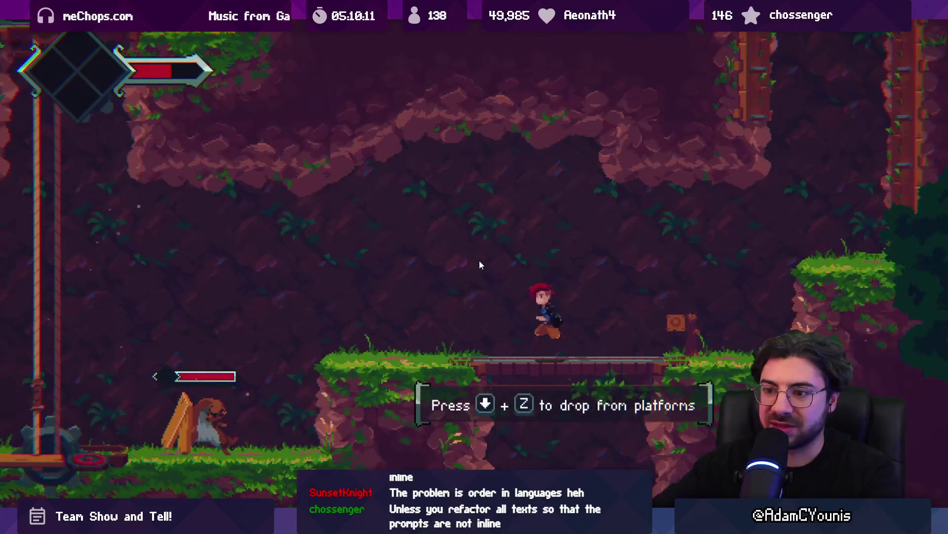
{"action": "key", "text": "Left"}
{"action": "key", "text": "x"}
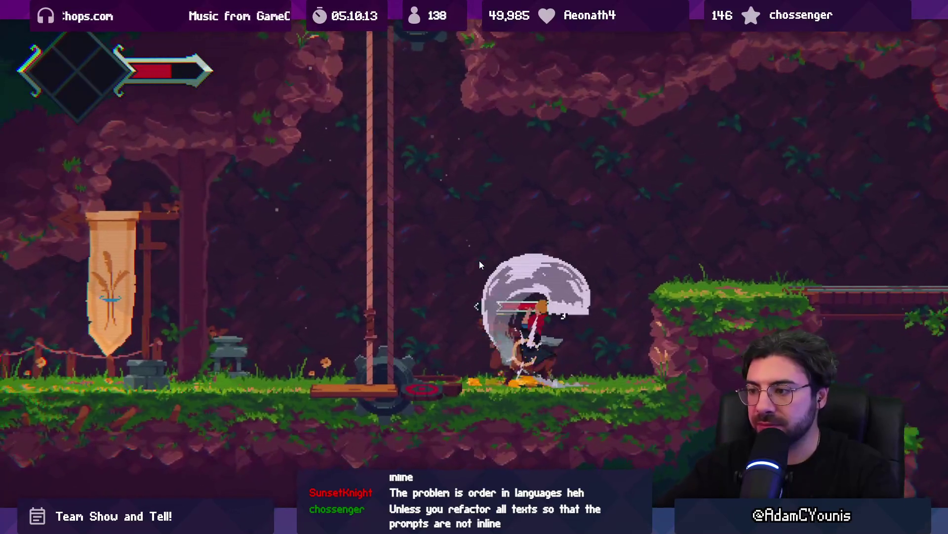
{"action": "key", "text": "Right"}
{"action": "key", "text": "x"}
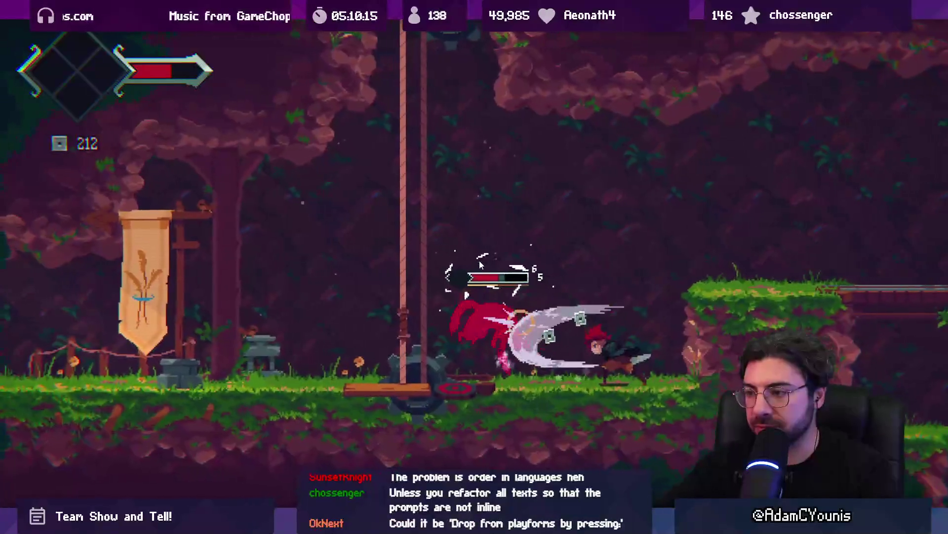
{"action": "key", "text": "Left"}
{"action": "key", "text": "x"}
{"action": "key", "text": "z"}
{"action": "key", "text": "x"}
{"action": "key", "text": "x"}
{"action": "key", "text": "Left"}
Step: Climb onto the bridge, drop through and jump back, attack, then restore the editor layout
{"action": "key", "text": "Right"}
{"action": "key", "text": "z"}
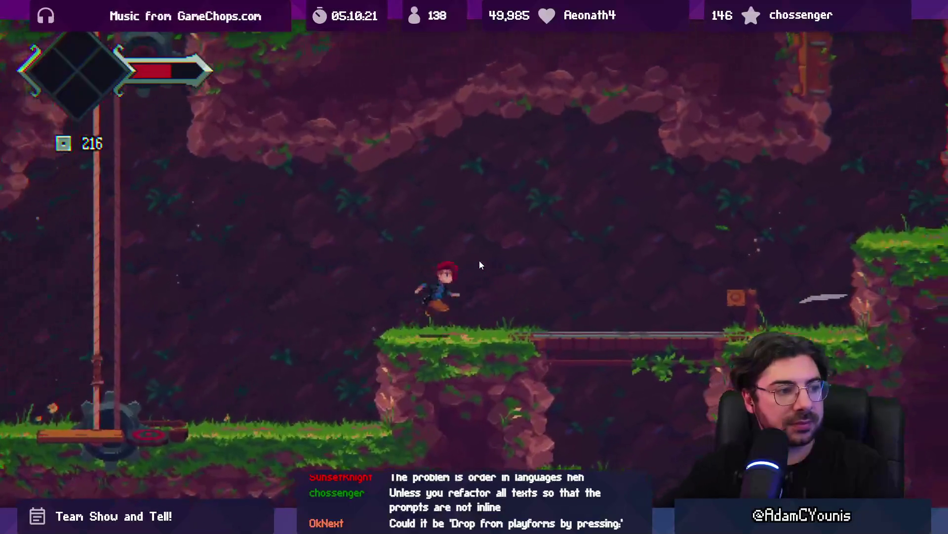
{"action": "key", "text": "Right"}
{"action": "key", "text": "Down+z"}
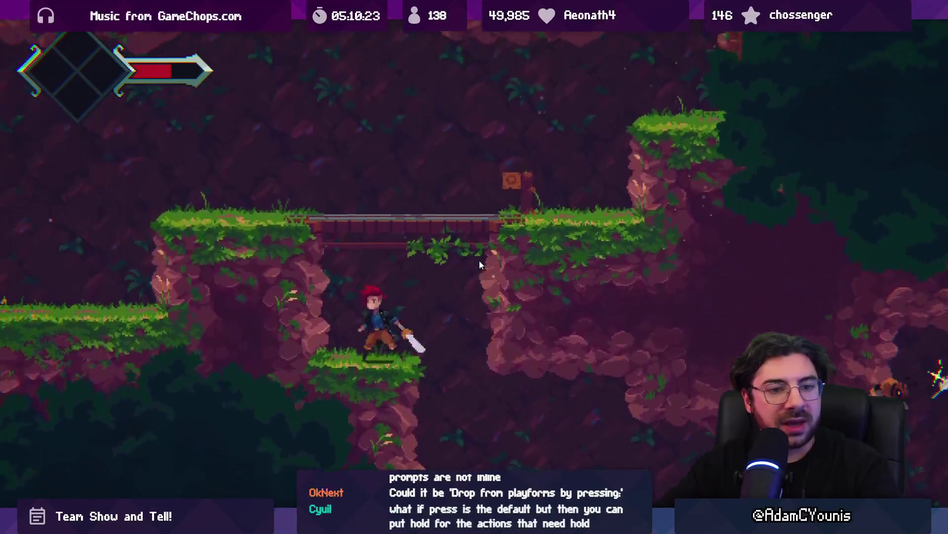
{"action": "key", "text": "z"}
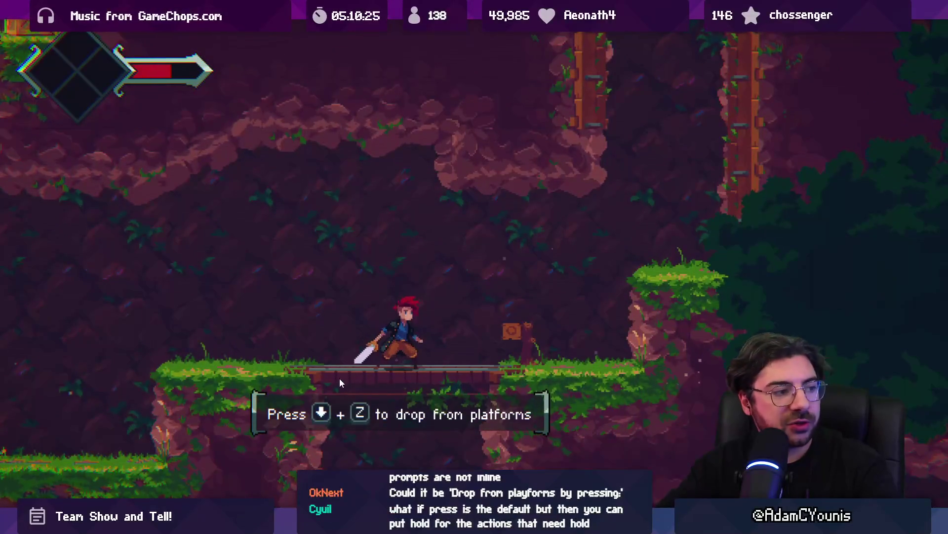
{"action": "key", "text": "x"}
{"action": "key", "text": "x"}
{"action": "key", "text": "x"}
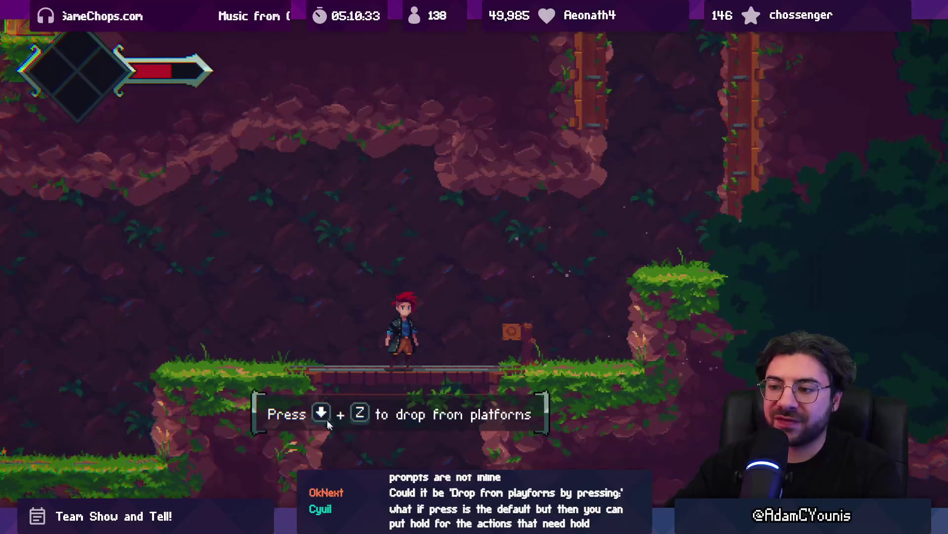
{"action": "key", "text": "x"}
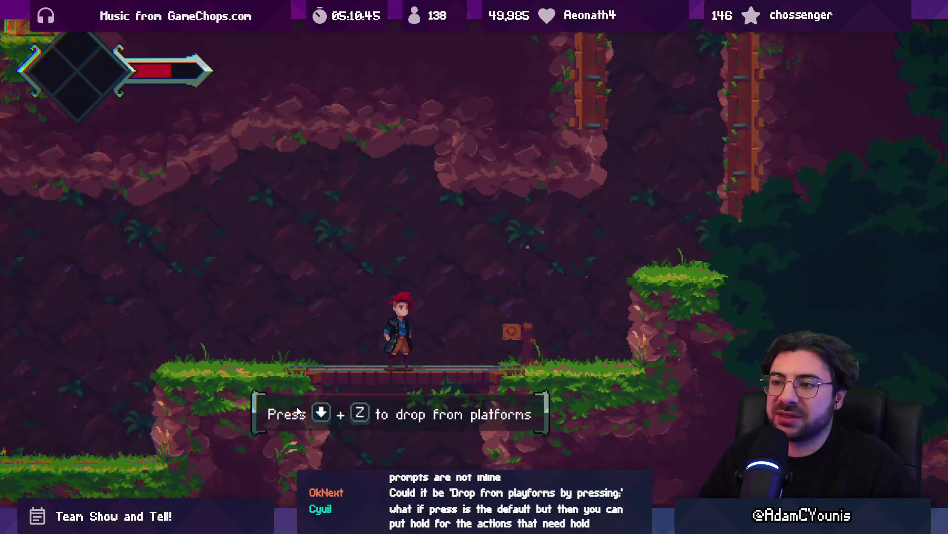
{"action": "key", "text": "x"}
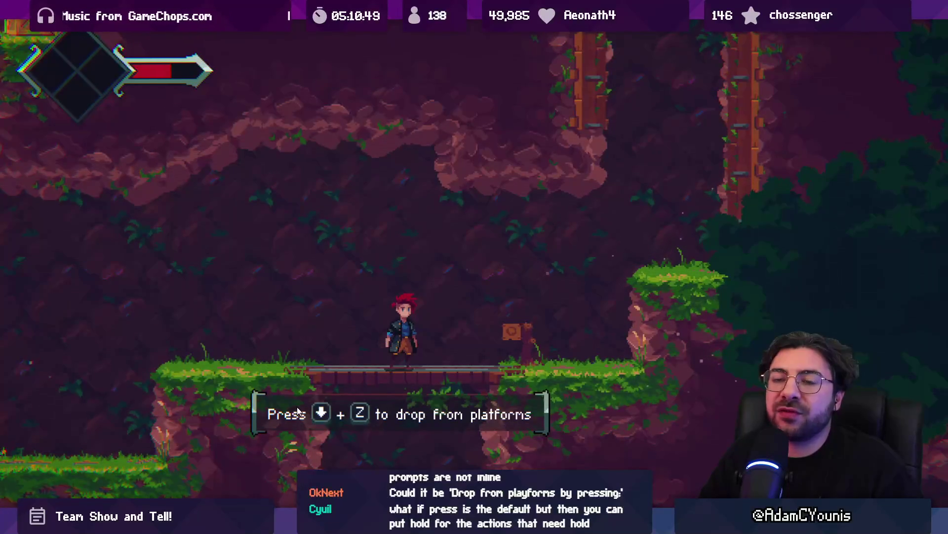
{"action": "key", "text": "Down"}
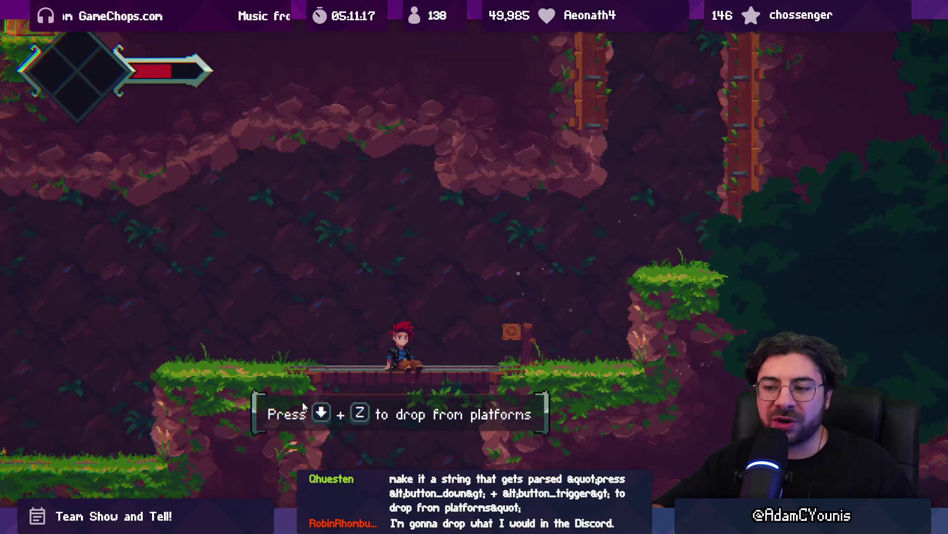
{"action": "key", "text": "x"}
{"action": "key", "text": "x"}
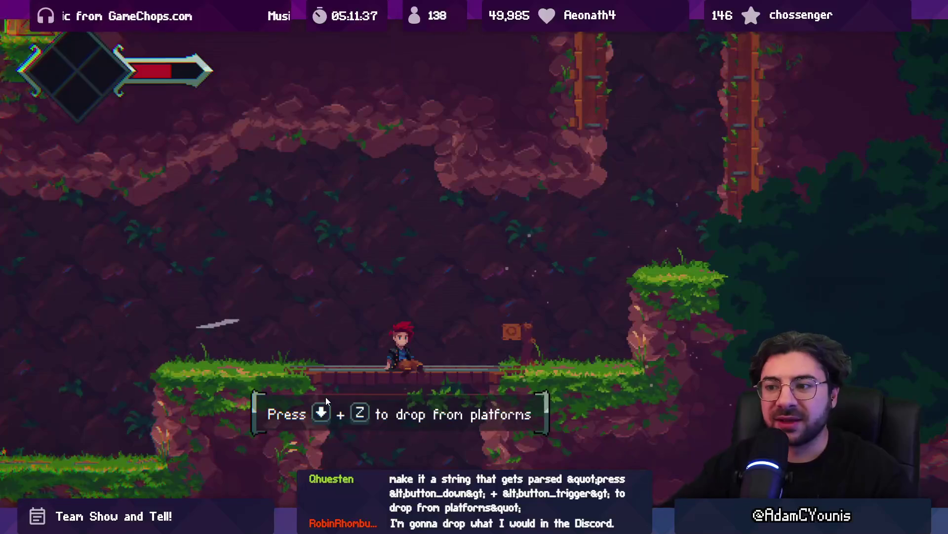
{"action": "key", "text": "F11"}
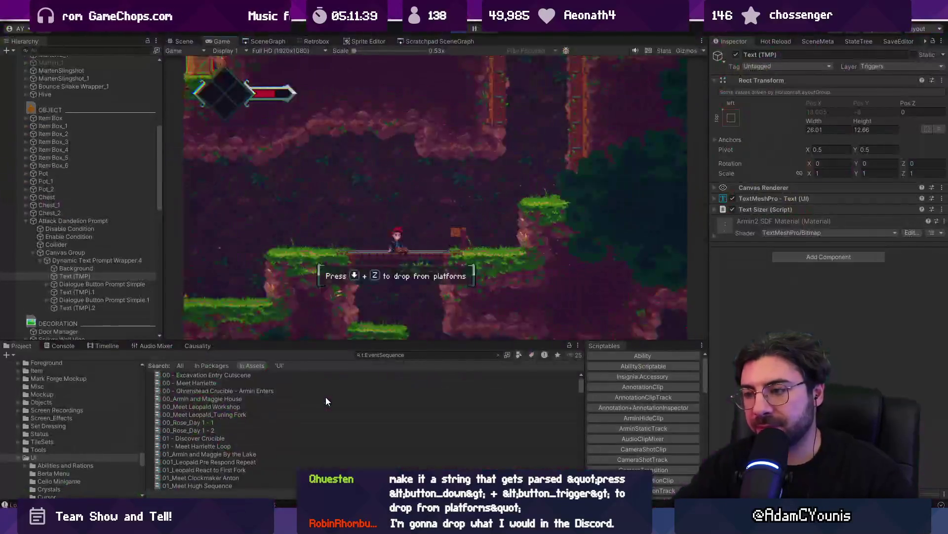
Step: Stop play, open the Neighbourhood scene from the SceneGraph and start playing it
{"action": "left_click", "coordinate": [452, 31]}
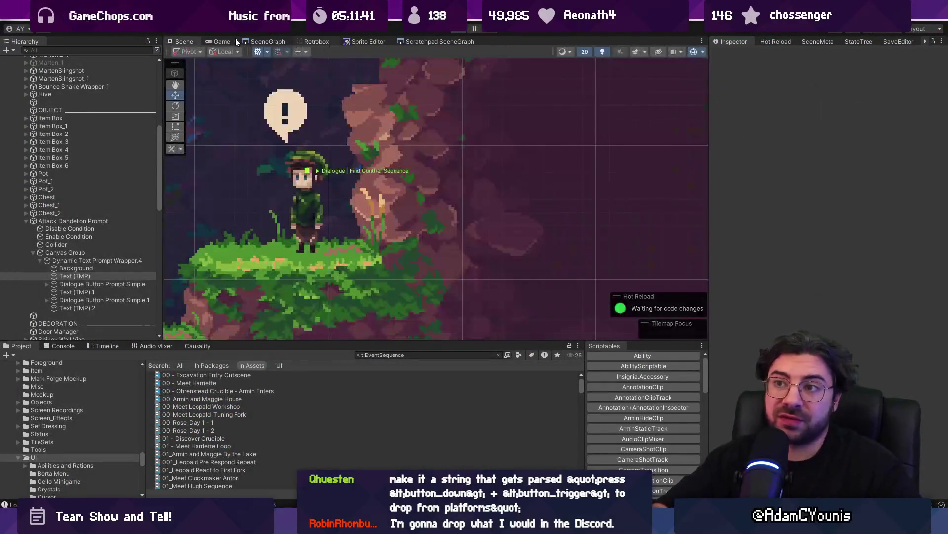
{"action": "left_click", "coordinate": [266, 41]}
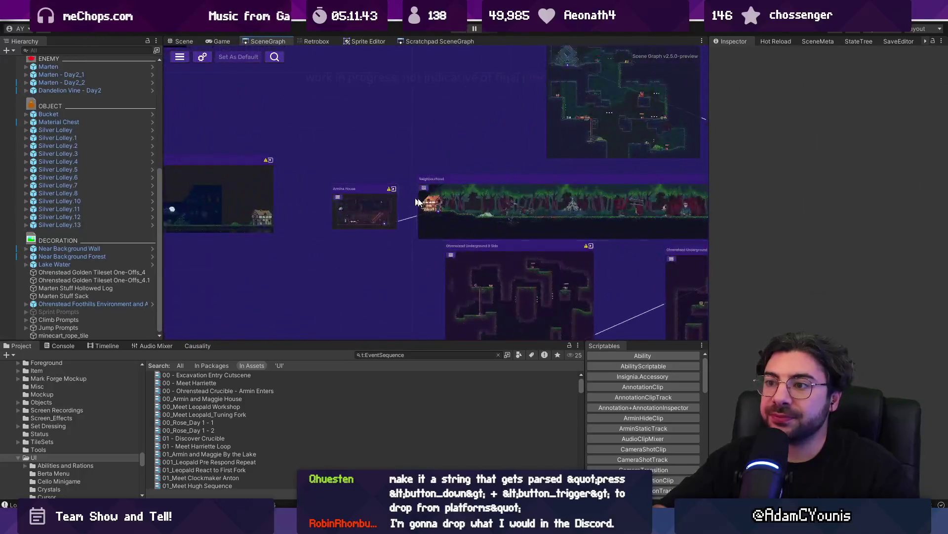
{"action": "double_click", "coordinate": [455, 196]}
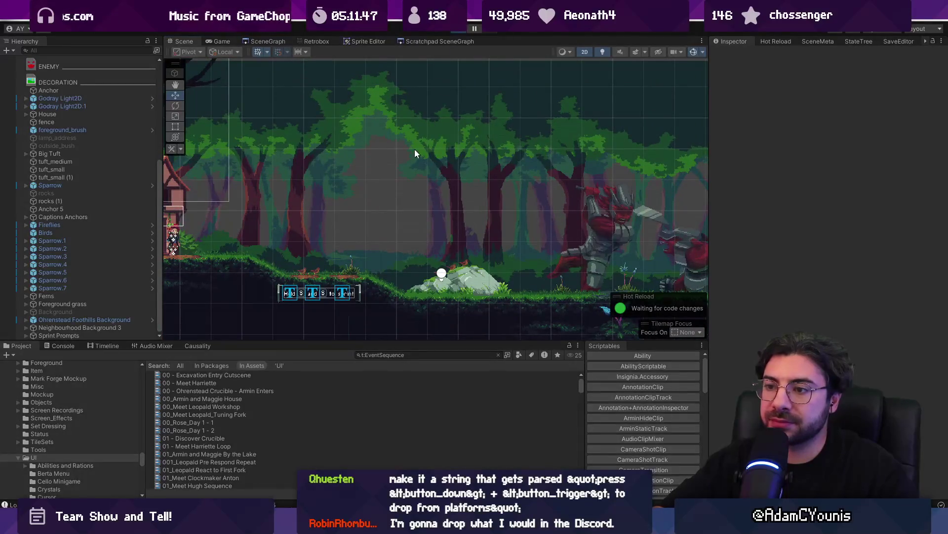
{"action": "key", "text": "ctrl+p"}
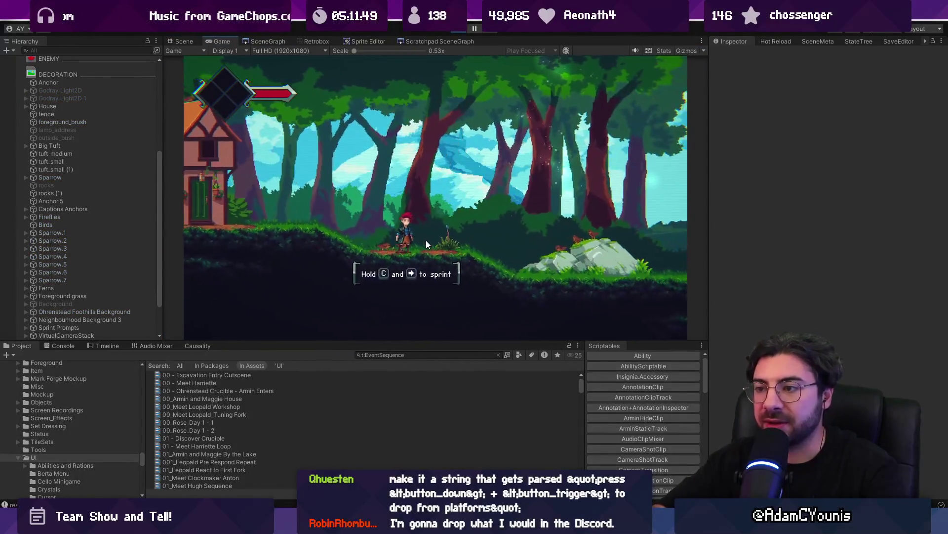
Step: Show the game full screen and add a 'Neighbourhood text' bullet in the Figma notes
{"action": "key", "text": "F11"}
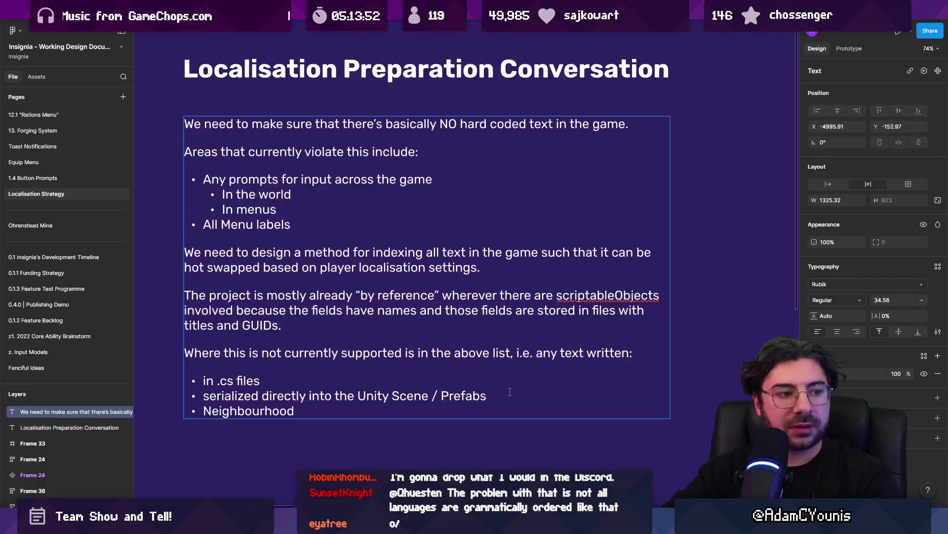
{"action": "type", "text": "text"}
{"action": "key", "text": "ctrl+shift+Left"}
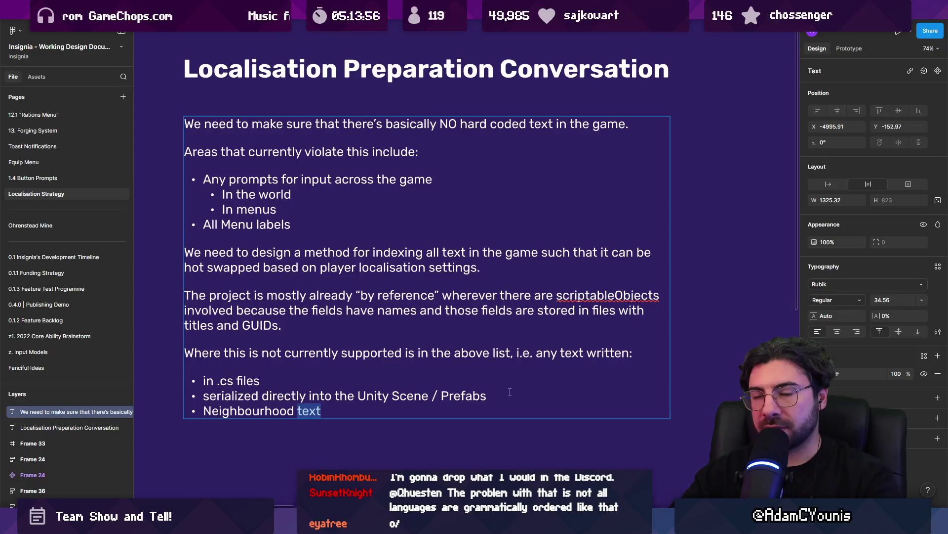
Step: Change the last bullet to 'Neighbourhood intro slides', leave the text box and return to Unity
{"action": "type", "text": "slides"}
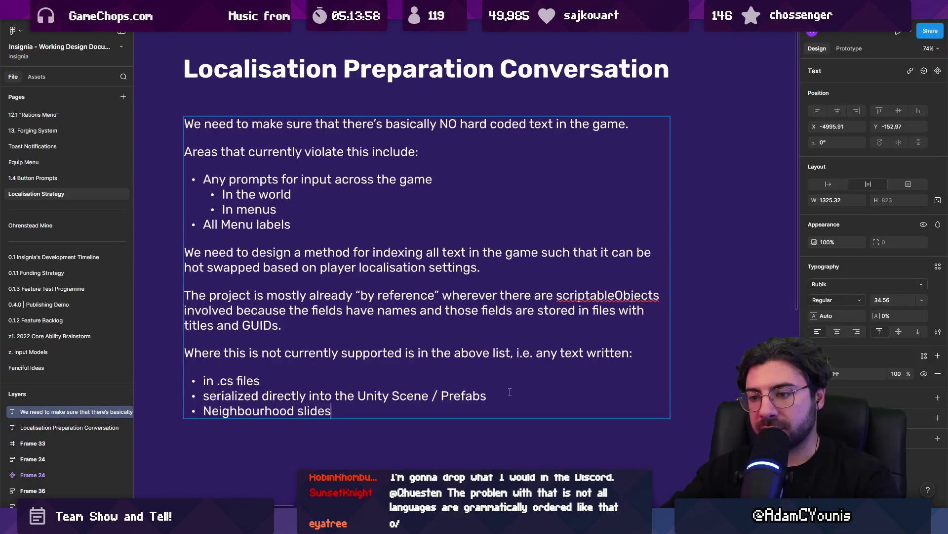
{"action": "key", "text": "ctrl+Left"}
{"action": "type", "text": "intro"}
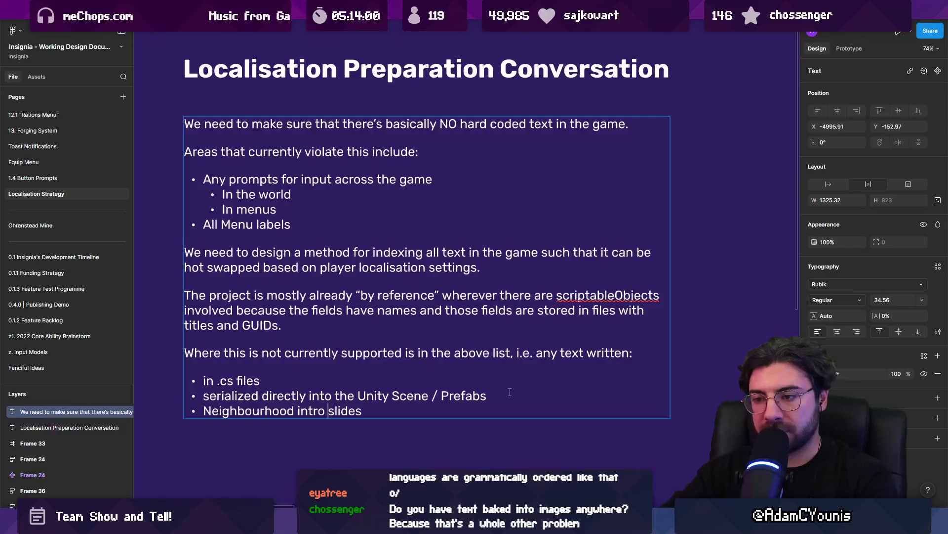
{"action": "key", "text": "Escape"}
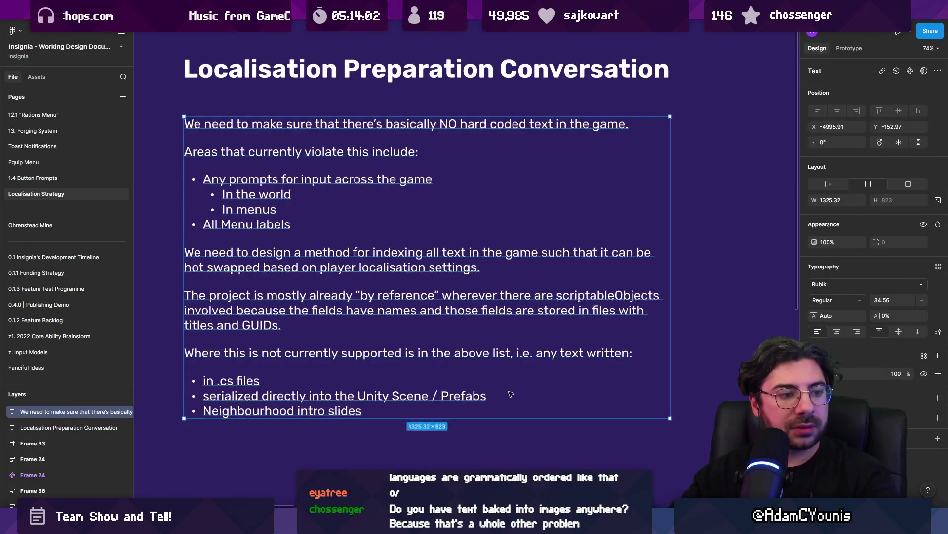
{"action": "key", "text": "Escape"}
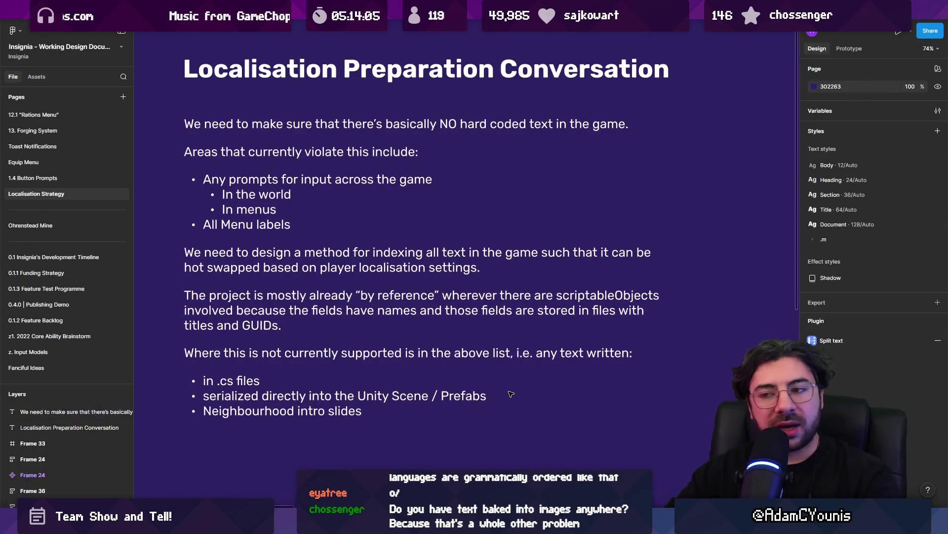
{"action": "key", "text": "alt+Tab"}
{"action": "scroll", "coordinate": [277, 279], "scroll_direction": "down", "scroll_amount": 3}
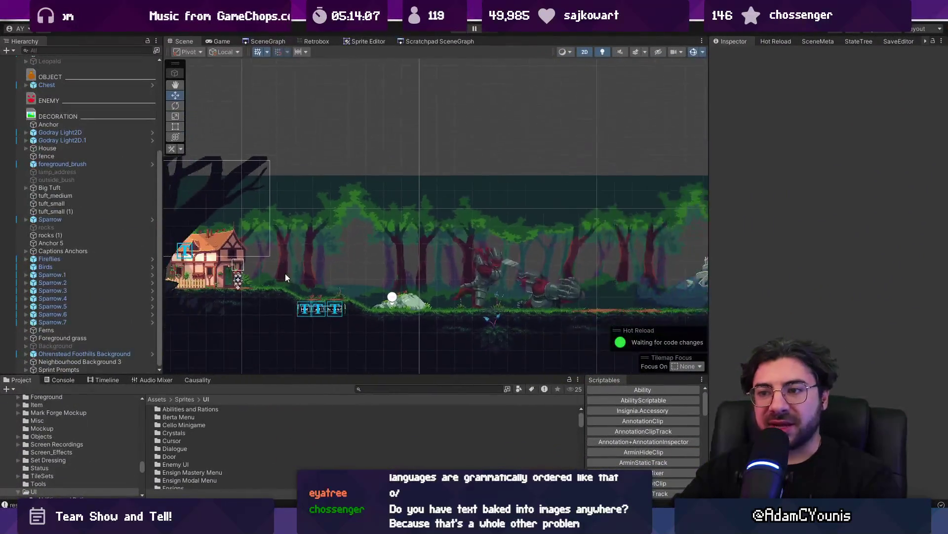
Step: In the SceneGraph, frame the Neighbourhood, Ohrenstead, Ohrenstead B1 and Overlook scene nodes
{"action": "left_click", "coordinate": [267, 41]}
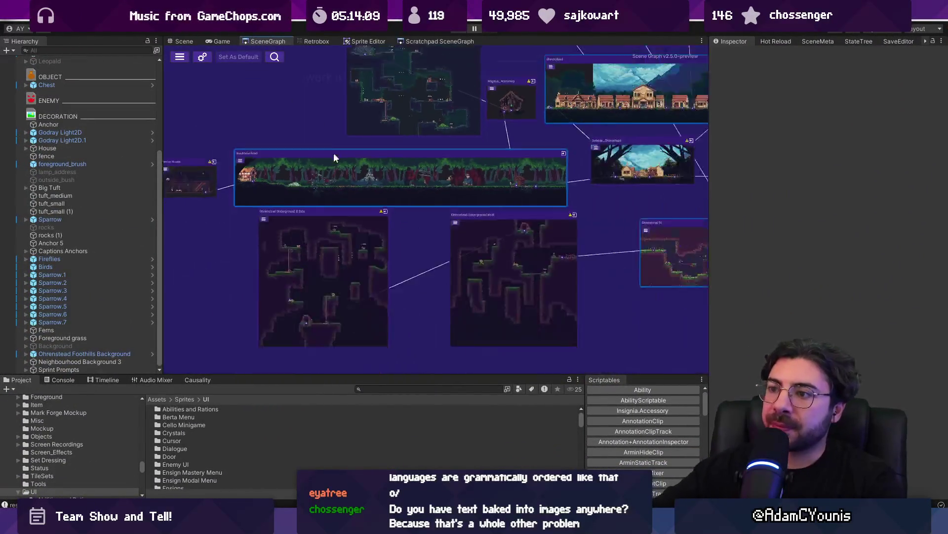
{"action": "double_click", "coordinate": [368, 168]}
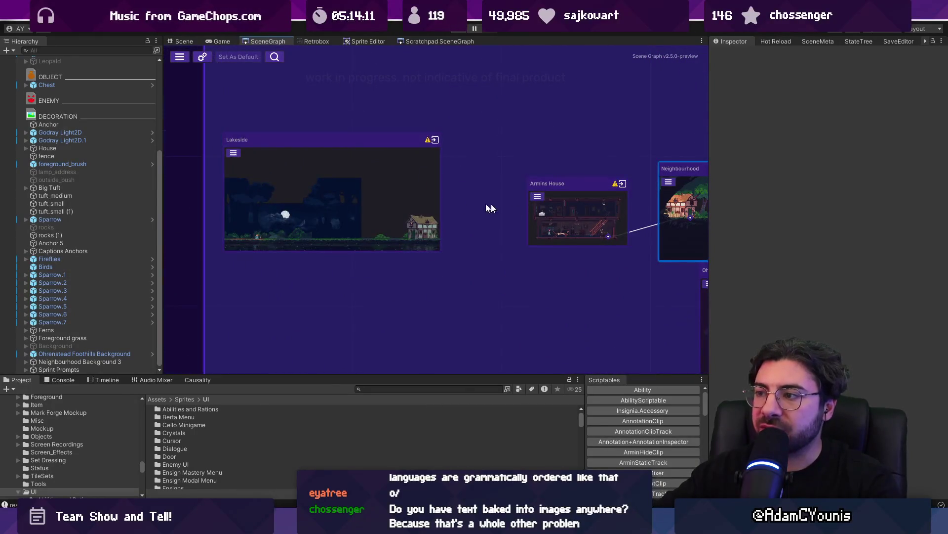
{"action": "scroll", "coordinate": [474, 131], "scroll_direction": "down", "scroll_amount": 5}
{"action": "double_click", "coordinate": [474, 131]}
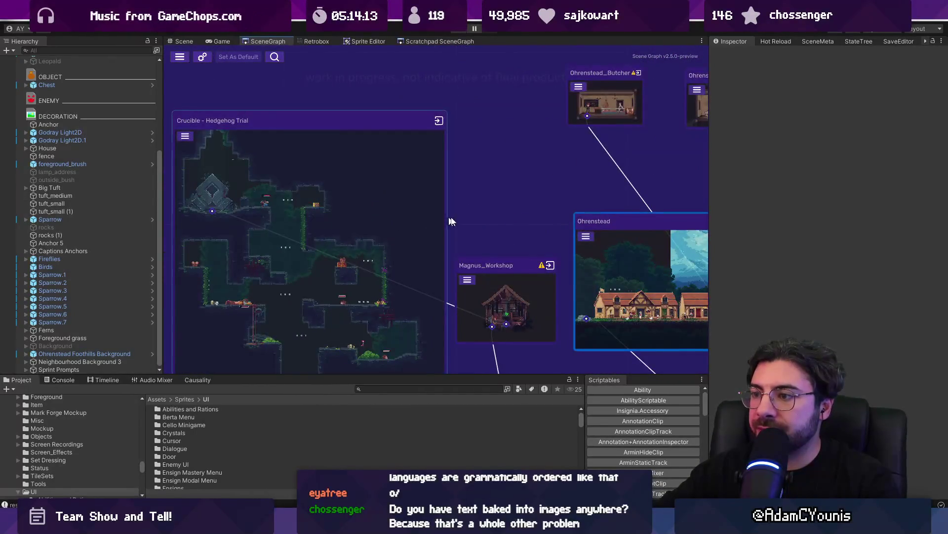
{"action": "scroll", "coordinate": [280, 276], "scroll_direction": "down", "scroll_amount": 3}
{"action": "double_click", "coordinate": [455, 174]}
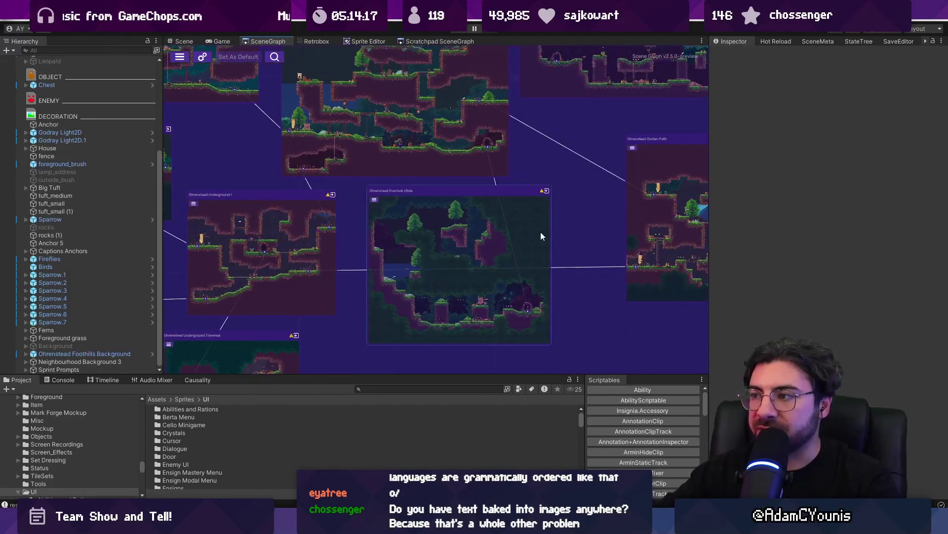
{"action": "scroll", "coordinate": [540, 232], "scroll_direction": "up", "scroll_amount": 2}
{"action": "double_click", "coordinate": [215, 254]}
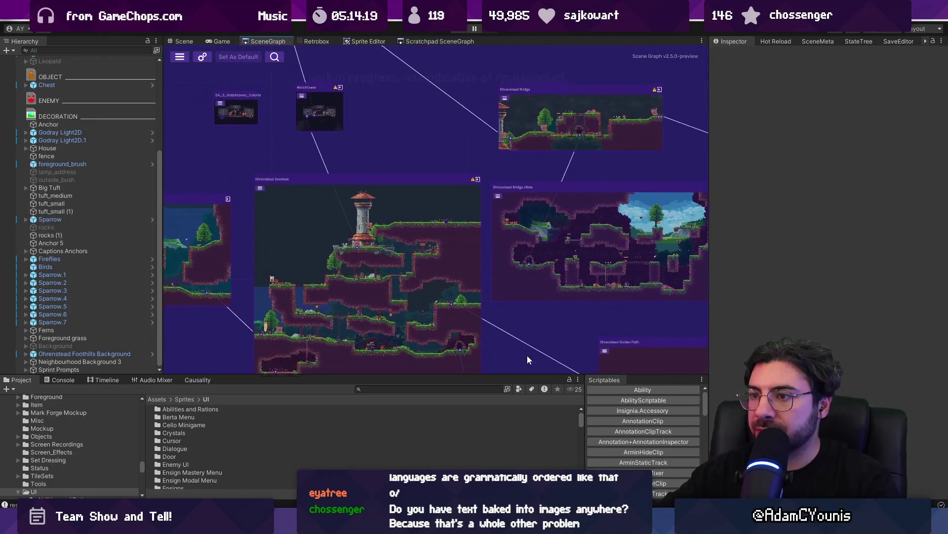
Step: Pan past Athenaeum Stacks to a close-up of Athenaeum Puzzle Room 3
{"action": "mouse_move", "coordinate": [666, 374]}
{"action": "left_mouse_down"}
{"action": "mouse_move", "coordinate": [655, 484]}
{"action": "mouse_move", "coordinate": [675, 531]}
{"action": "mouse_move", "coordinate": [445, 469]}
{"action": "mouse_move", "coordinate": [263, 446]}
{"action": "left_mouse_up"}
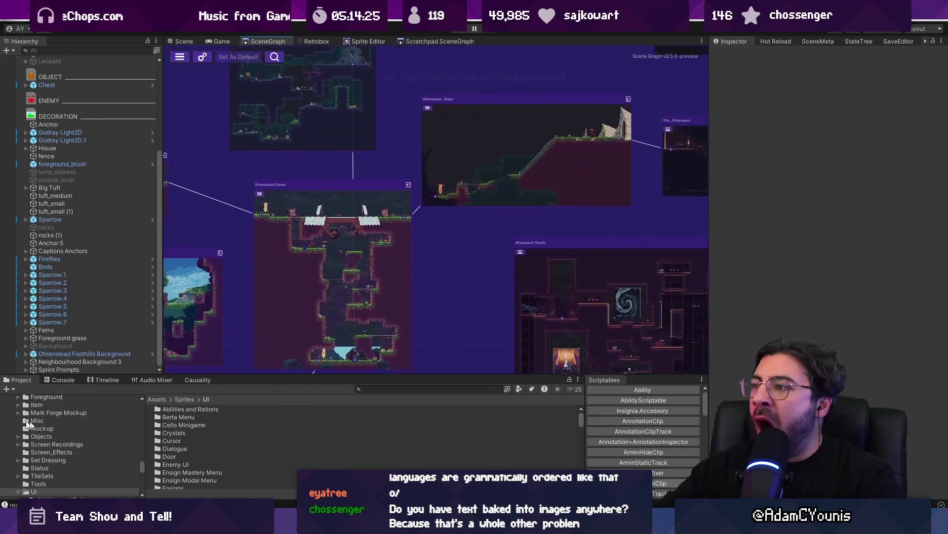
{"action": "left_click_drag", "start_coordinate": [464, 279], "coordinate": [321, 175]}
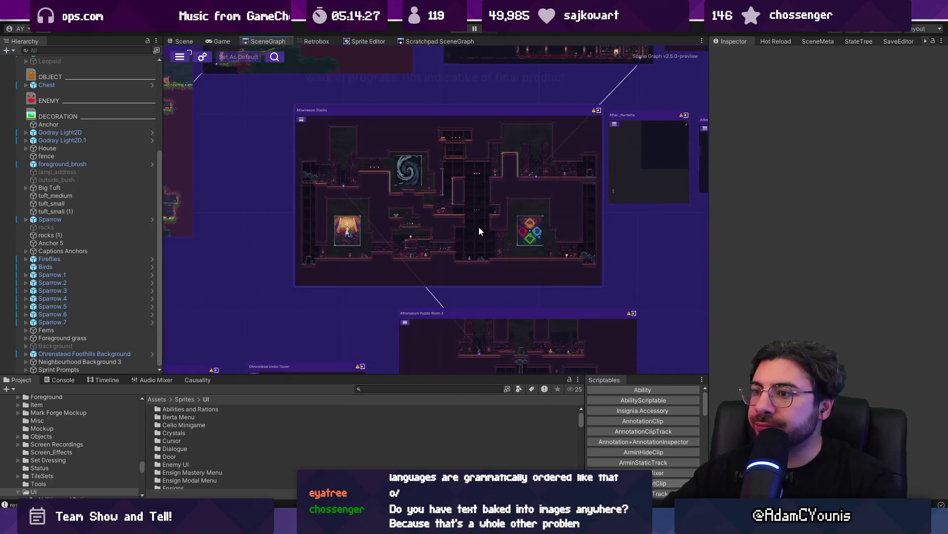
{"action": "scroll", "coordinate": [480, 247], "scroll_direction": "down", "scroll_amount": 2}
{"action": "scroll", "coordinate": [462, 364], "scroll_direction": "up", "scroll_amount": 2}
{"action": "mouse_move", "coordinate": [462, 365]}
{"action": "left_mouse_down"}
{"action": "mouse_move", "coordinate": [578, 247]}
{"action": "mouse_move", "coordinate": [650, 261]}
{"action": "mouse_move", "coordinate": [336, 299]}
{"action": "left_mouse_up"}
{"action": "scroll", "coordinate": [375, 279], "scroll_direction": "up", "scroll_amount": 3}
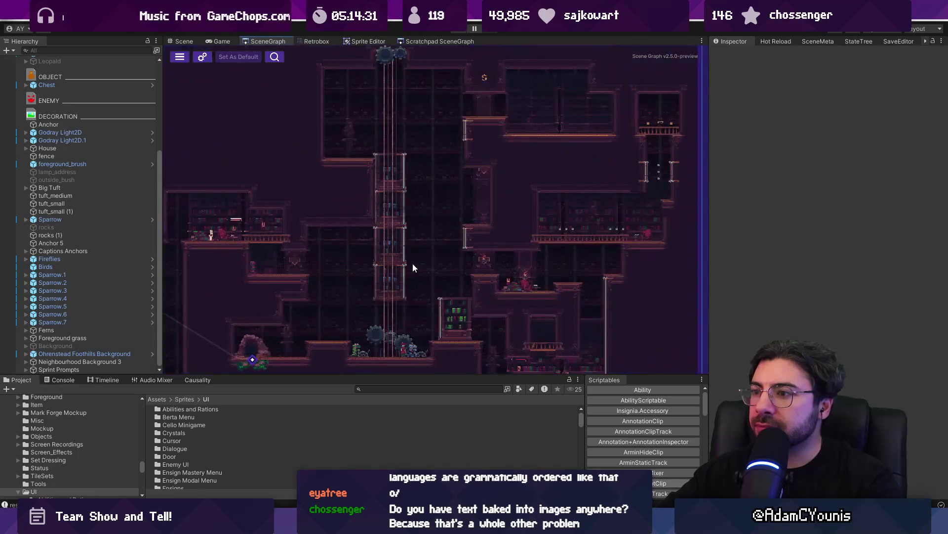
{"action": "scroll", "coordinate": [494, 209], "scroll_direction": "up", "scroll_amount": 2}
{"action": "key", "text": "alt+Tab"}
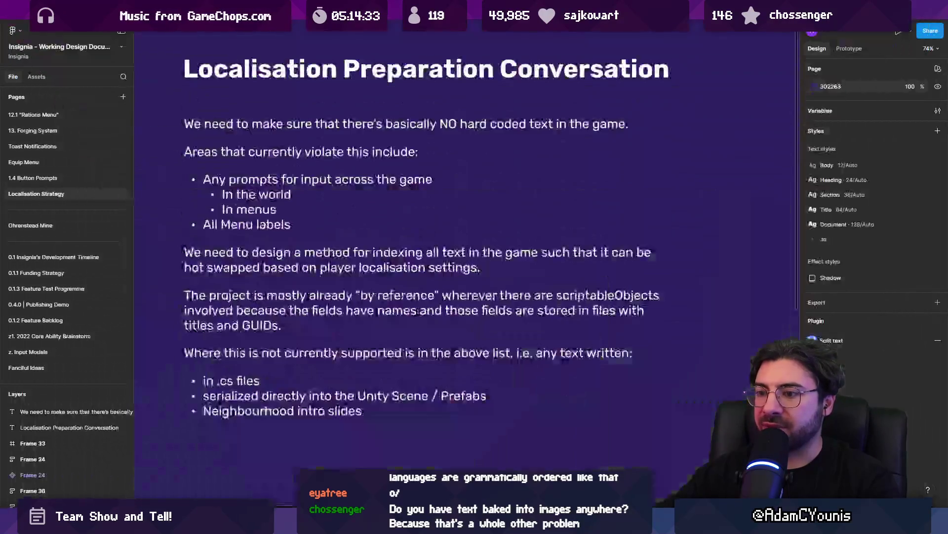
Step: Add a 'Library “S” Section' bullet below 'Neighbourhood intro slides' in the Figma notes
{"action": "double_click", "coordinate": [386, 408]}
{"action": "left_click", "coordinate": [387, 408]}
{"action": "key", "text": "Return"}
{"action": "type", "text": "Library"}
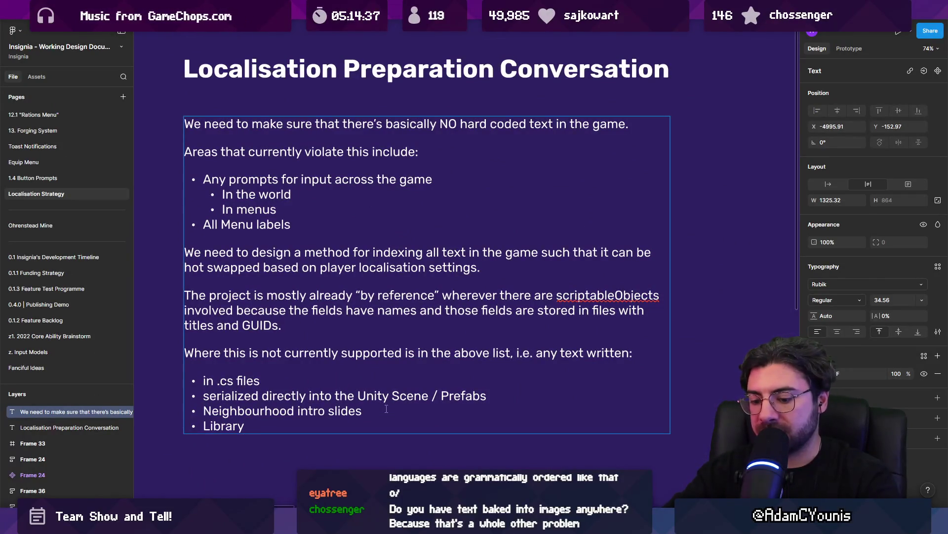
{"action": "type", "text": "\"S"}
{"action": "type", "text": "Se"}
{"action": "key", "text": "BackSpace"}
{"action": "key", "text": "BackSpace"}
{"action": "key", "text": "BackSpace"}
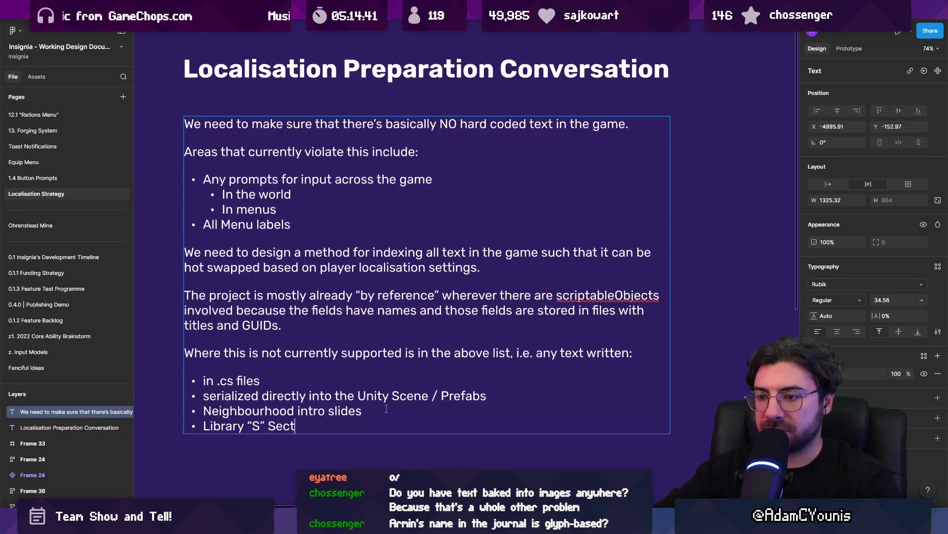
{"action": "key", "text": "Escape"}
{"action": "key", "text": "alt+Tab"}
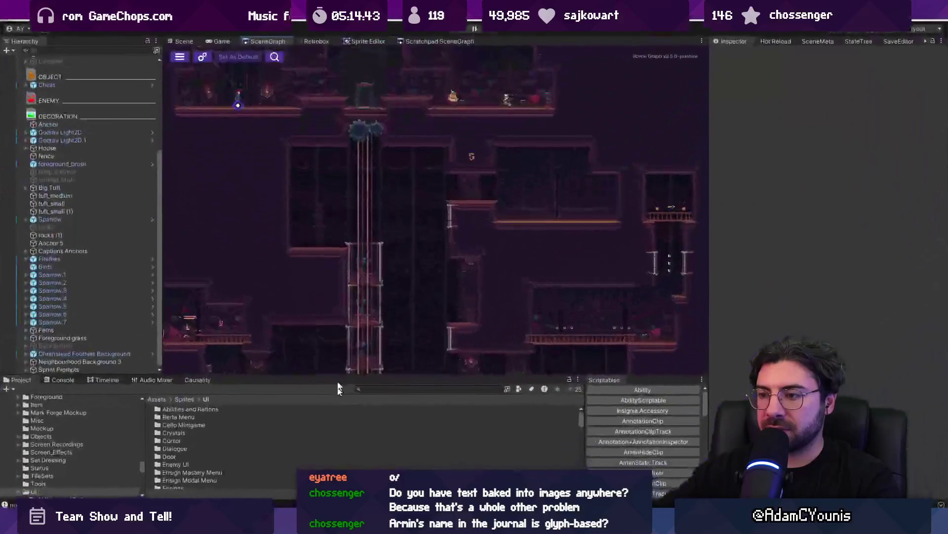
Step: Pan and zoom across the SceneGraph to view other room clusters, up to its top
{"action": "left_click_drag", "start_coordinate": [526, 234], "coordinate": [546, 330]}
{"action": "mouse_move", "coordinate": [502, 157]}
{"action": "left_mouse_down"}
{"action": "mouse_move", "coordinate": [481, 212]}
{"action": "mouse_move", "coordinate": [515, 237]}
{"action": "left_mouse_up"}
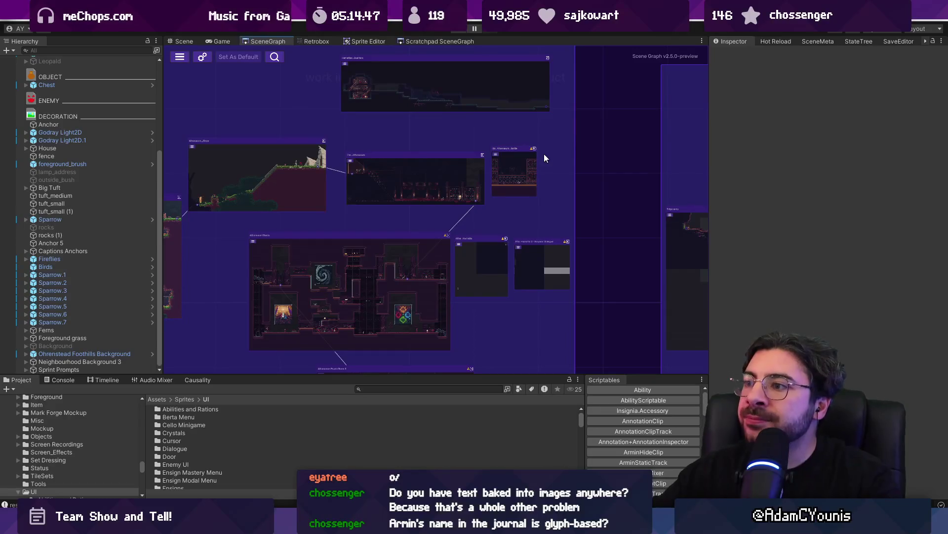
{"action": "left_click_drag", "start_coordinate": [642, 187], "coordinate": [364, 201]}
{"action": "scroll", "coordinate": [365, 201], "scroll_direction": "up", "scroll_amount": 5}
{"action": "scroll", "coordinate": [364, 201], "scroll_direction": "down", "scroll_amount": 5}
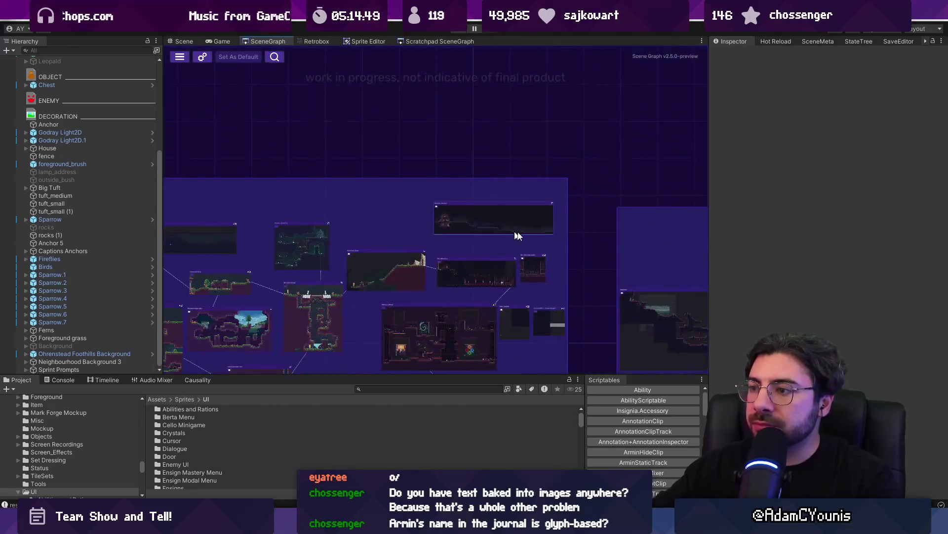
{"action": "scroll", "coordinate": [257, 169], "scroll_direction": "down", "scroll_amount": 3}
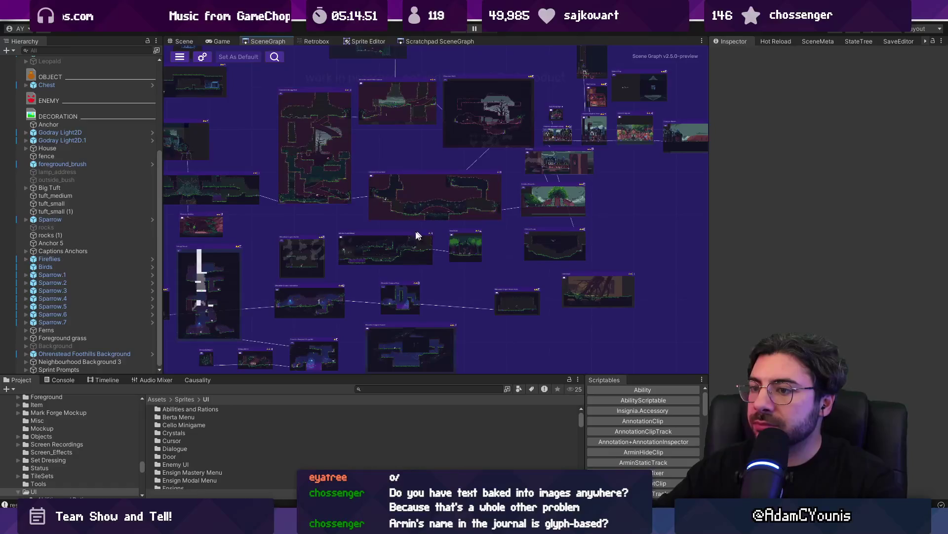
{"action": "left_click_drag", "start_coordinate": [424, 233], "coordinate": [500, 118]}
{"action": "scroll", "coordinate": [358, 123], "scroll_direction": "up", "scroll_amount": 2}
{"action": "mouse_move", "coordinate": [357, 123]}
{"action": "left_mouse_down"}
{"action": "mouse_move", "coordinate": [357, 260]}
{"action": "mouse_move", "coordinate": [332, 353]}
{"action": "left_mouse_up"}
{"action": "scroll", "coordinate": [333, 262], "scroll_direction": "down", "scroll_amount": 2}
{"action": "scroll", "coordinate": [476, 245], "scroll_direction": "up", "scroll_amount": 3}
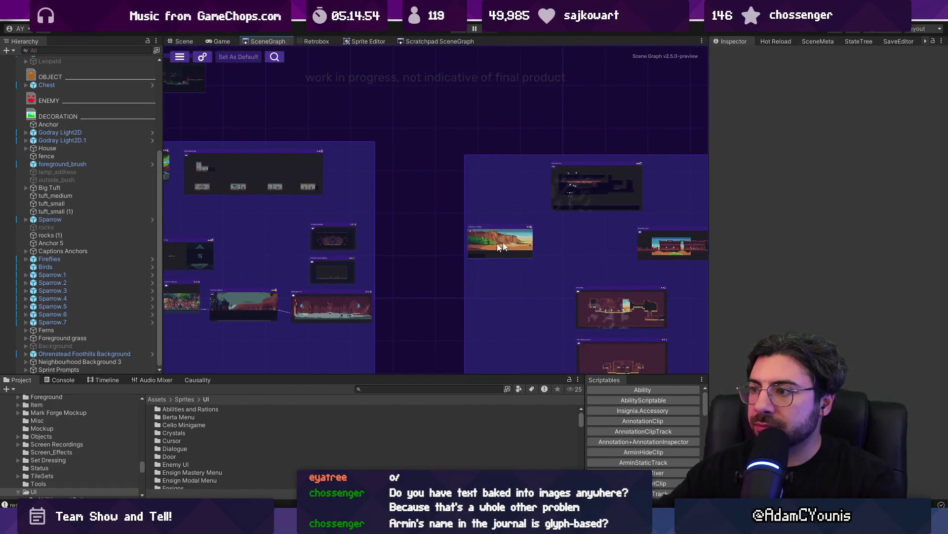
Step: Inspect the Caustic Region group and larger rooms, then zoom out to the whole graph
{"action": "left_click_drag", "start_coordinate": [476, 244], "coordinate": [273, 212]}
{"action": "scroll", "coordinate": [515, 225], "scroll_direction": "up", "scroll_amount": 1}
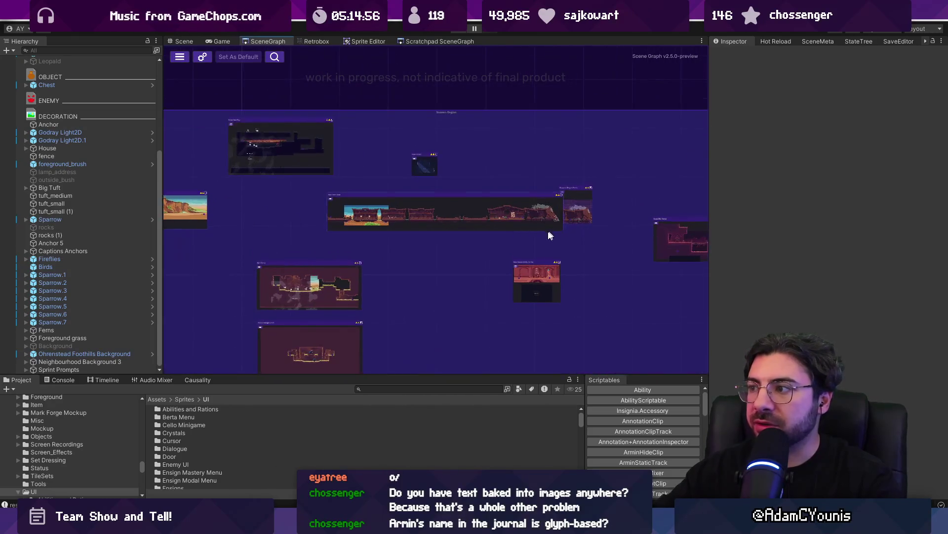
{"action": "scroll", "coordinate": [553, 232], "scroll_direction": "down", "scroll_amount": 2}
{"action": "mouse_move", "coordinate": [491, 233]}
{"action": "left_mouse_down"}
{"action": "mouse_move", "coordinate": [248, 245]}
{"action": "mouse_move", "coordinate": [513, 195]}
{"action": "left_mouse_up"}
{"action": "scroll", "coordinate": [239, 133], "scroll_direction": "down", "scroll_amount": 2}
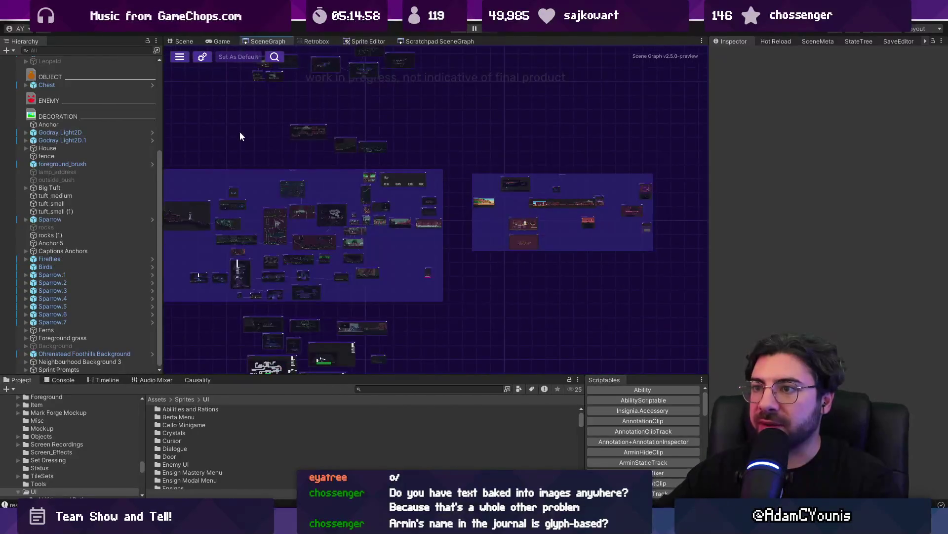
{"action": "left_click_drag", "start_coordinate": [239, 134], "coordinate": [437, 256]}
{"action": "scroll", "coordinate": [458, 269], "scroll_direction": "up", "scroll_amount": 2}
{"action": "scroll", "coordinate": [452, 267], "scroll_direction": "down", "scroll_amount": 3}
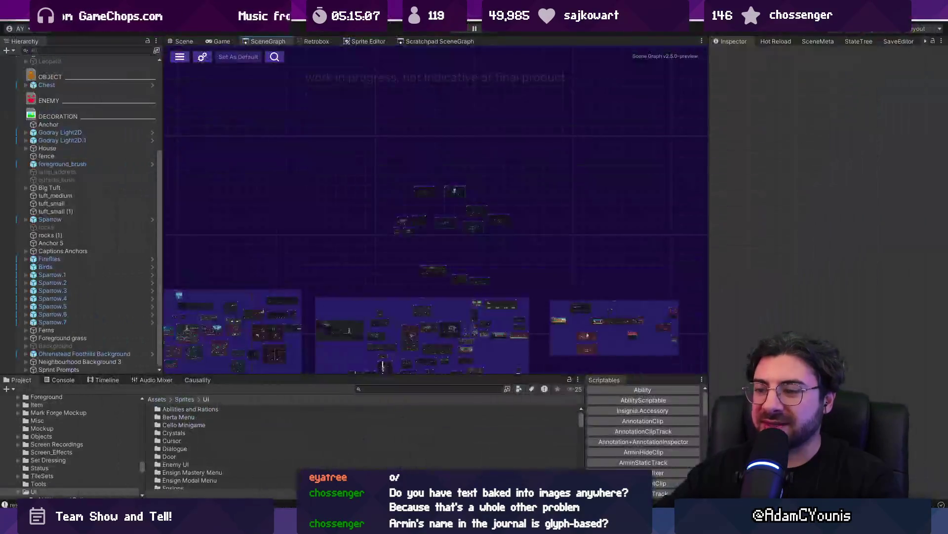
{"action": "mouse_move", "coordinate": [377, 523]}
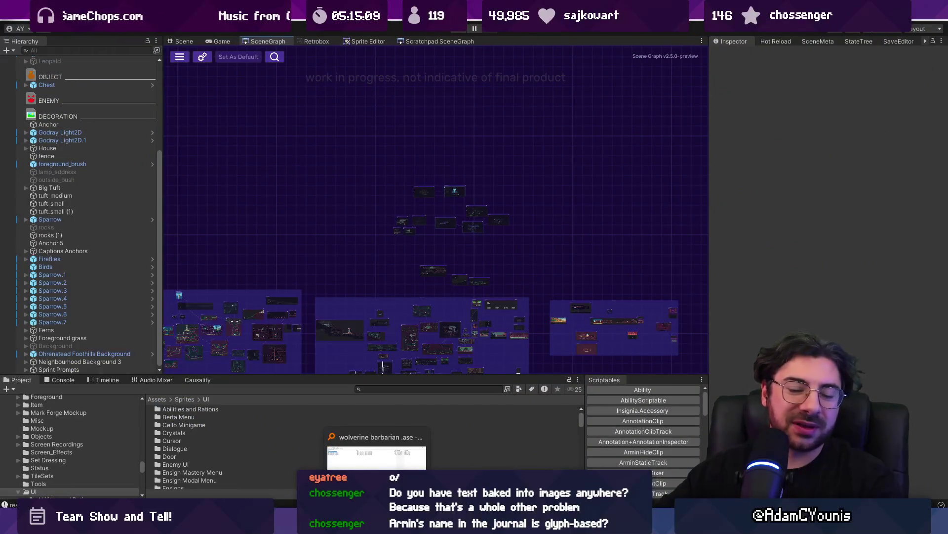
Step: Add 'Armin’s name in the Journal' as a bullet below 'Library “S” Section' in Figma
{"action": "left_click", "coordinate": [378, 448]}
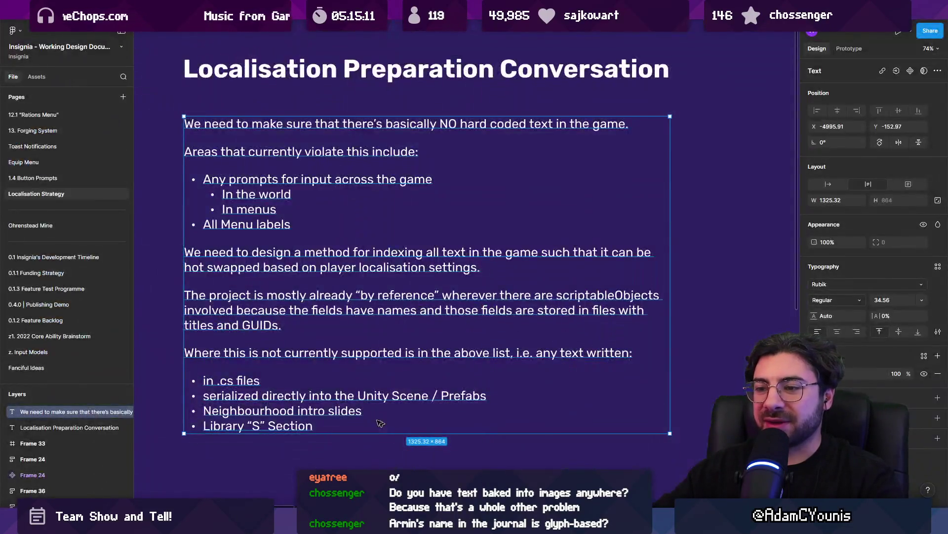
{"action": "double_click", "coordinate": [314, 426]}
{"action": "left_click", "coordinate": [315, 426]}
{"action": "key", "text": "Return"}
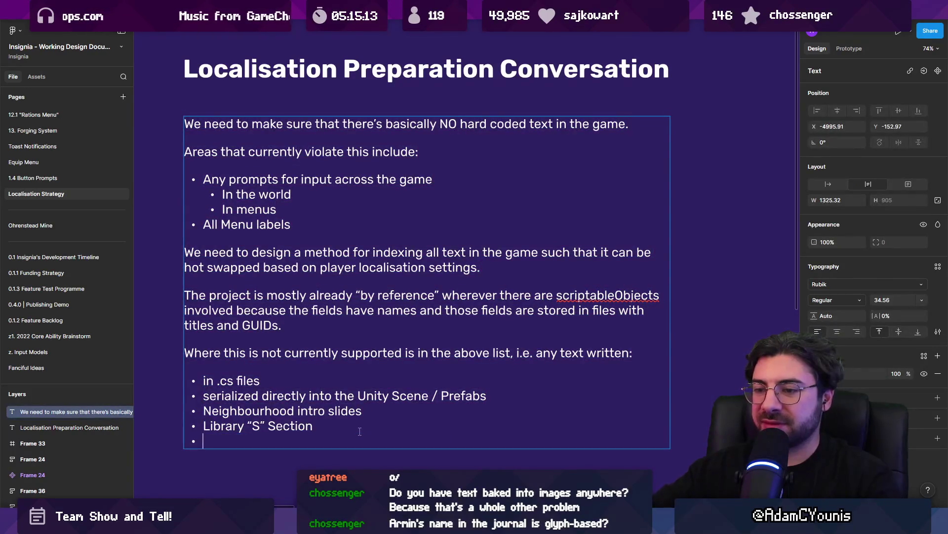
{"action": "type", "text": "Armin’s name in the Journal"}
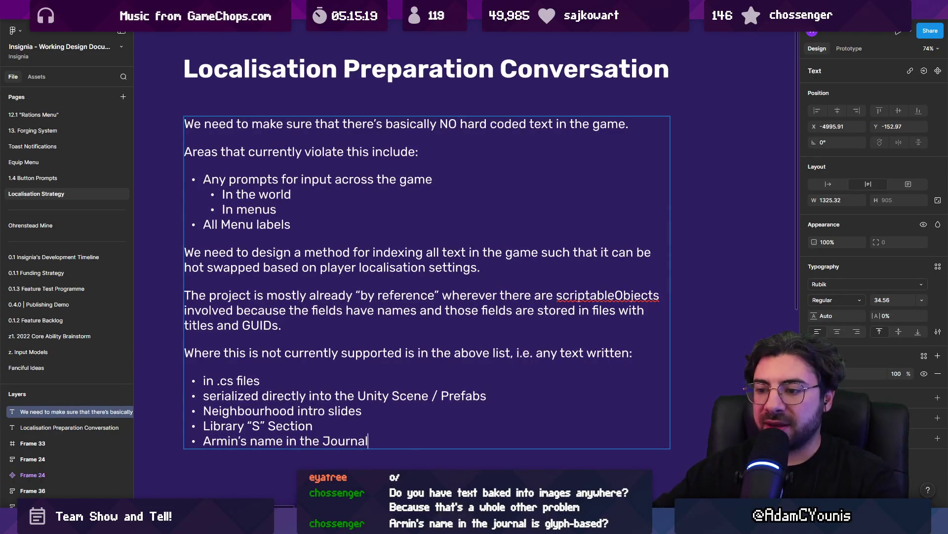
{"action": "key", "text": "alt+Tab"}
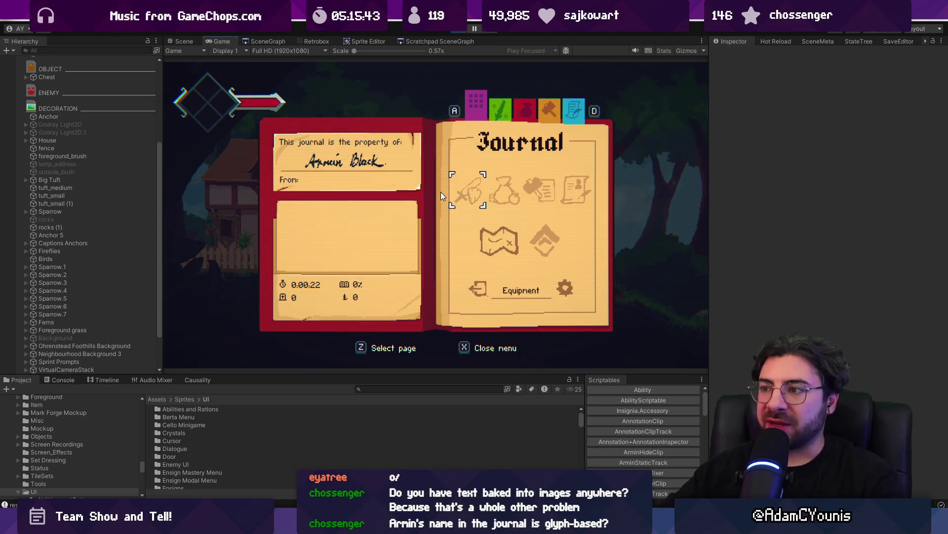
Step: Choose Exit to Title from the game's Journal and confirm it
{"action": "key", "text": "Down"}
{"action": "key", "text": "Down"}
{"action": "key", "text": "z"}
{"action": "key", "text": "z"}
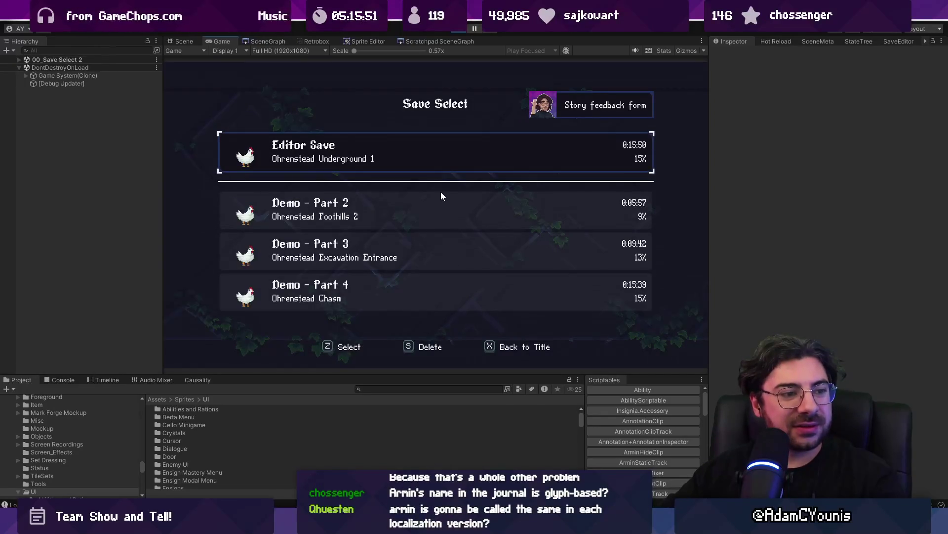
Step: Select the Editor Save slot, slightly widen the game view, and load the save
{"action": "key", "text": "Up"}
{"action": "key", "text": "Up"}
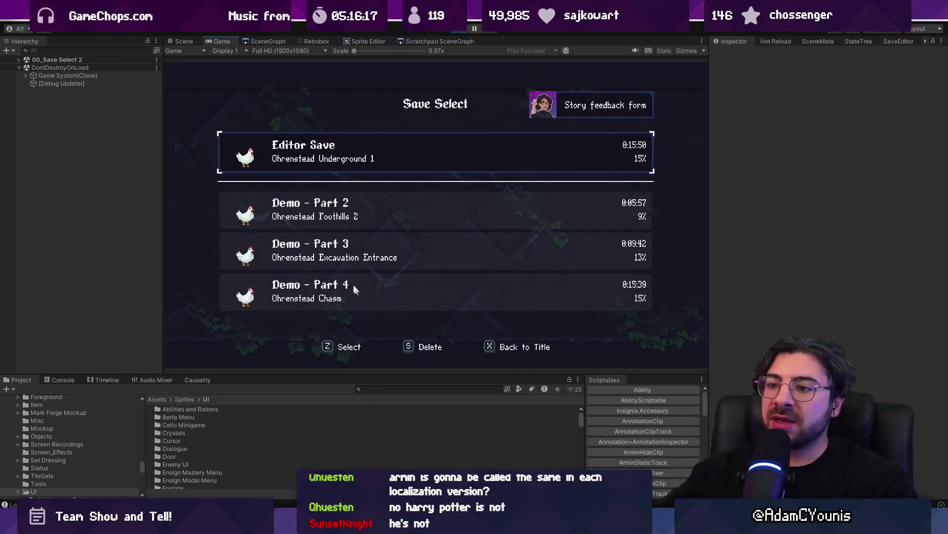
{"action": "left_click_drag", "start_coordinate": [341, 372], "coordinate": [341, 374]}
{"action": "left_click_drag", "start_coordinate": [164, 243], "coordinate": [144, 240]}
{"action": "left_click_drag", "start_coordinate": [711, 255], "coordinate": [717, 254]}
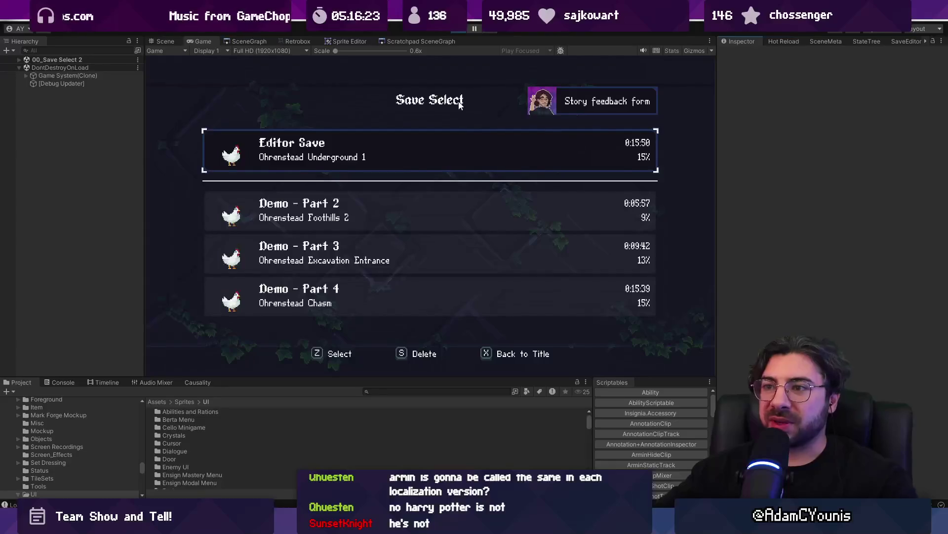
{"action": "key", "text": "z"}
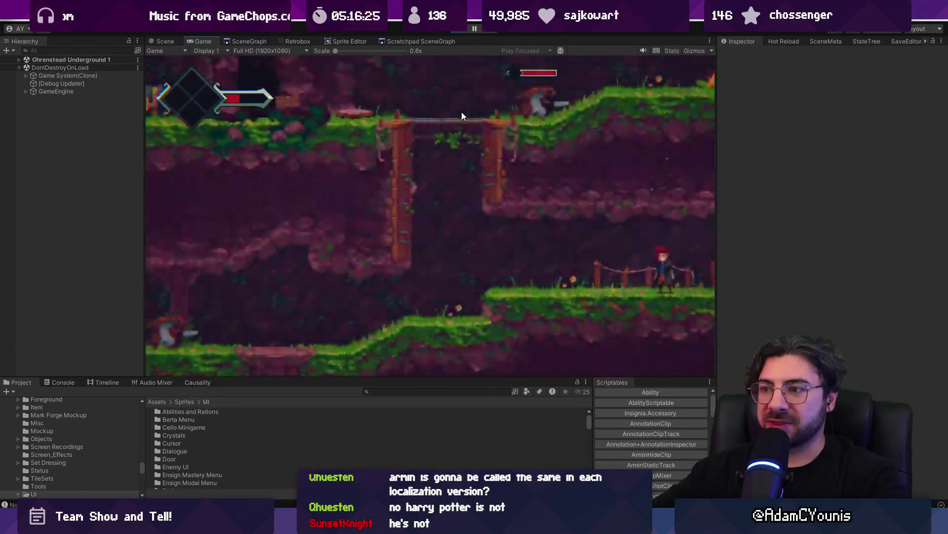
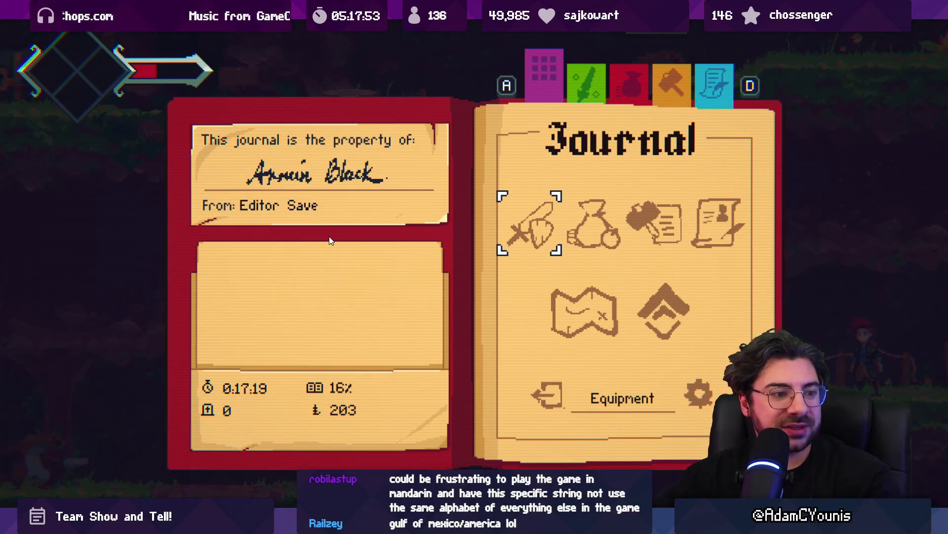
Step: Close the journal menu, dismiss the F9 shortcut conflict prompt, and stop Play mode
{"action": "key", "text": "Tab"}
{"action": "key", "text": "Tab"}
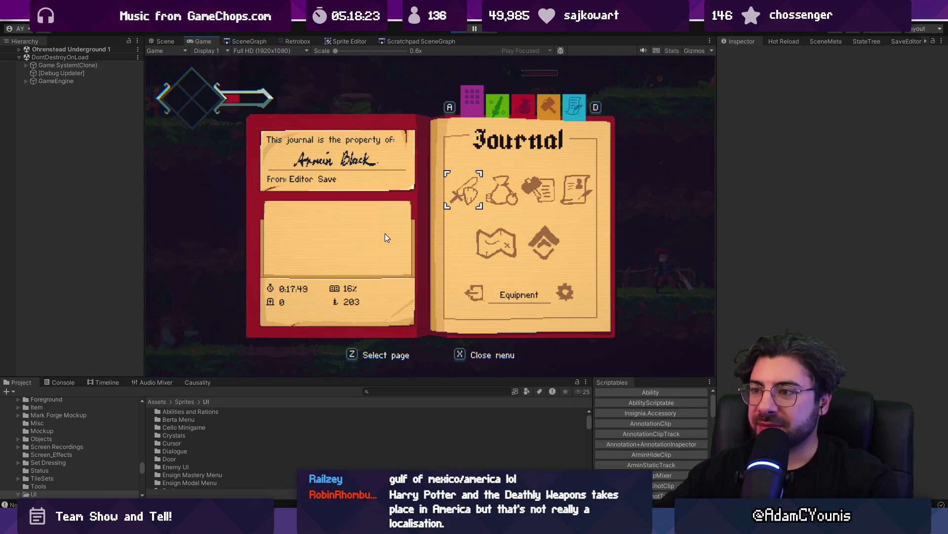
{"action": "key", "text": "x"}
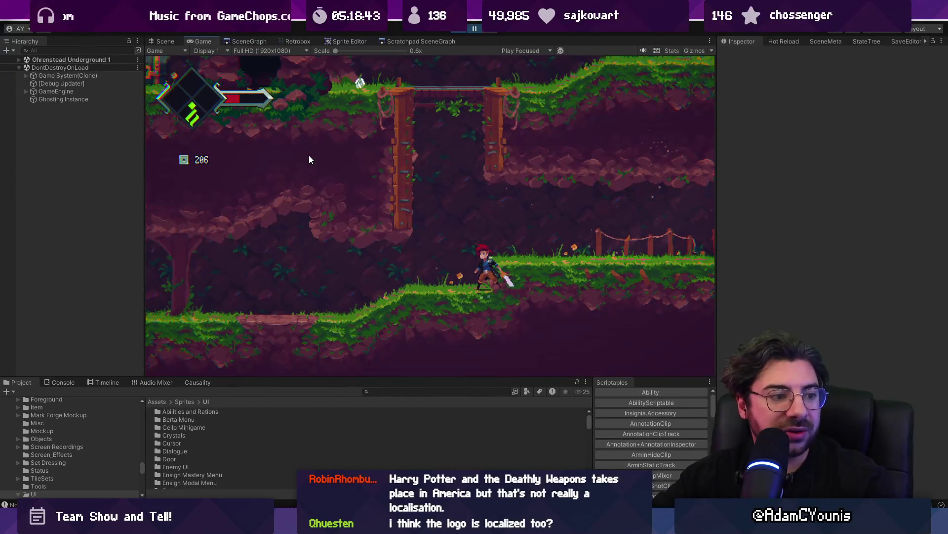
{"action": "key", "text": "F9"}
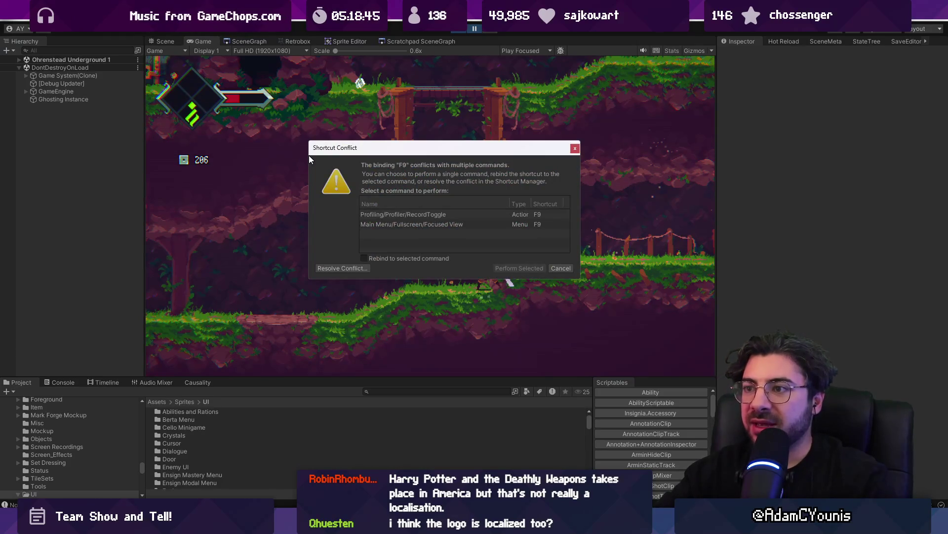
{"action": "key", "text": "Return"}
{"action": "key", "text": "F9"}
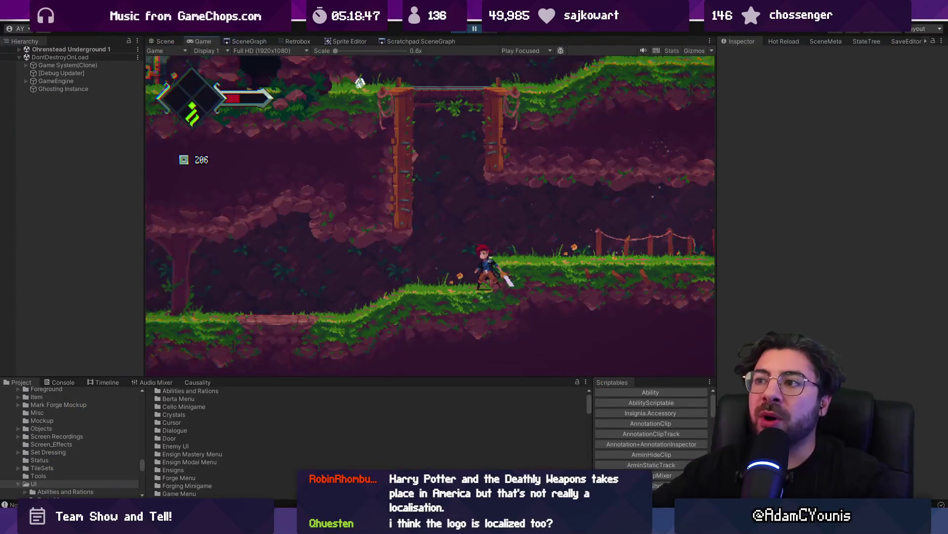
{"action": "key", "text": "ctrl+p"}
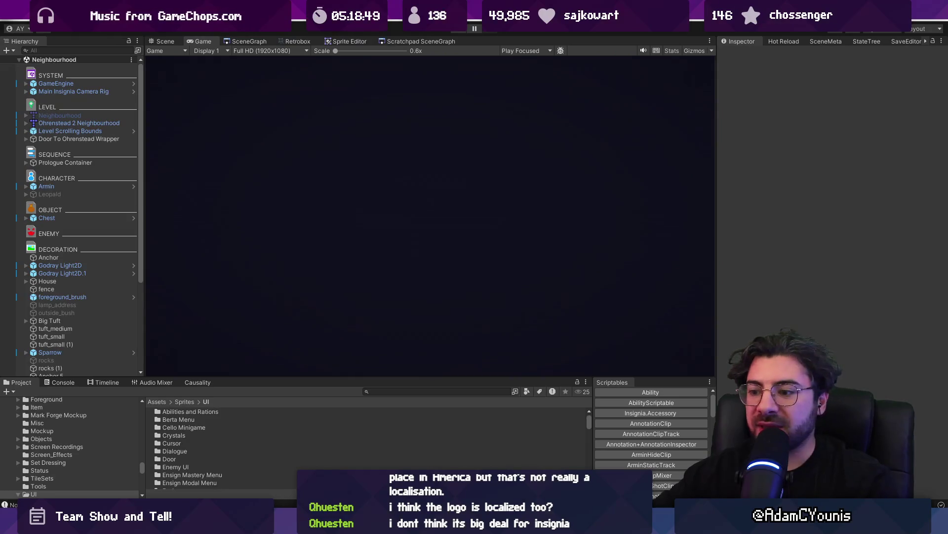
Step: Search Google for 'english words in japanese fighting games' and view the image results
{"action": "left_click", "coordinate": [526, 451]}
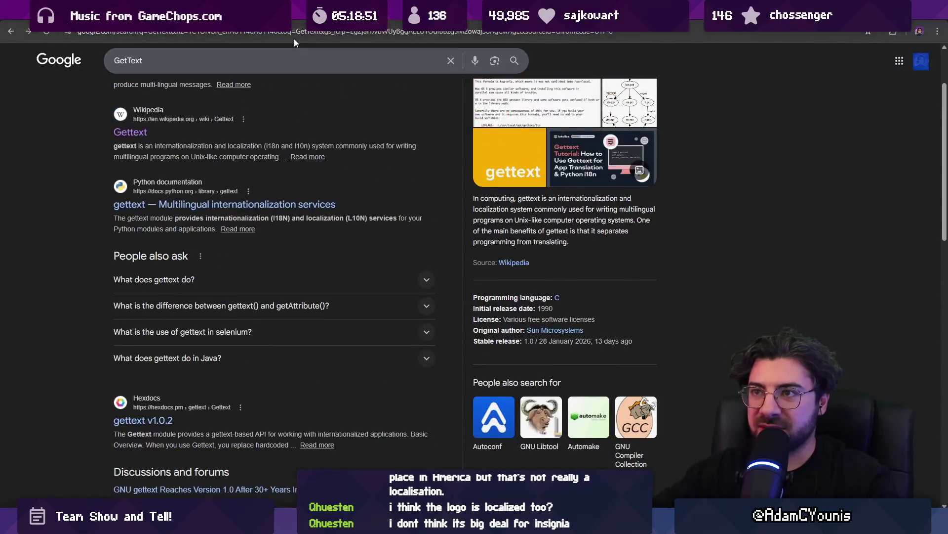
{"action": "left_click", "coordinate": [294, 38]}
{"action": "type", "text": "english wo"}
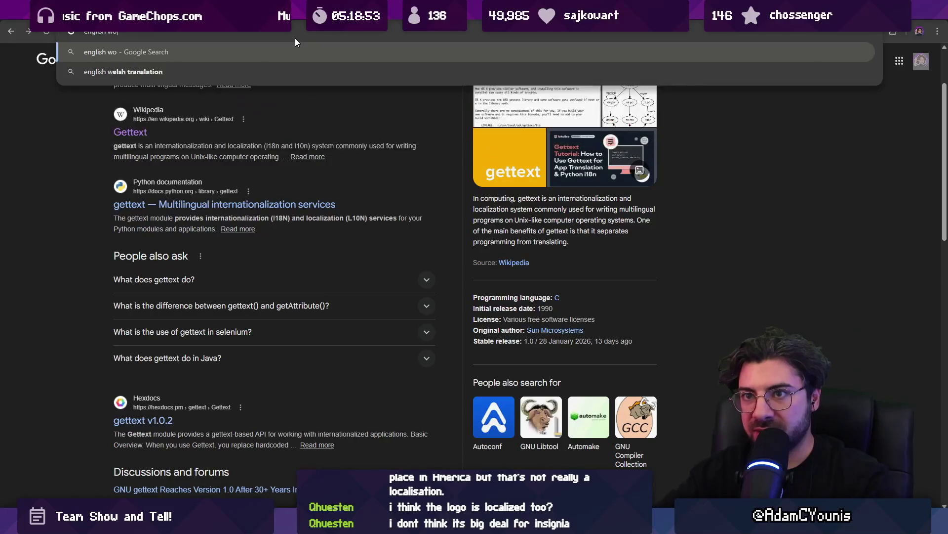
{"action": "type", "text": "rds in japanese figh"}
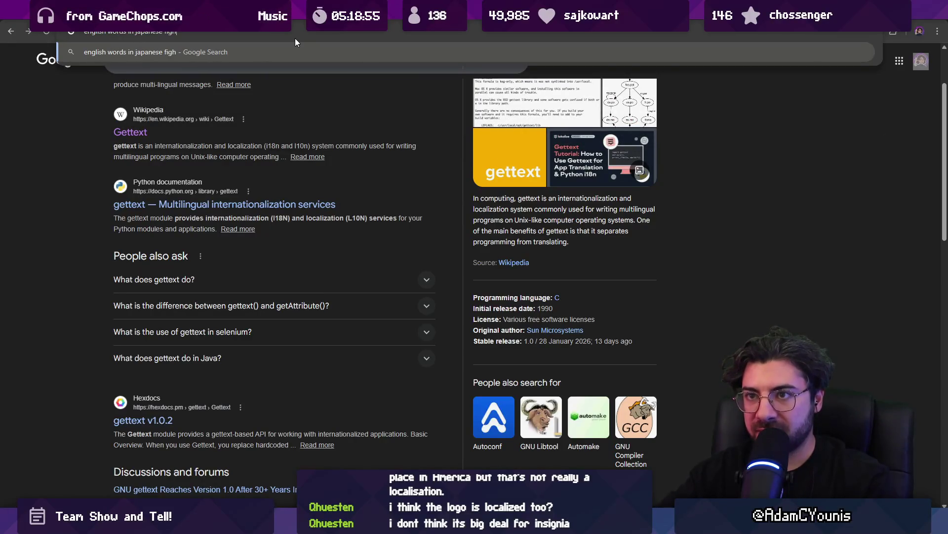
{"action": "type", "text": "ting "}
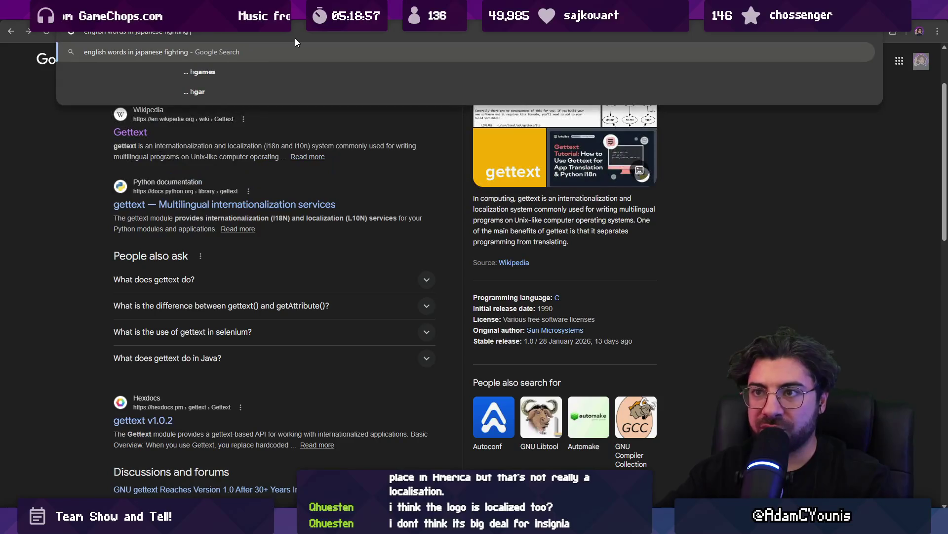
{"action": "type", "text": "games"}
{"action": "key", "text": "Return"}
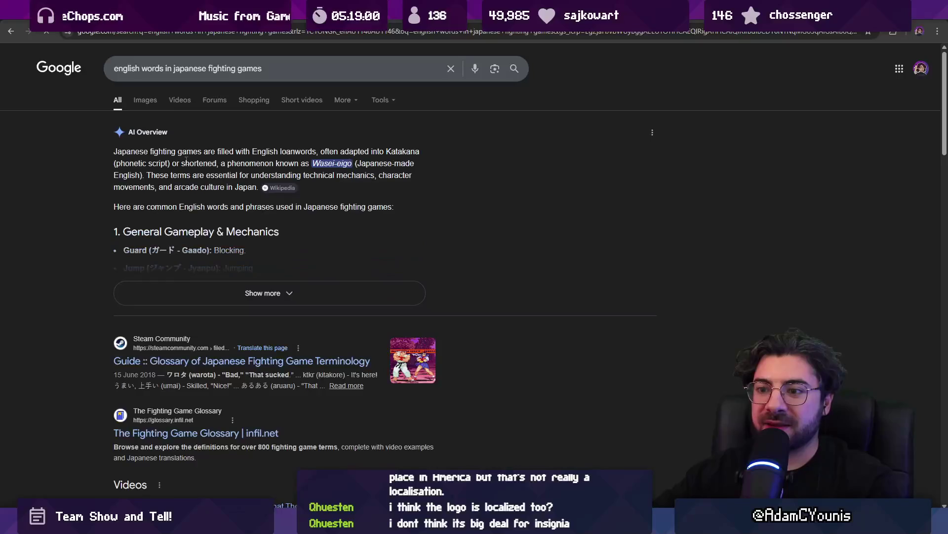
{"action": "left_click", "coordinate": [145, 100]}
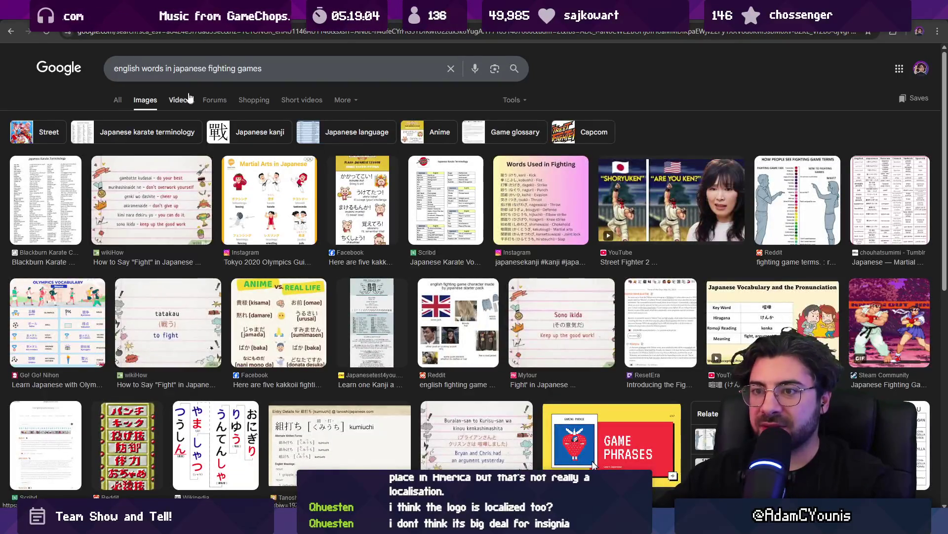
Step: Refine the query with 'KO combo' and switch back to the All web results
{"action": "left_click", "coordinate": [272, 67]}
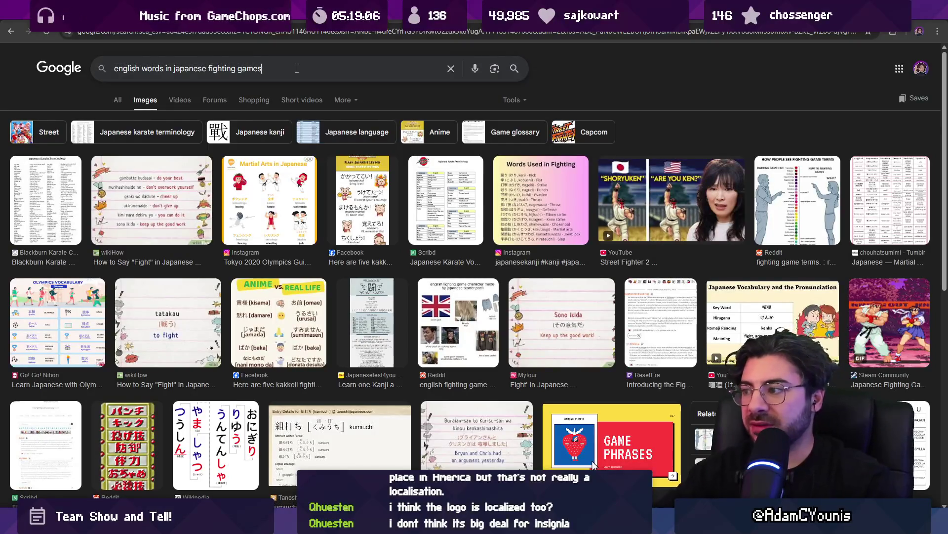
{"action": "type", "text": " KO combo"}
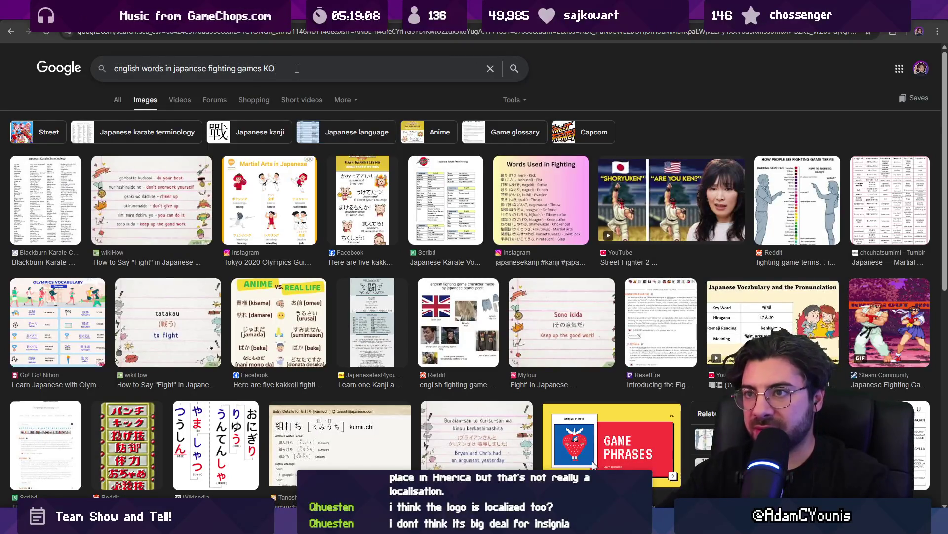
{"action": "key", "text": "Return"}
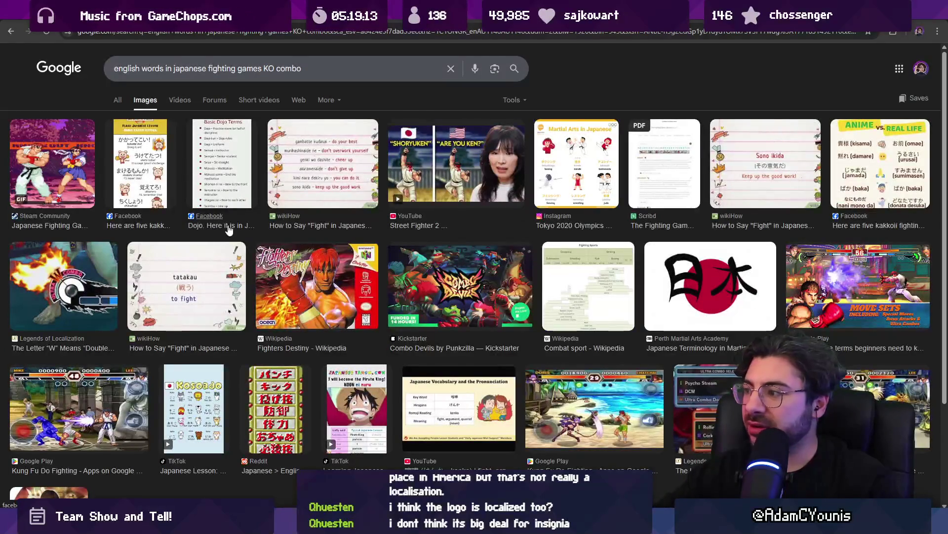
{"action": "scroll", "coordinate": [229, 229], "scroll_direction": "down", "scroll_amount": 3}
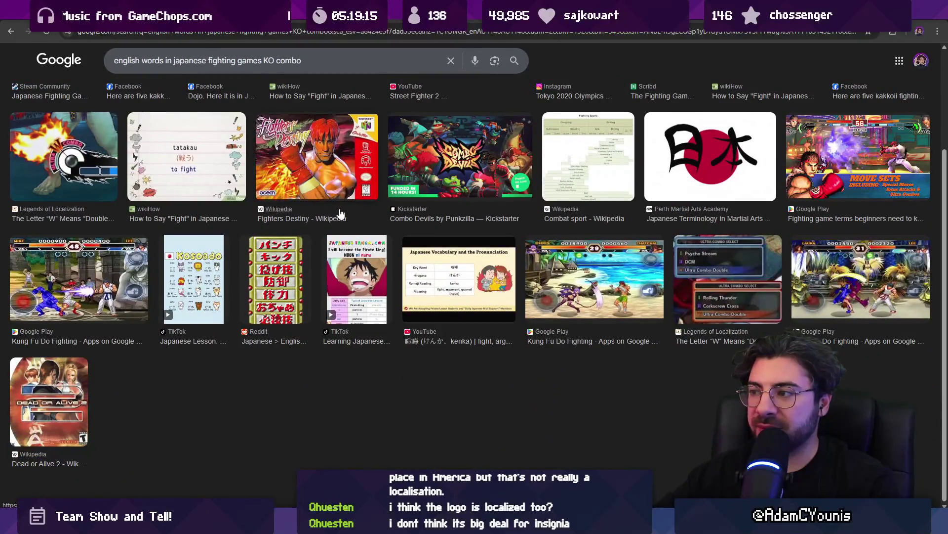
{"action": "scroll", "coordinate": [228, 230], "scroll_direction": "up", "scroll_amount": 3}
{"action": "left_click", "coordinate": [118, 100]}
{"action": "triple_click", "coordinate": [153, 74]}
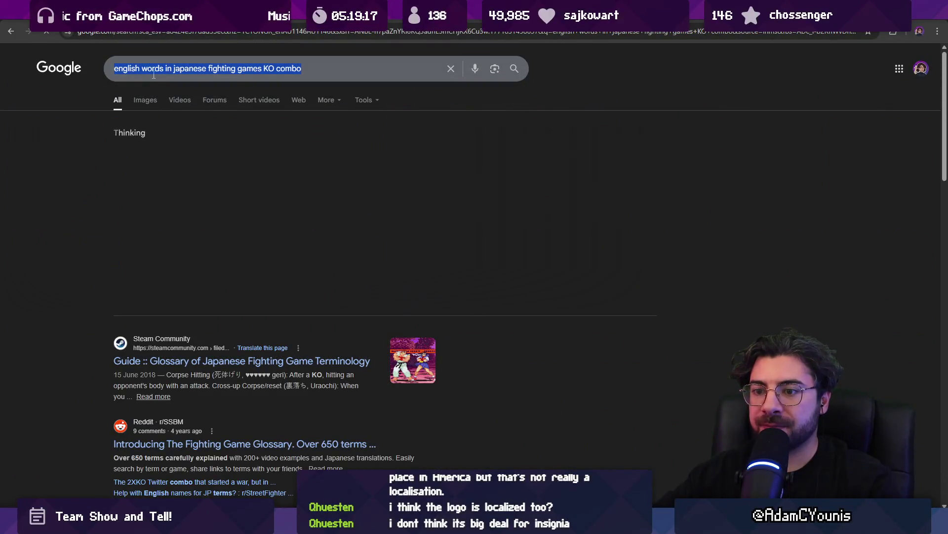
{"action": "left_click", "coordinate": [74, 196]}
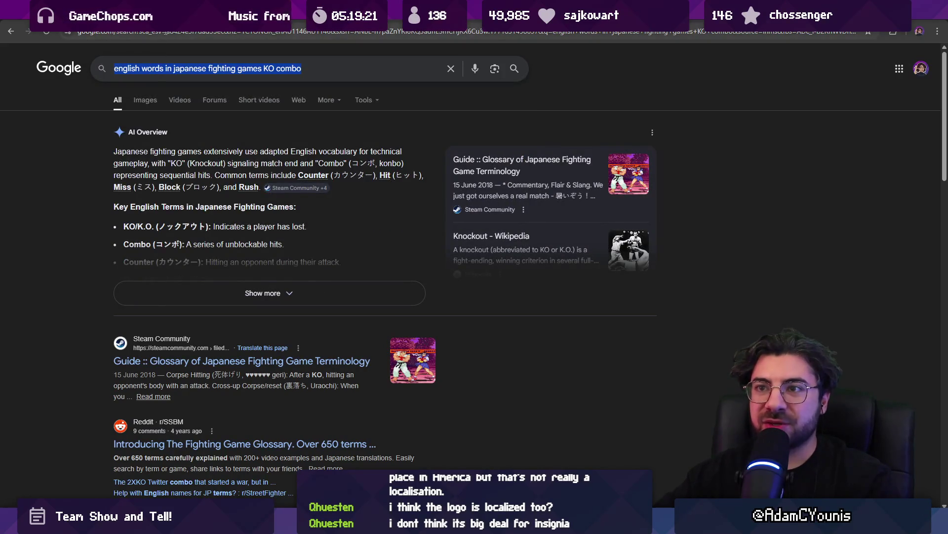
{"action": "key", "text": "ctrl+l"}
Step: Search Google for Smash 'game set' and open the Reddit 'Why do other versions say Game Set?' thread
{"action": "type", "text": "game set"}
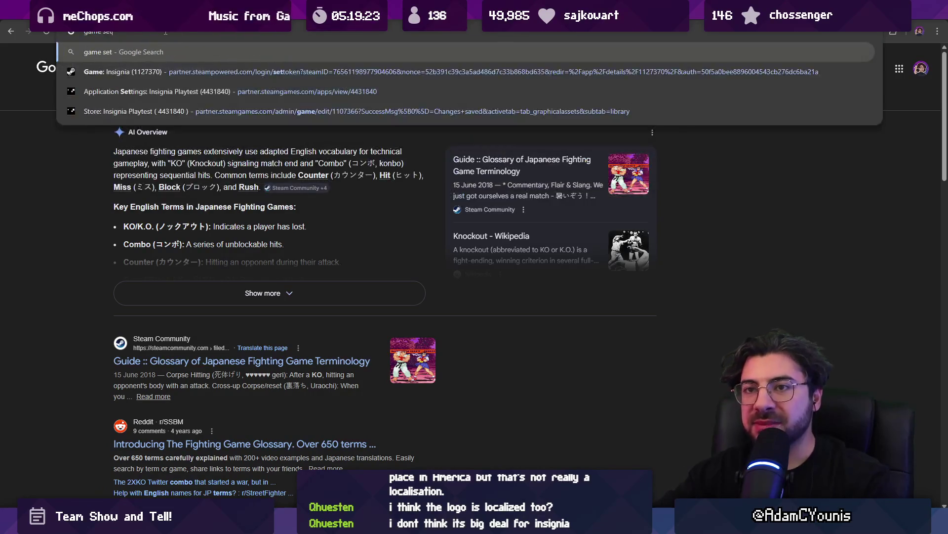
{"action": "key", "text": "Return"}
{"action": "triple_click", "coordinate": [164, 80]}
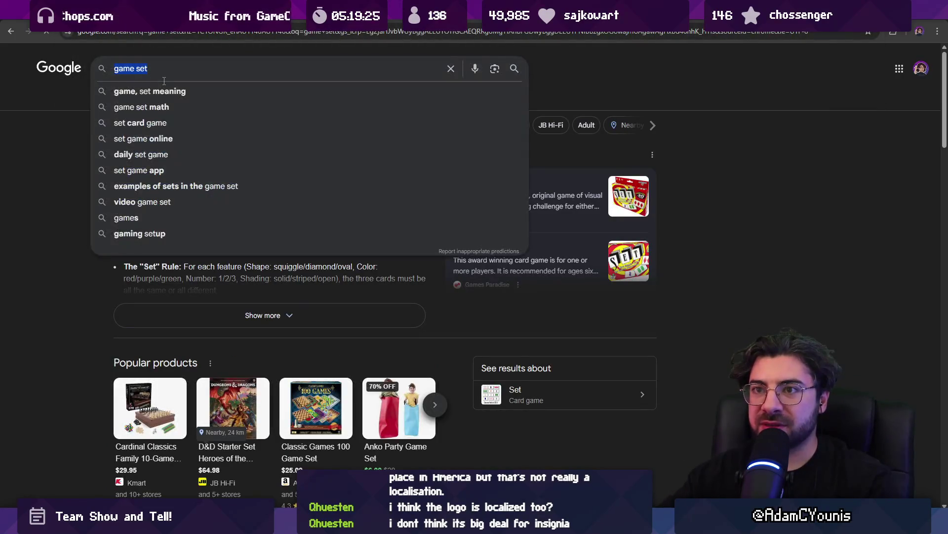
{"action": "type", "text": "smash bro"}
{"action": "type", "text": "s game set"}
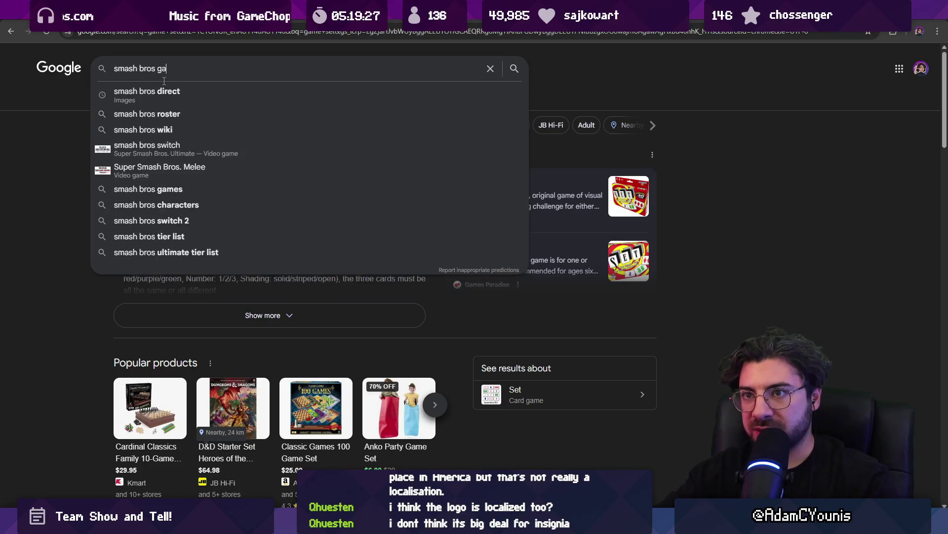
{"action": "key", "text": "Return"}
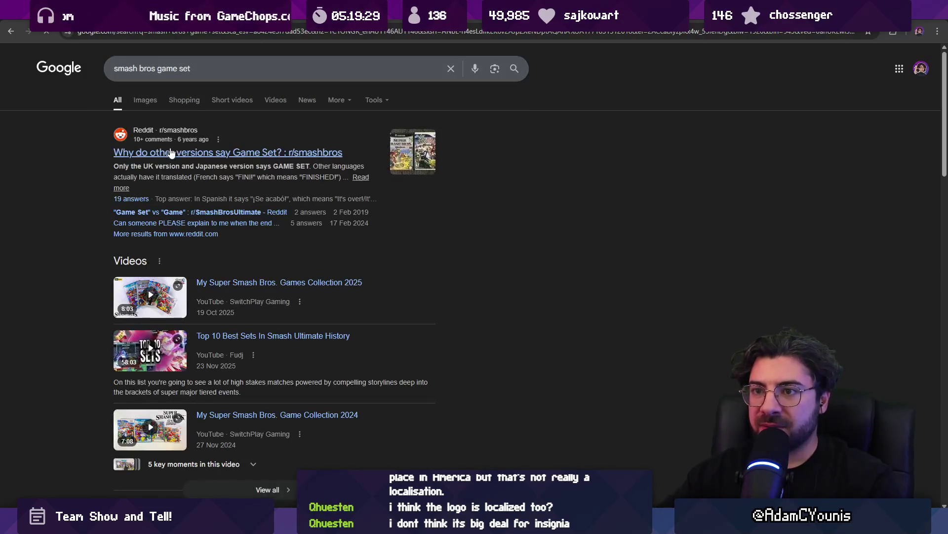
{"action": "left_click", "coordinate": [241, 152]}
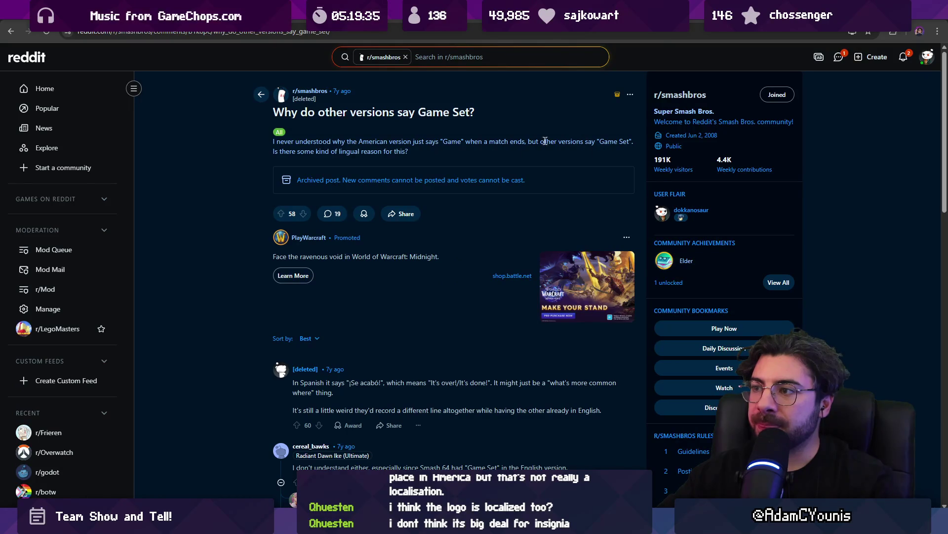
Step: Find the Japanese-version comment in the thread and highlight its 'GAME SET' wording
{"action": "scroll", "coordinate": [346, 163], "scroll_direction": "down", "scroll_amount": 2}
{"action": "key", "text": "ctrl+f"}
{"action": "type", "text": "japanese"}
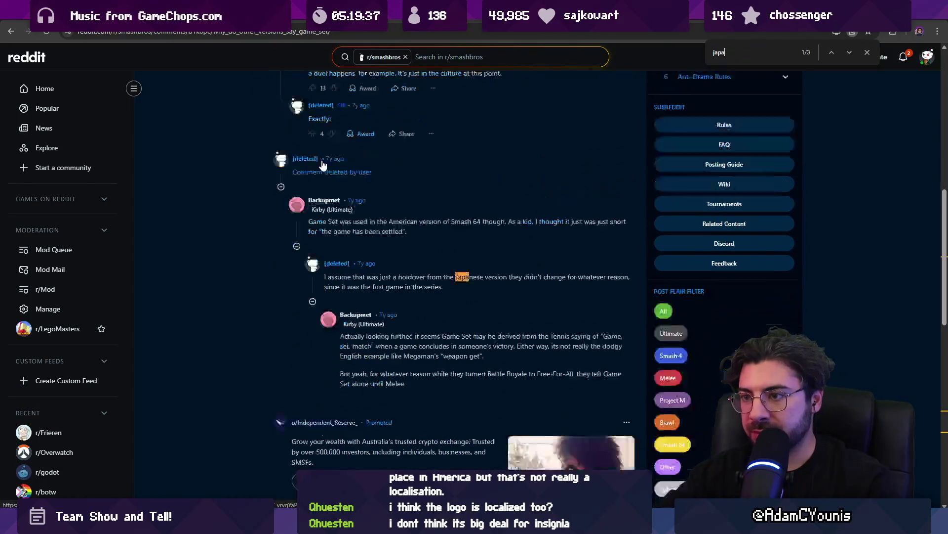
{"action": "key", "text": "Return"}
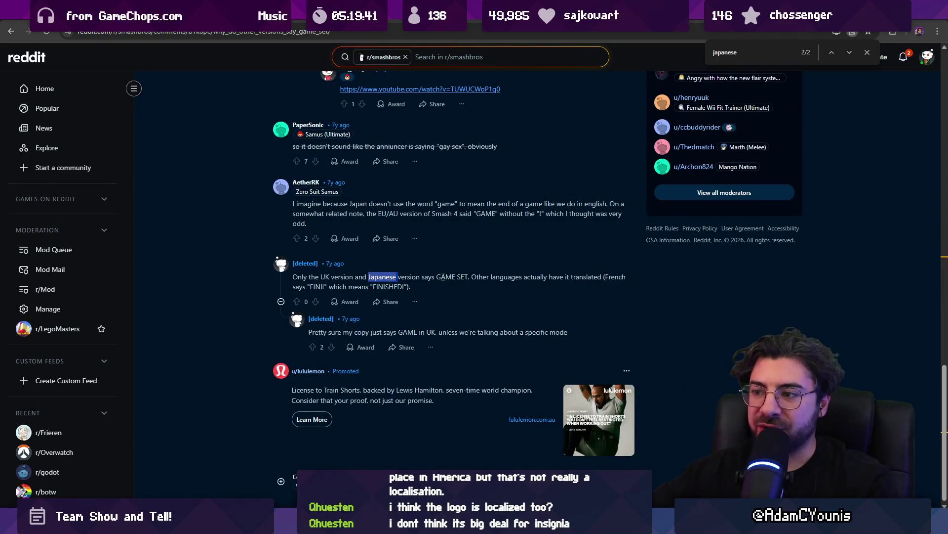
{"action": "left_click_drag", "start_coordinate": [437, 277], "coordinate": [469, 277]}
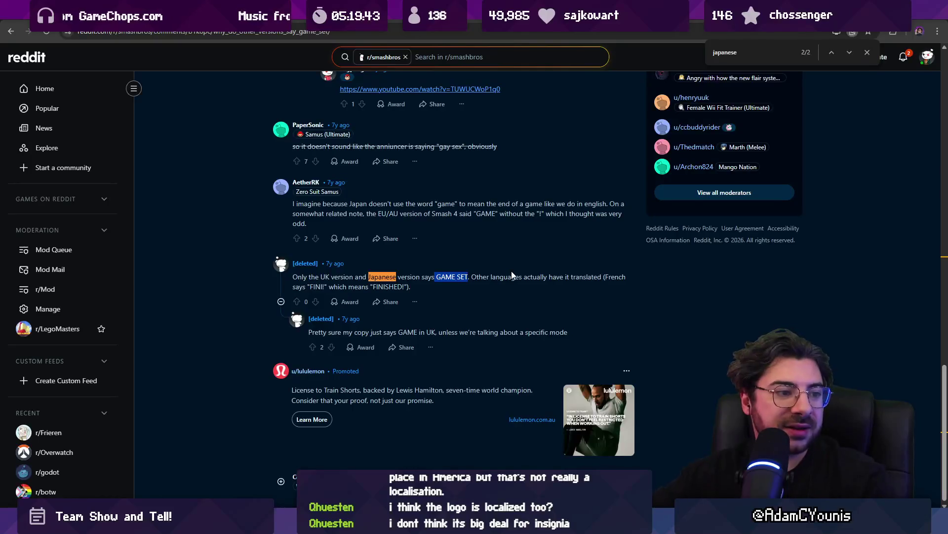
{"action": "key", "text": "Escape"}
{"action": "left_click", "coordinate": [209, 273]}
Step: In a new tab, search Google for 'overdrive ffx localised'
{"action": "scroll", "coordinate": [209, 274], "scroll_direction": "up", "scroll_amount": 15}
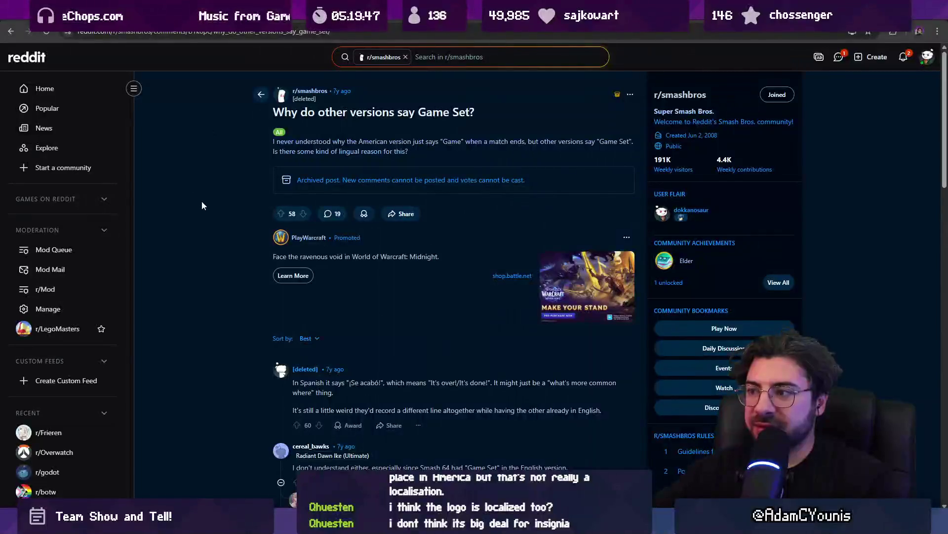
{"action": "key", "text": "ctrl+Tab"}
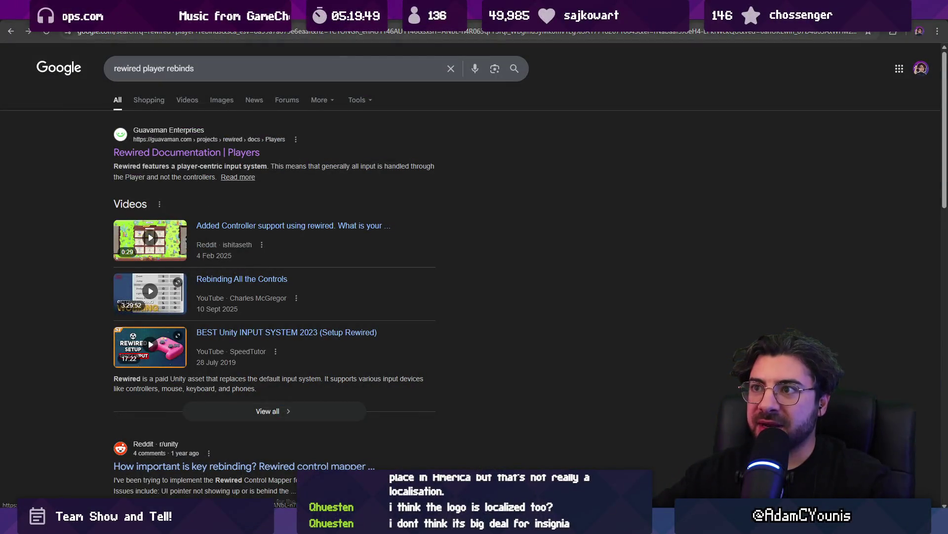
{"action": "key", "text": "ctrl+t"}
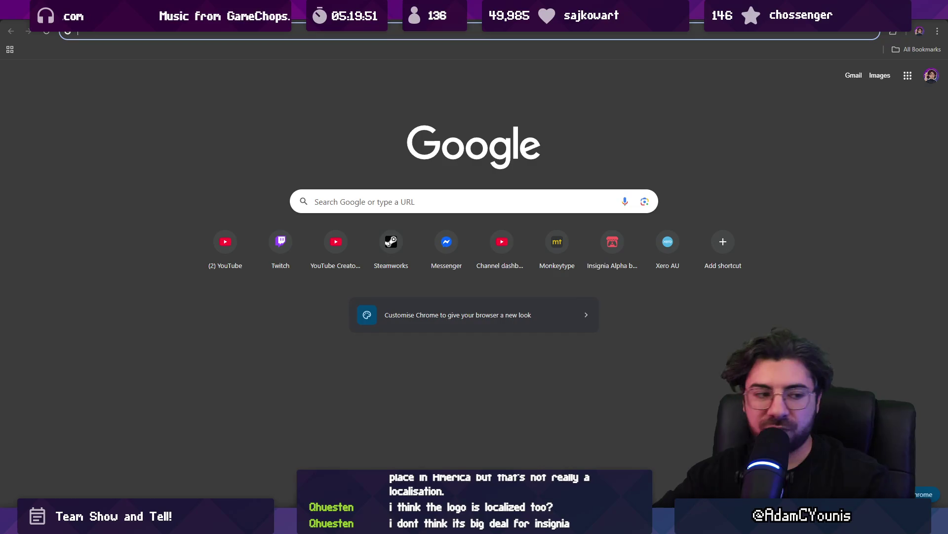
{"action": "type", "text": "overdrive "}
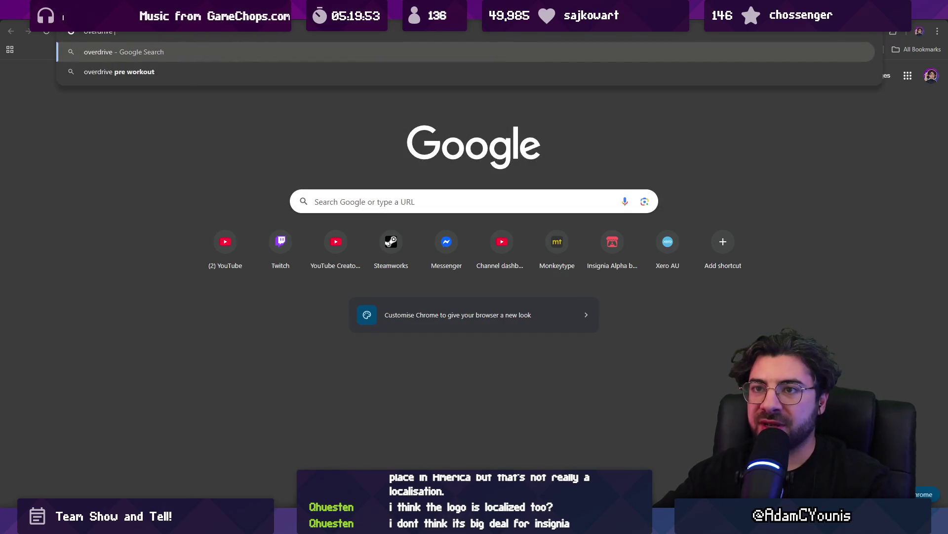
{"action": "type", "text": "ffx"}
{"action": "key", "text": "Return"}
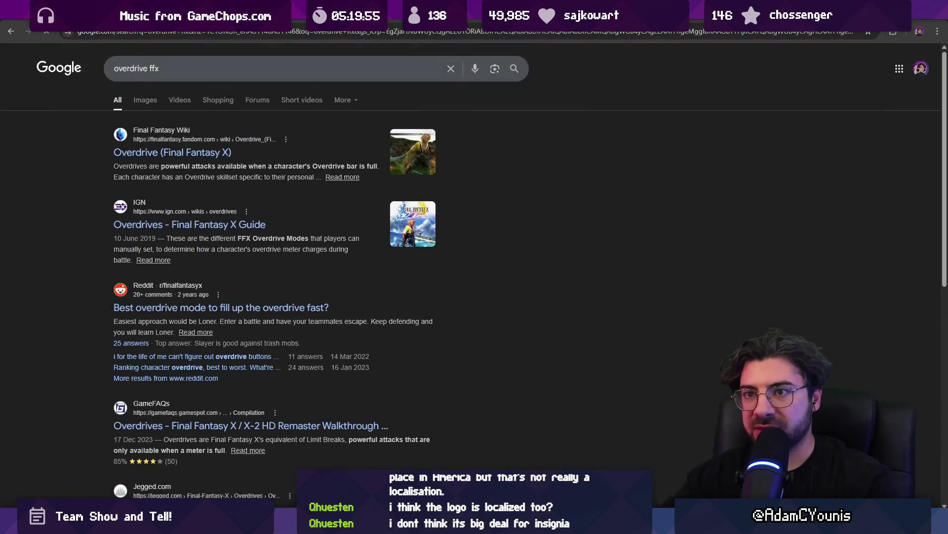
{"action": "left_click", "coordinate": [237, 62]}
{"action": "type", "text": "locali"}
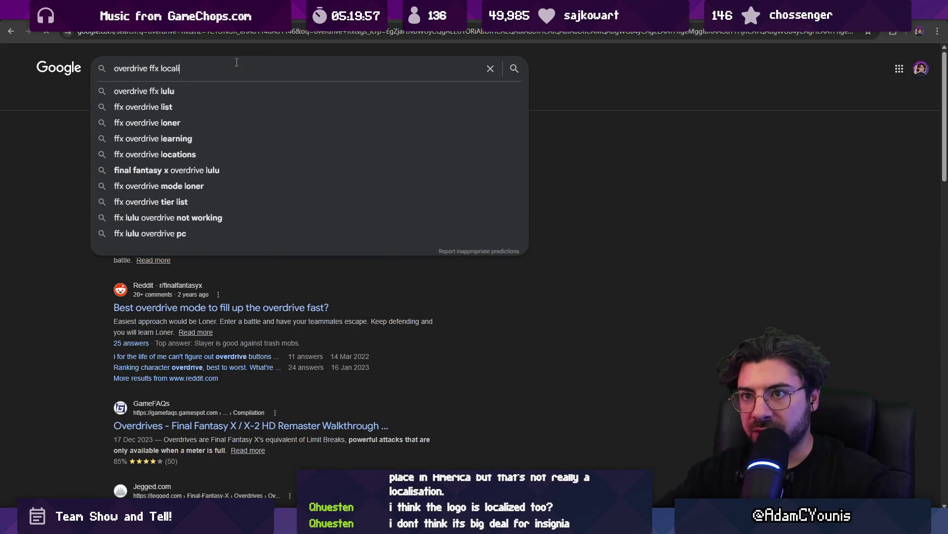
{"action": "type", "text": "sed"}
{"action": "key", "text": "Return"}
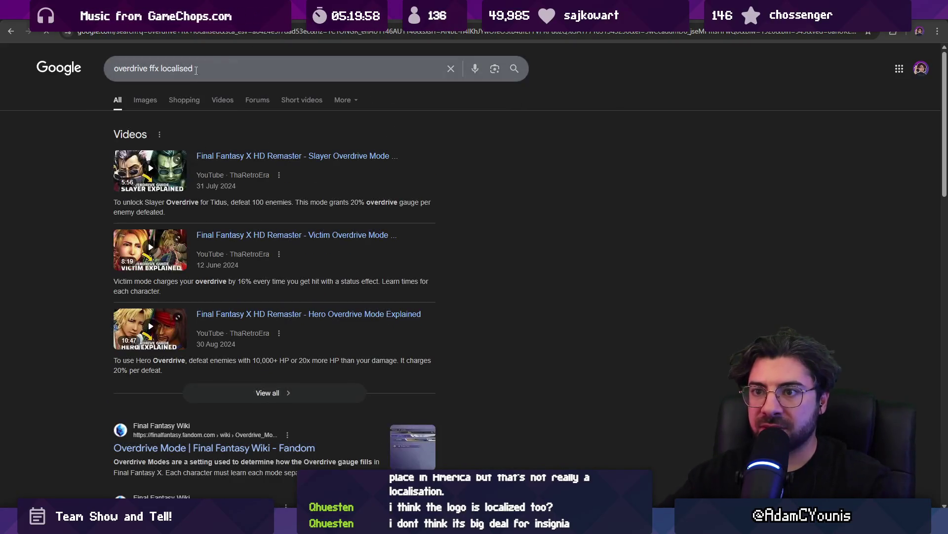
Step: Switch to image results and change the query to 'overkill ffx localised'
{"action": "left_click", "coordinate": [158, 99]}
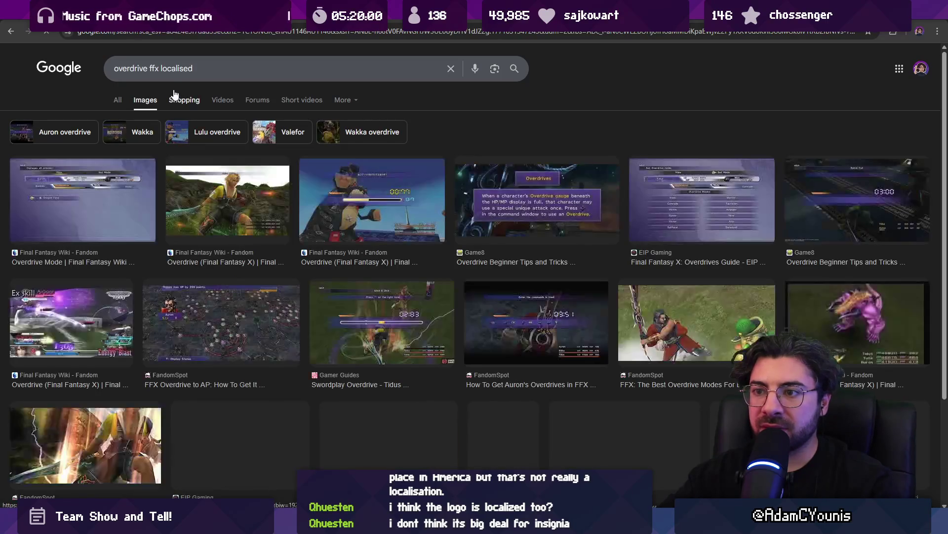
{"action": "left_click", "coordinate": [195, 71]}
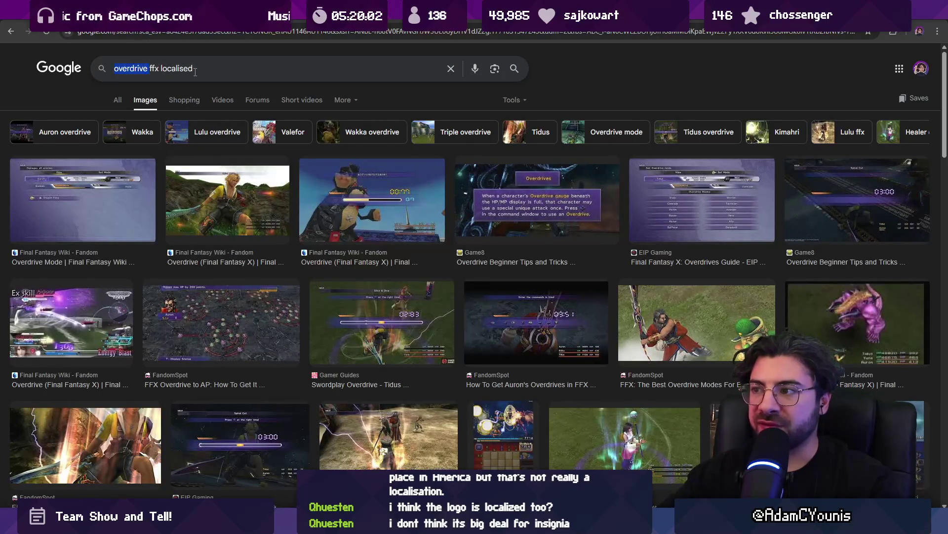
{"action": "type", "text": "oo"}
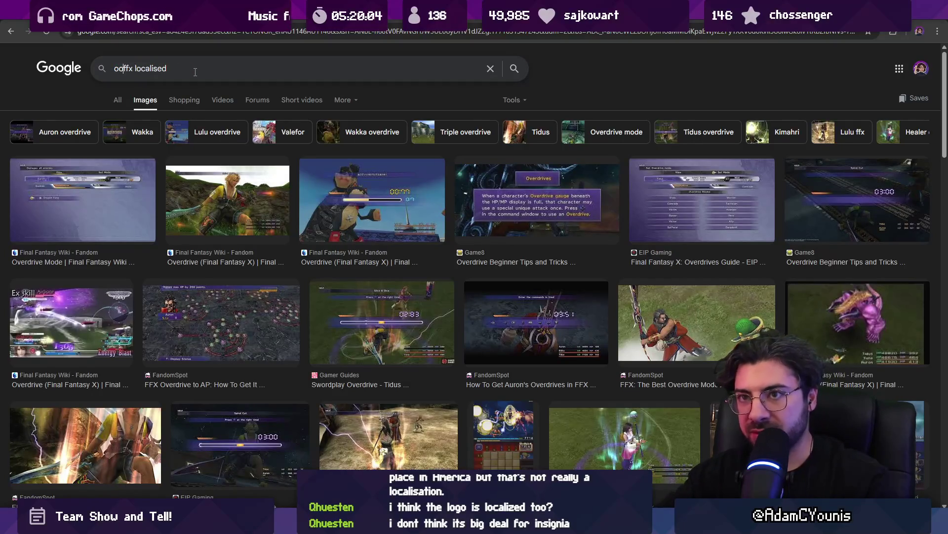
{"action": "type", "text": "verkill"}
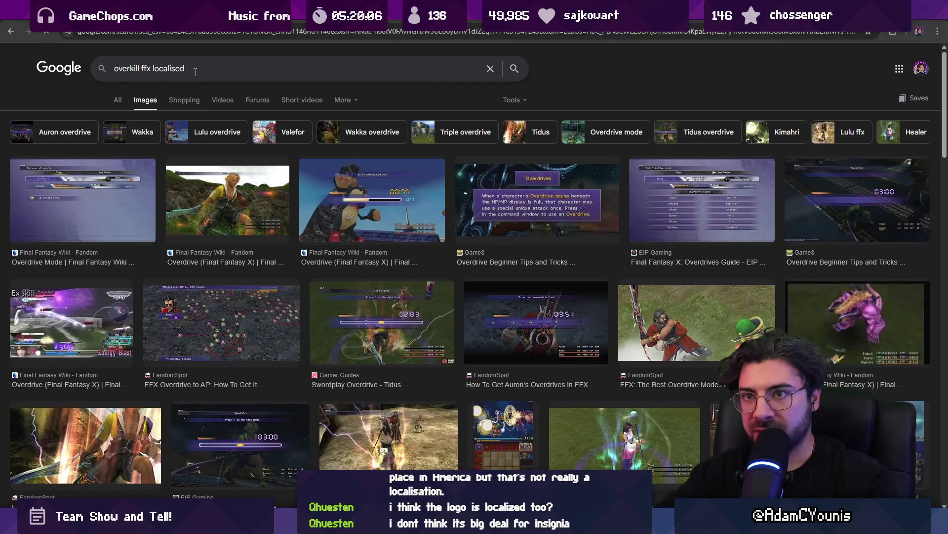
{"action": "key", "text": "Return"}
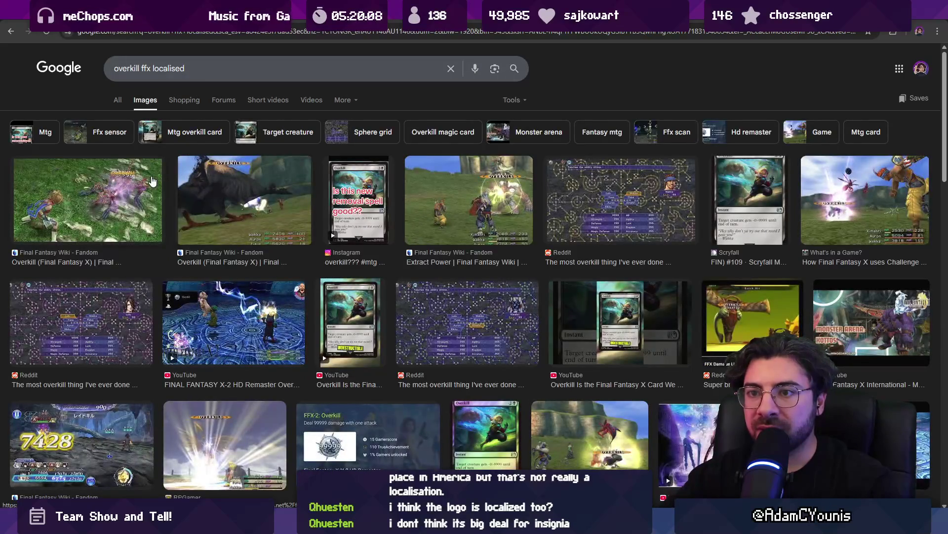
Step: Step through the Final Fantasy X Overkill image previews, including Extract Power and What's in a Game
{"action": "left_click", "coordinate": [152, 181]}
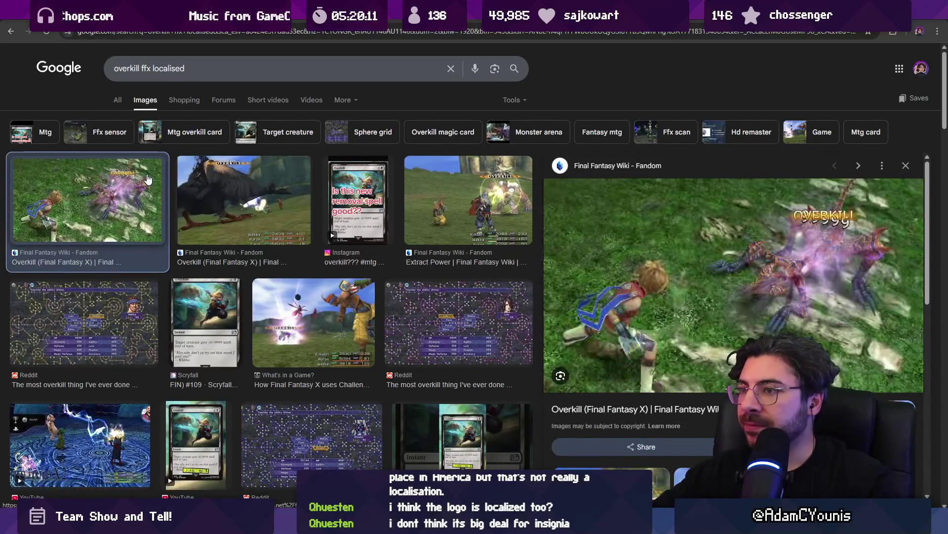
{"action": "key", "text": "Right"}
{"action": "key", "text": "Right"}
{"action": "key", "text": "Right"}
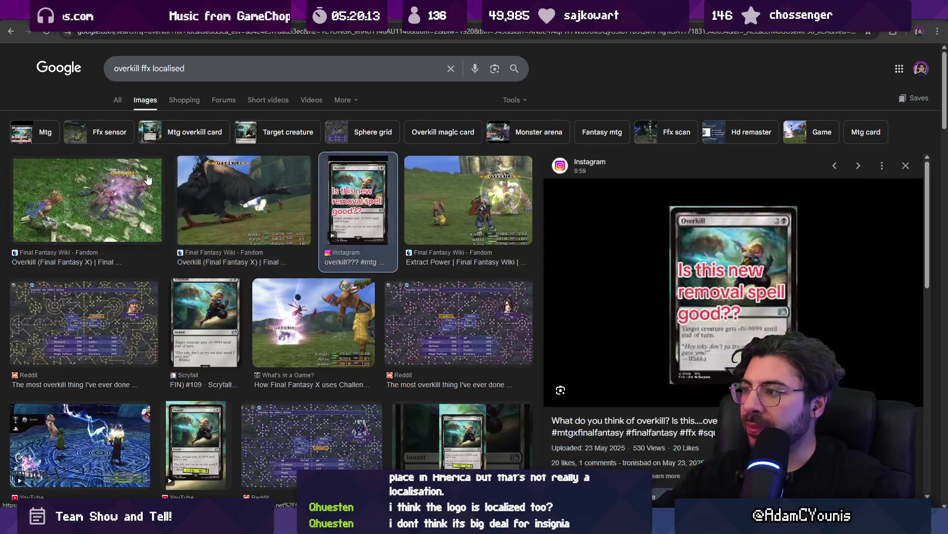
{"action": "key", "text": "Right"}
{"action": "key", "text": "Left"}
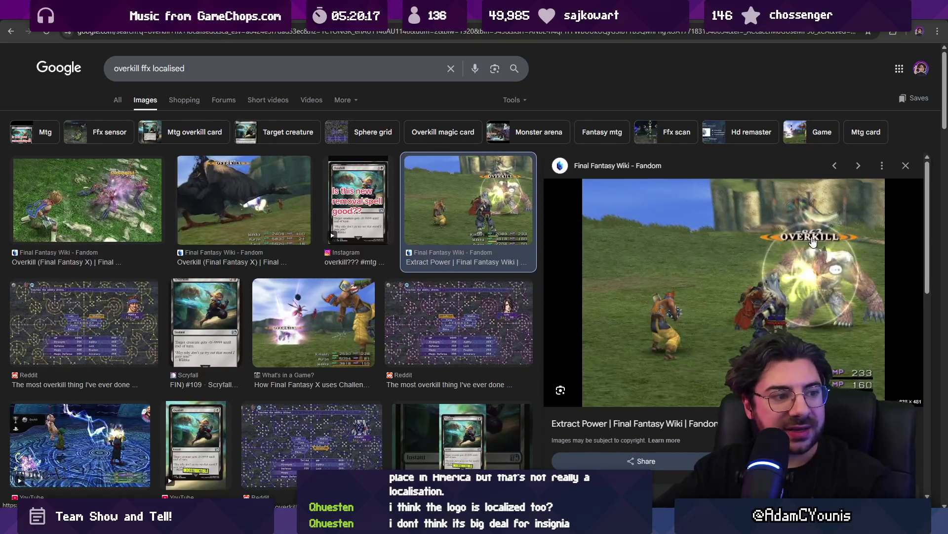
{"action": "key", "text": "Right"}
{"action": "key", "text": "Right"}
{"action": "key", "text": "Right"}
{"action": "key", "text": "Right"}
{"action": "key", "text": "Left"}
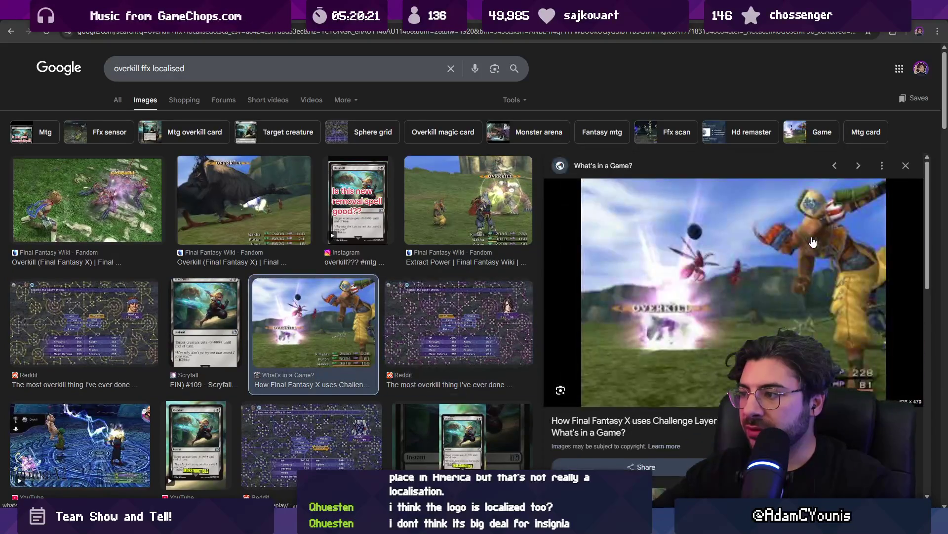
{"action": "double_click", "coordinate": [195, 74]}
{"action": "type", "text": "fr"}
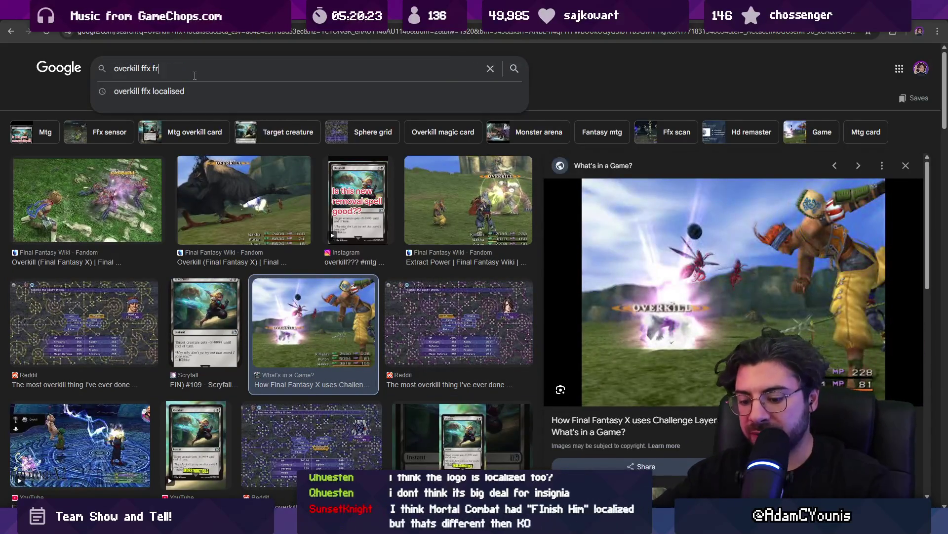
{"action": "type", "text": "ench"}
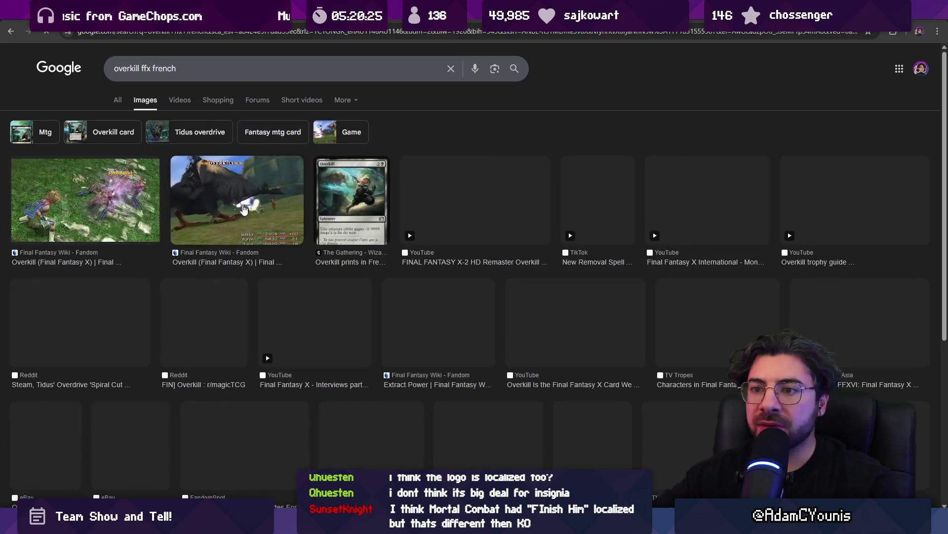
Step: Preview several 'overkill ffx french' images, including the giant bird and Extract Power screenshots
{"action": "left_click", "coordinate": [207, 198]}
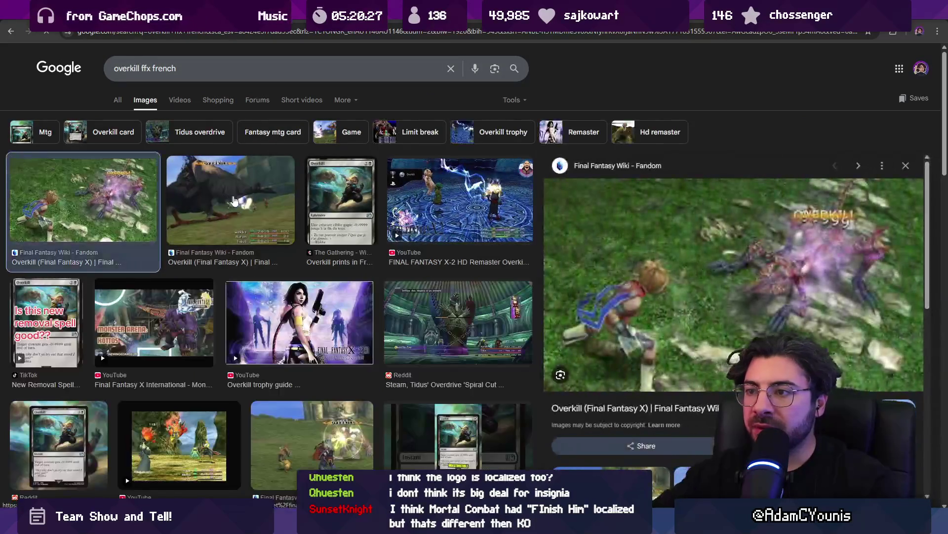
{"action": "left_click", "coordinate": [266, 205]}
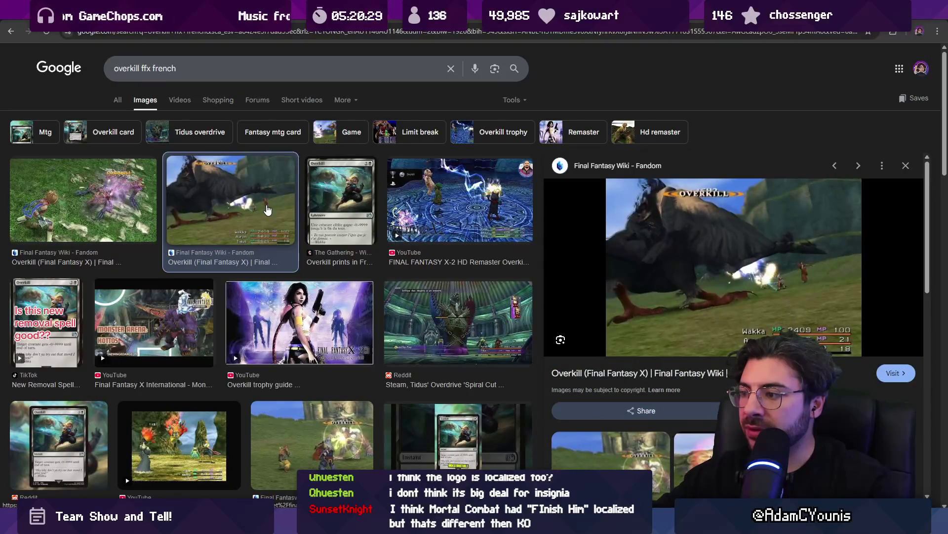
{"action": "key", "text": "Right"}
{"action": "key", "text": "Down"}
{"action": "key", "text": "Right"}
{"action": "key", "text": "Right"}
{"action": "key", "text": "Down"}
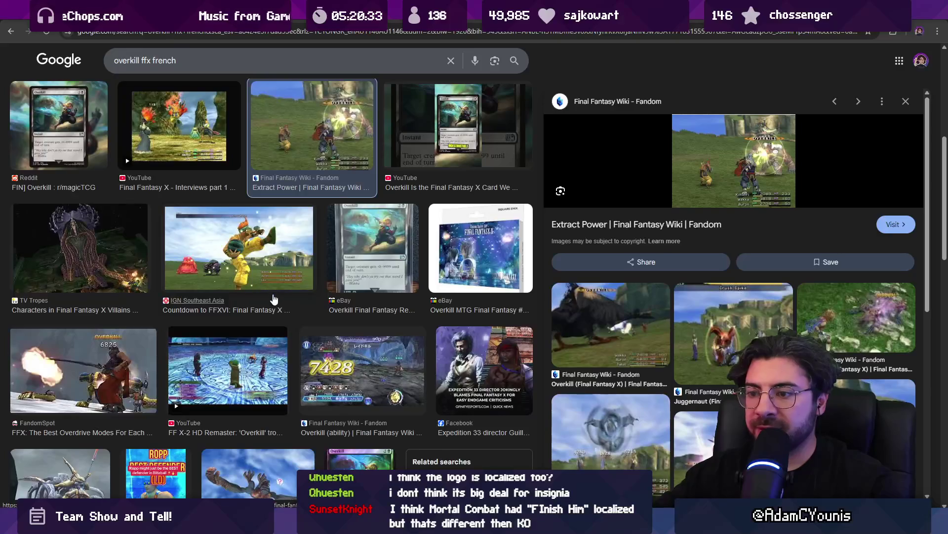
Step: Return to the All web results and open the Overkill (Final Fantasy X) wiki article
{"action": "scroll", "coordinate": [310, 356], "scroll_direction": "down", "scroll_amount": 5}
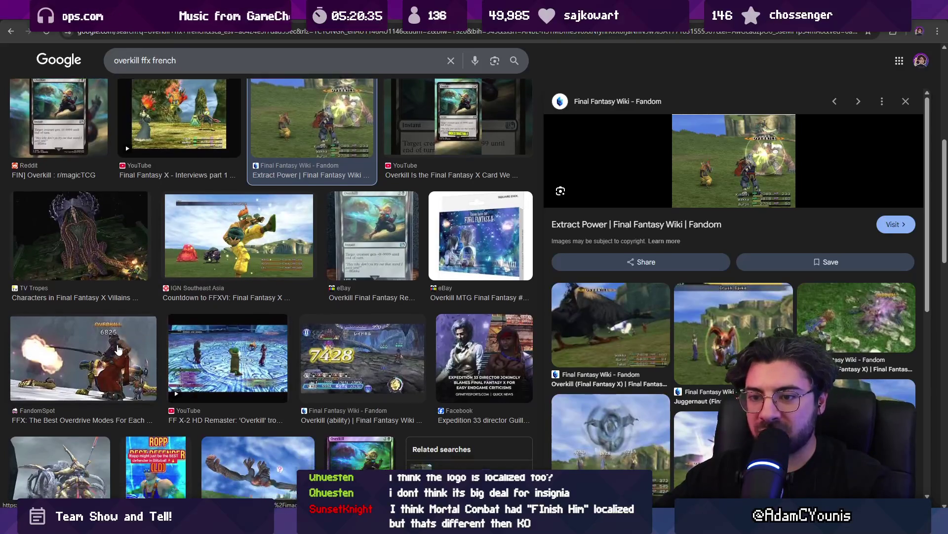
{"action": "scroll", "coordinate": [158, 315], "scroll_direction": "down", "scroll_amount": 3}
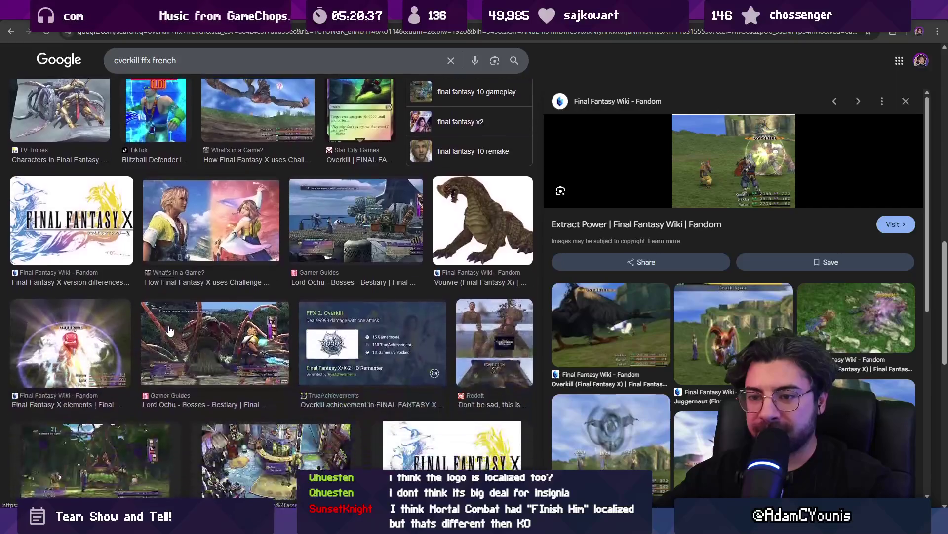
{"action": "scroll", "coordinate": [207, 348], "scroll_direction": "down", "scroll_amount": 2}
{"action": "scroll", "coordinate": [127, 81], "scroll_direction": "up", "scroll_amount": 10}
{"action": "left_click", "coordinate": [117, 100]}
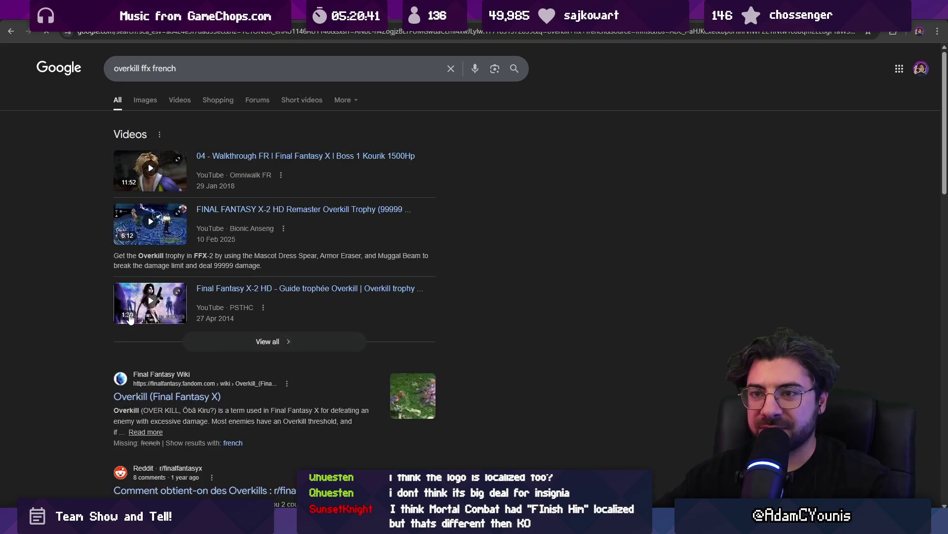
{"action": "left_click", "coordinate": [192, 389]}
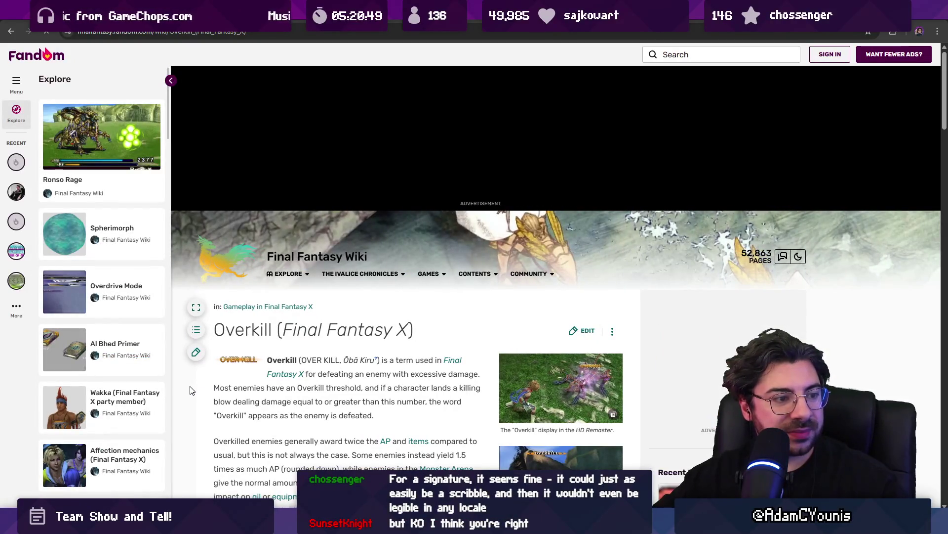
Step: Scroll through the Overkill (Final Fantasy X) article, jump back to the top, and move to the next browser tab
{"action": "scroll", "coordinate": [197, 390], "scroll_direction": "down", "scroll_amount": 5}
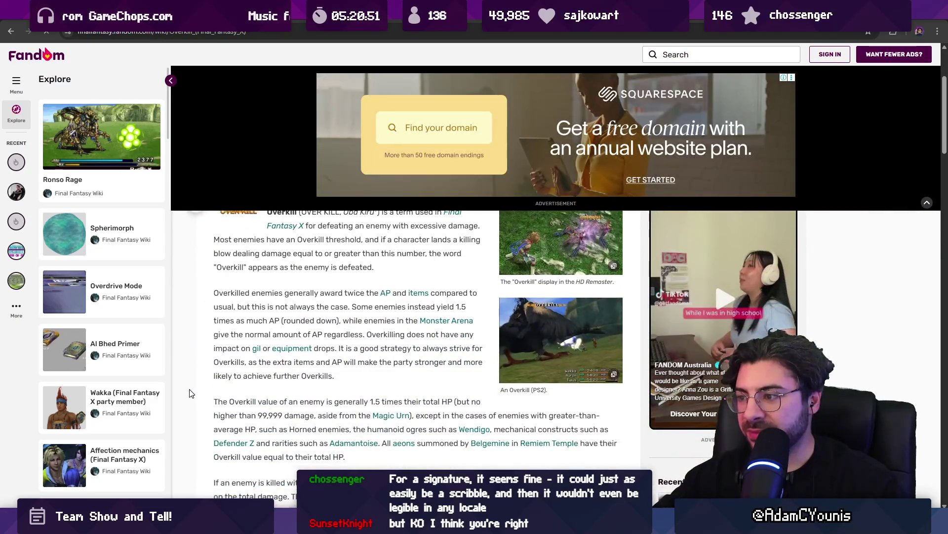
{"action": "scroll", "coordinate": [207, 391], "scroll_direction": "down", "scroll_amount": 15}
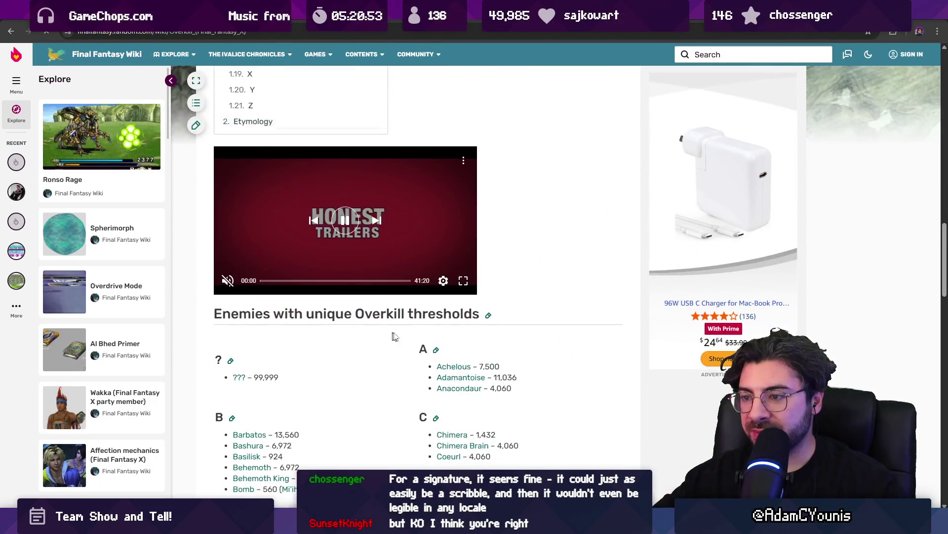
{"action": "key", "text": "Home"}
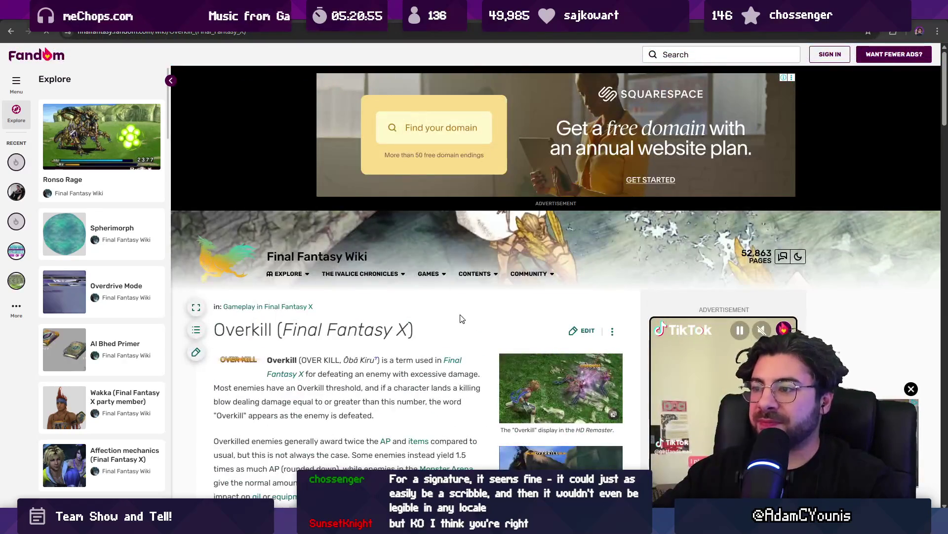
{"action": "key", "text": "ctrl+Tab"}
{"action": "key", "text": "ctrl+Tab"}
{"action": "key", "text": "ctrl+Tab"}
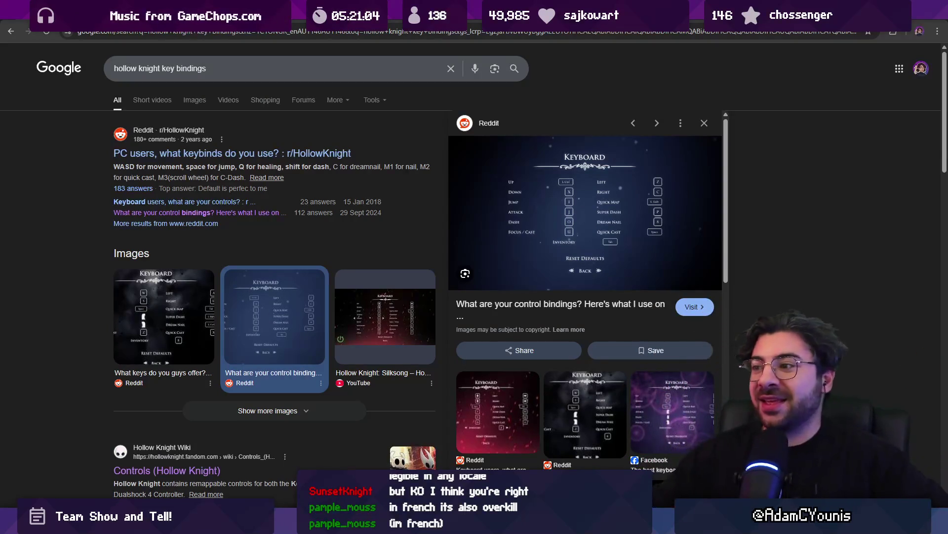
Step: Switch back to Unity and search Windows for 'chrome' to launch a new browser window
{"action": "key", "text": "alt+Tab"}
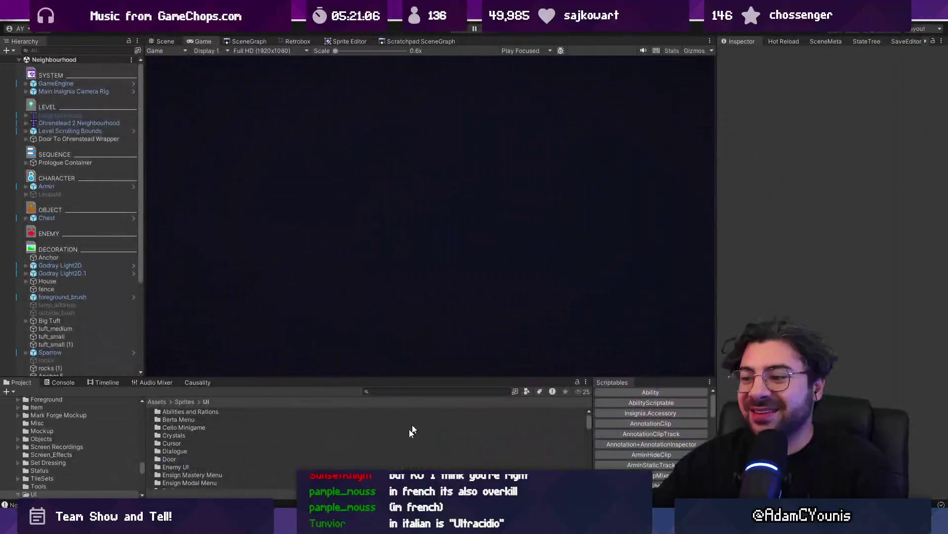
{"action": "key", "text": "super"}
{"action": "type", "text": "chrome"}
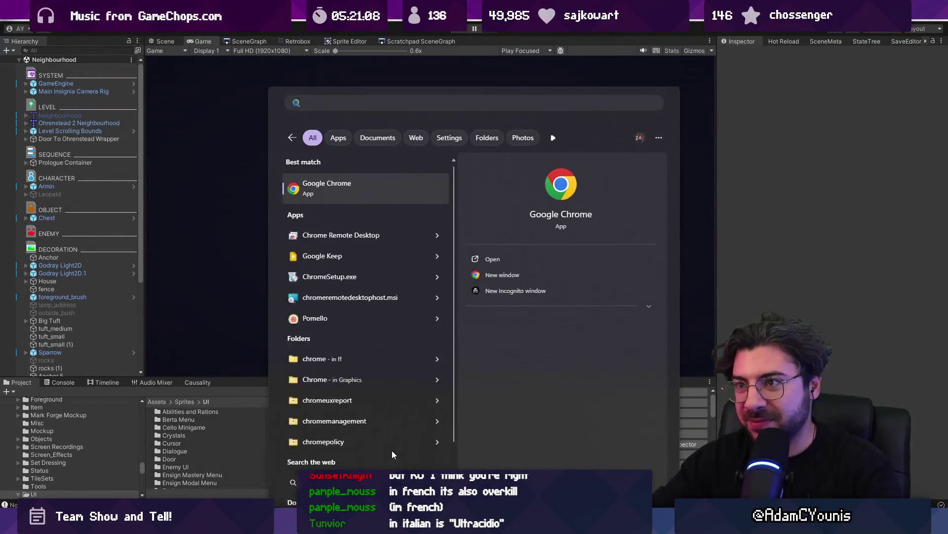
{"action": "key", "text": "Escape"}
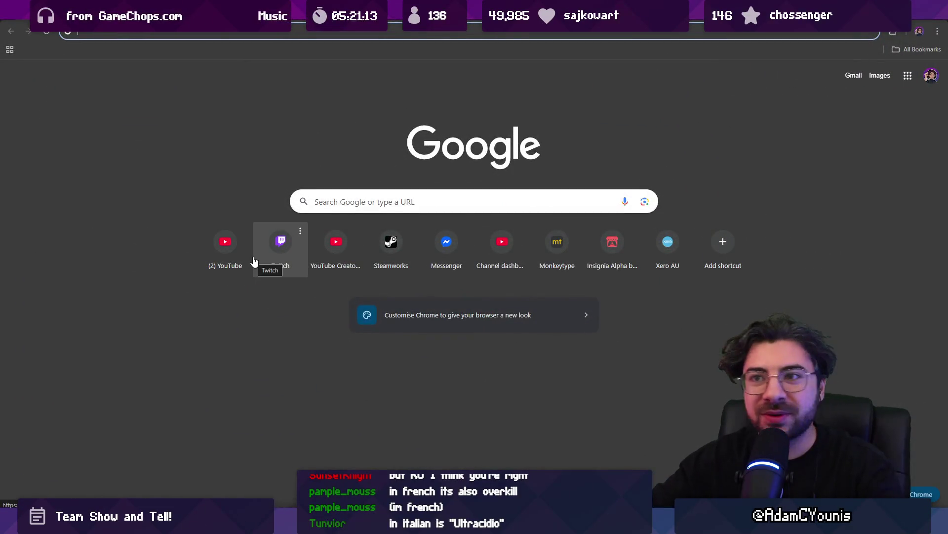
Step: Go to Twitch's Software and Game Development category and scroll through its live channels
{"action": "type", "text": "twitch"}
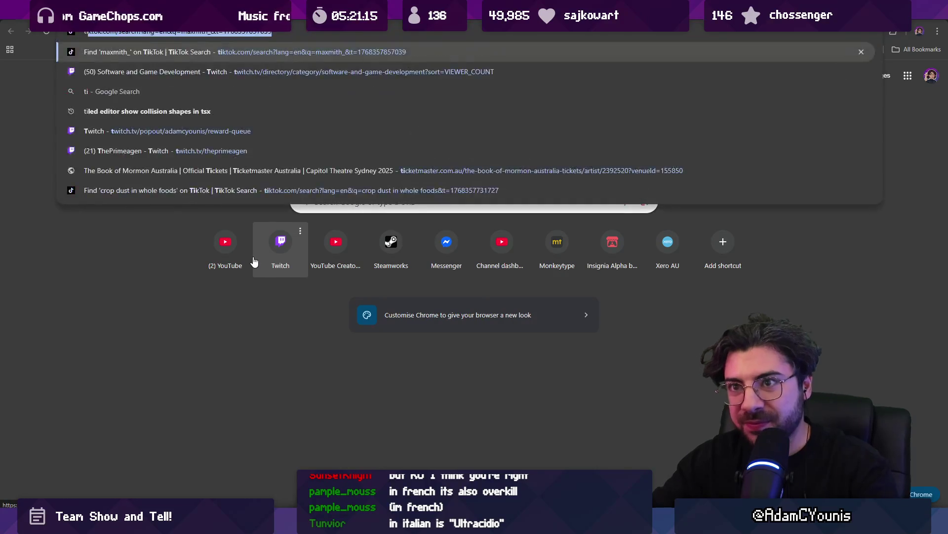
{"action": "key", "text": "Return"}
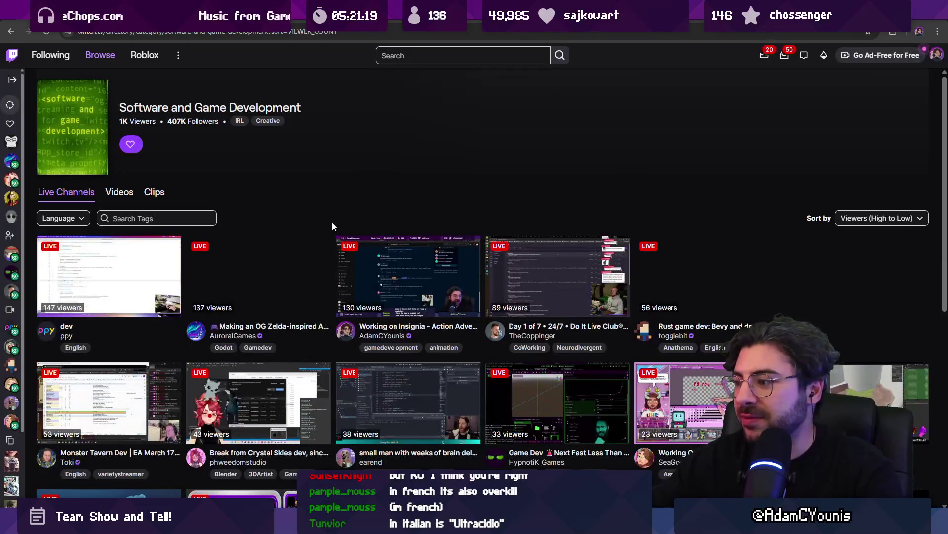
{"action": "scroll", "coordinate": [329, 279], "scroll_direction": "down", "scroll_amount": 1}
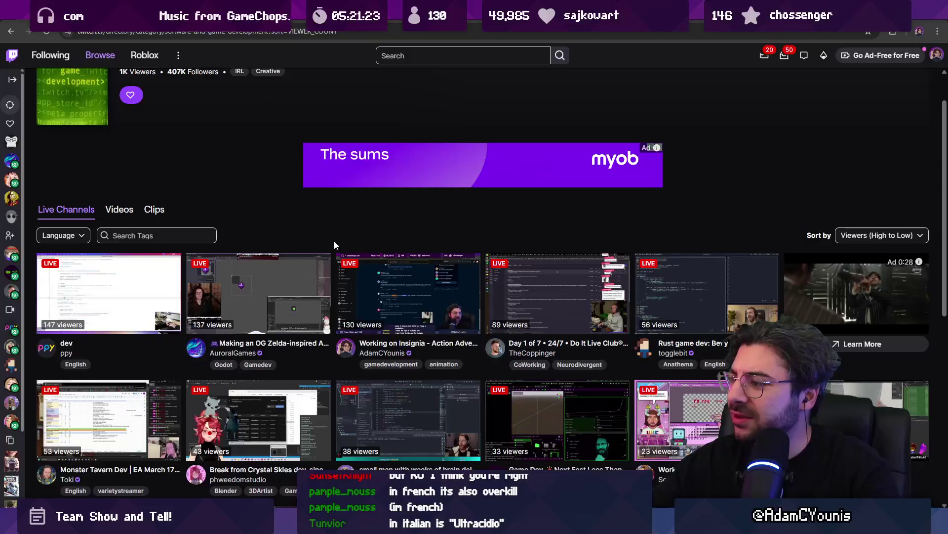
{"action": "scroll", "coordinate": [334, 241], "scroll_direction": "down", "scroll_amount": 1}
{"action": "scroll", "coordinate": [334, 241], "scroll_direction": "down", "scroll_amount": 2}
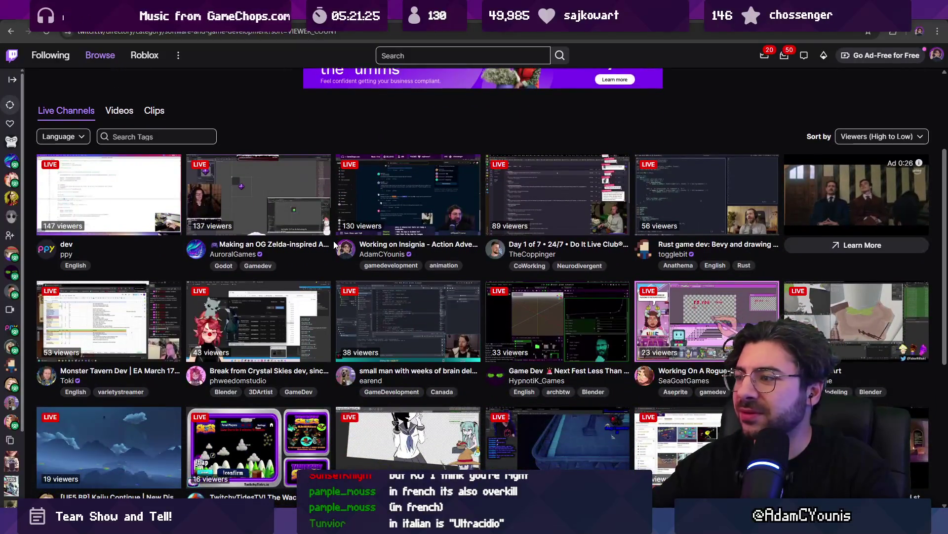
{"action": "scroll", "coordinate": [330, 254], "scroll_direction": "down", "scroll_amount": 1}
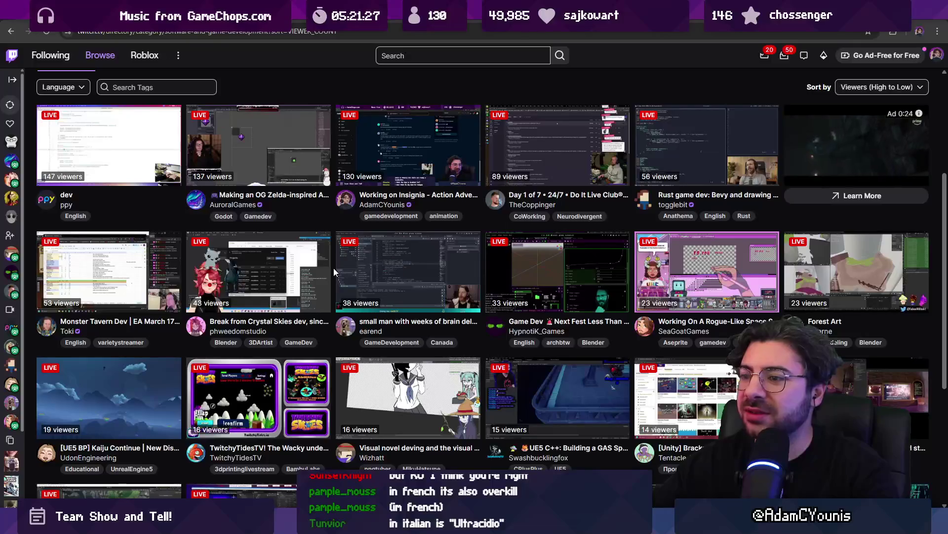